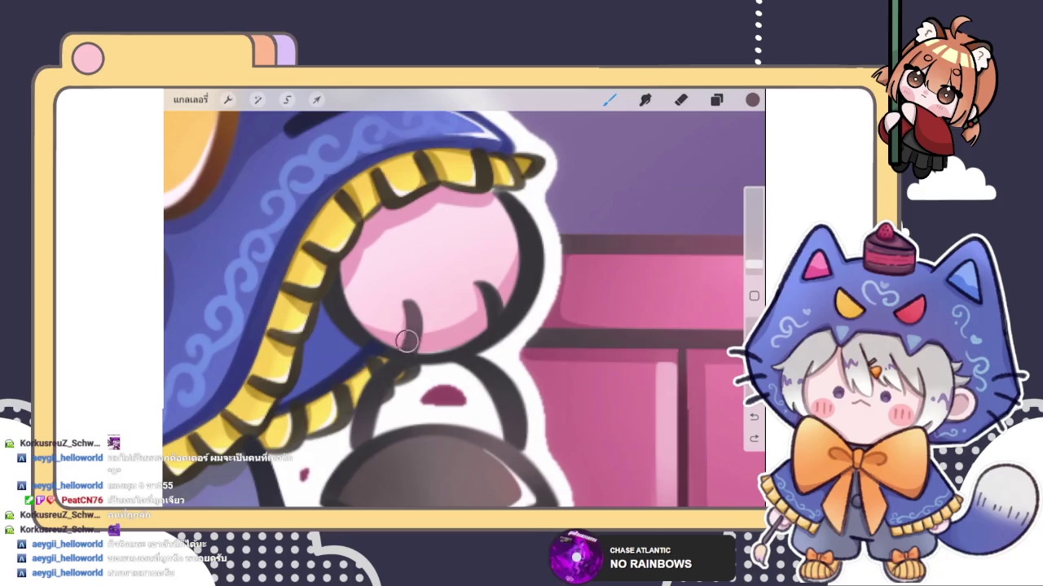
Step: Redraw the finger line and curved hook stroke on the lantern hand
drag(475, 279, 492, 316)
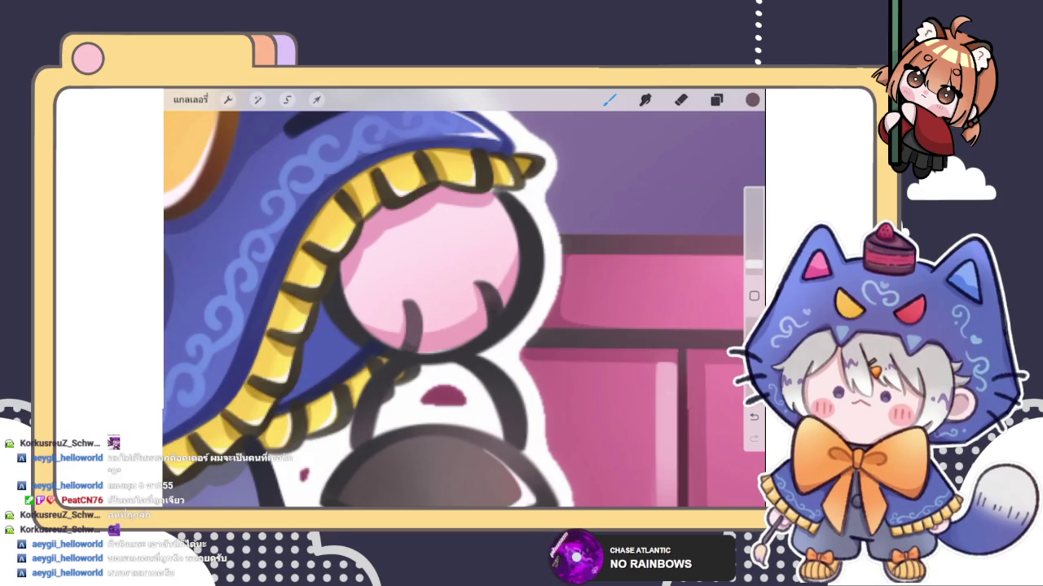
drag(407, 303, 417, 351)
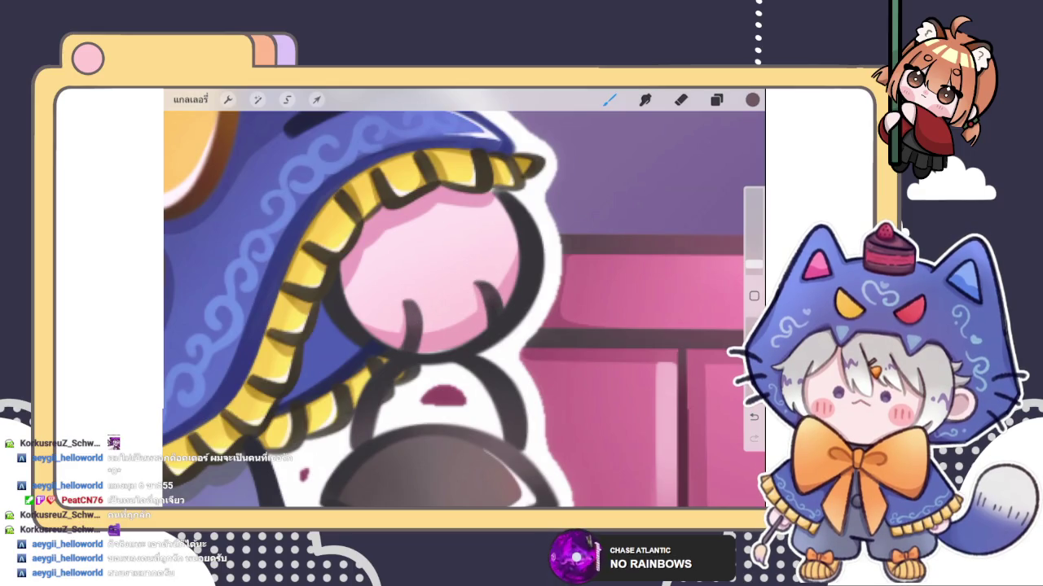
scroll(464, 309, down, 5)
scroll(543, 260, up, 5)
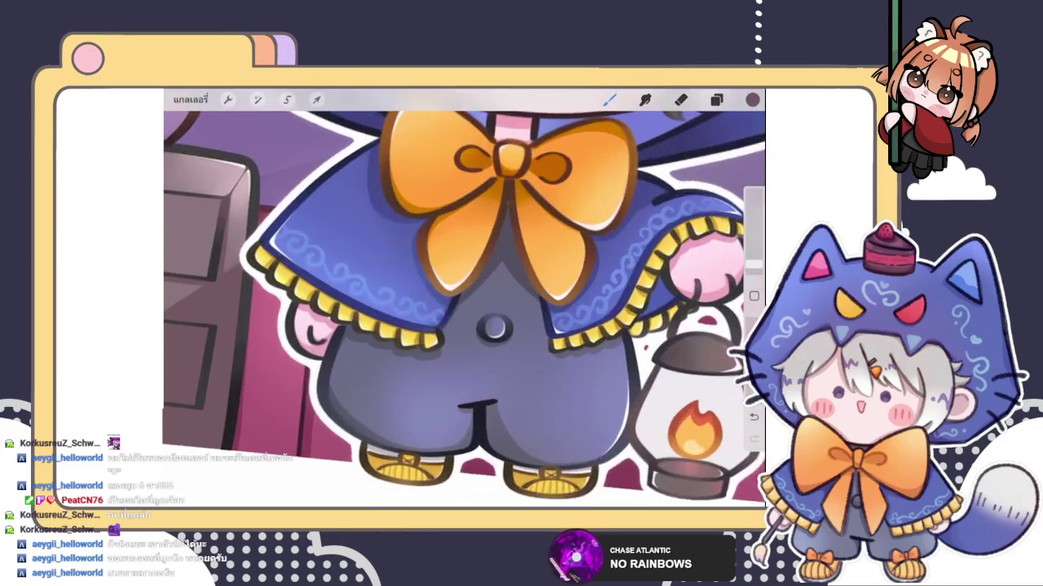
Step: Add a small dark finger line on the other hand, then view the whole canvas
mouse_move(342, 324)
mouse_down()
mouse_move(360, 352)
mouse_move(373, 341)
mouse_up()
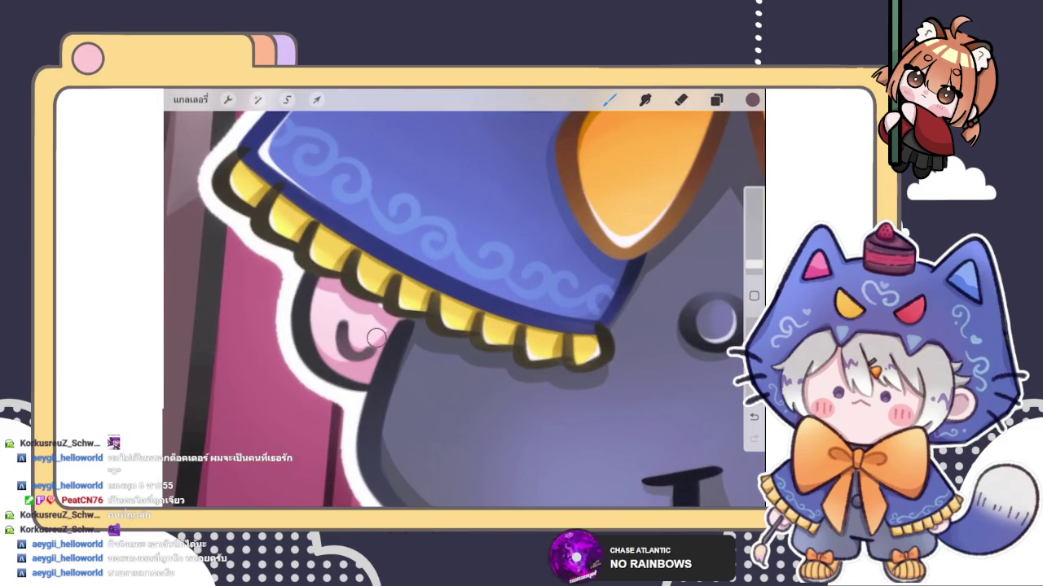
scroll(341, 329, down, 5)
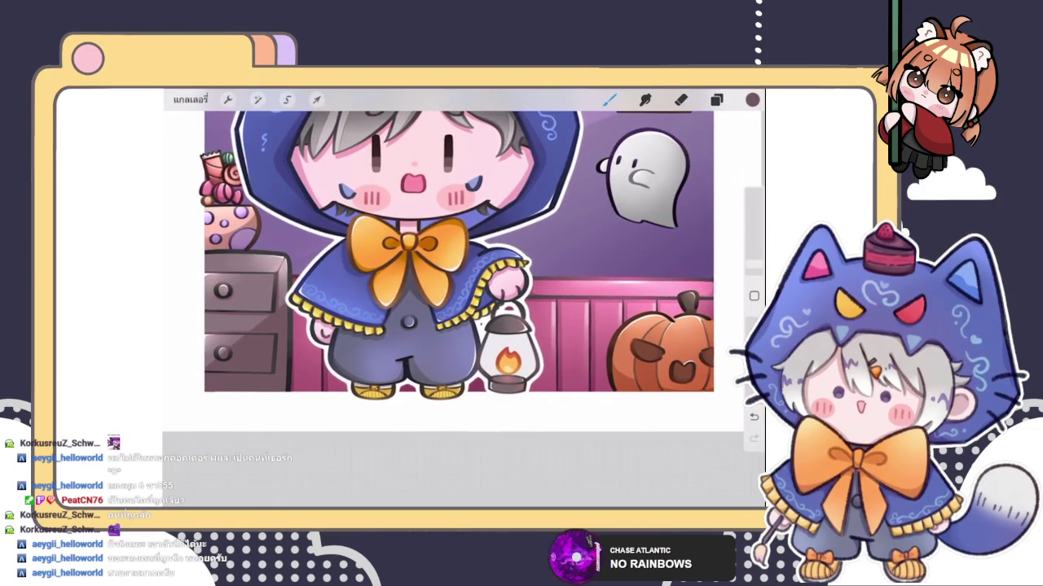
scroll(464, 253, down, 3)
scroll(367, 269, up, 5)
scroll(419, 266, down, 5)
scroll(419, 266, down, 3)
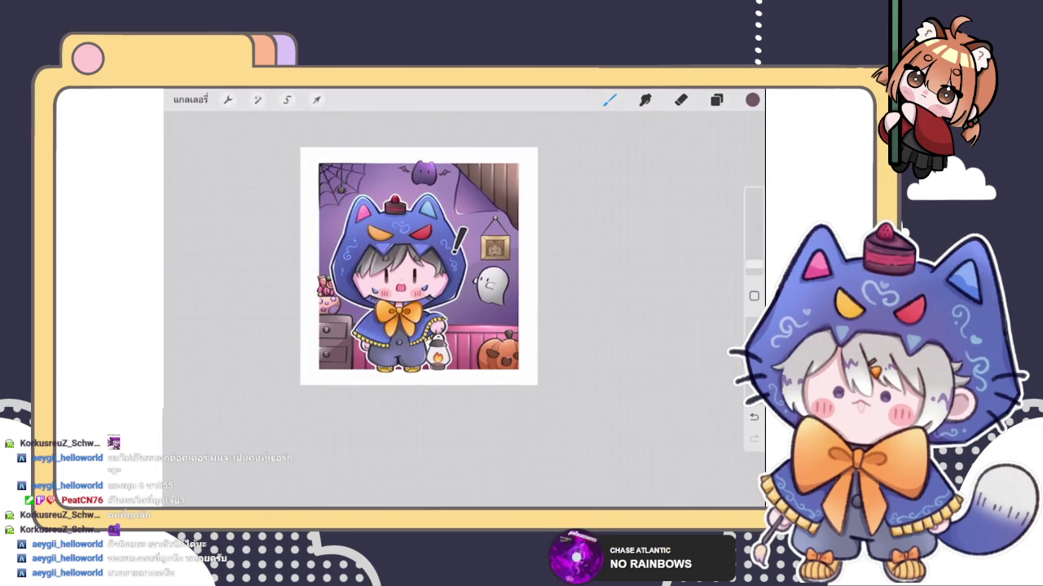
scroll(419, 266, up, 2)
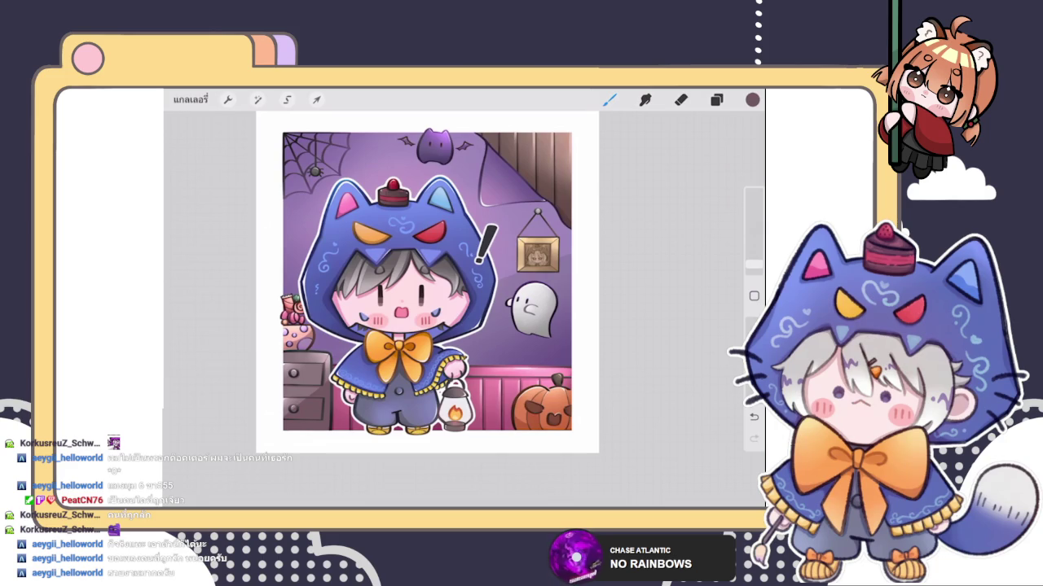
scroll(428, 318, up, 3)
scroll(436, 310, down, 3)
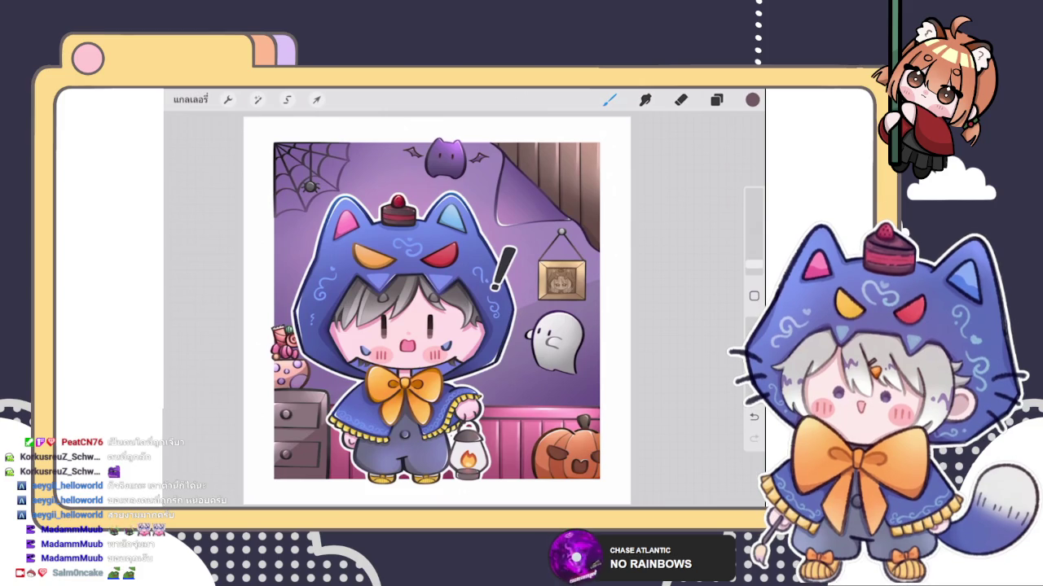
Step: Collapse the top layer group in the Layers panel and try the brush and eraser
scroll(437, 310, up, 3)
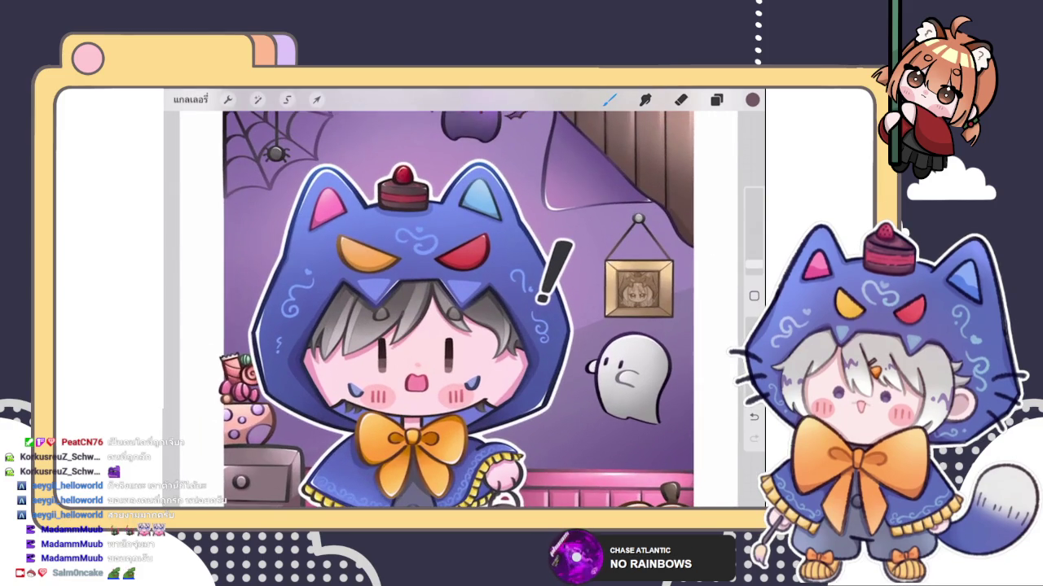
click(716, 99)
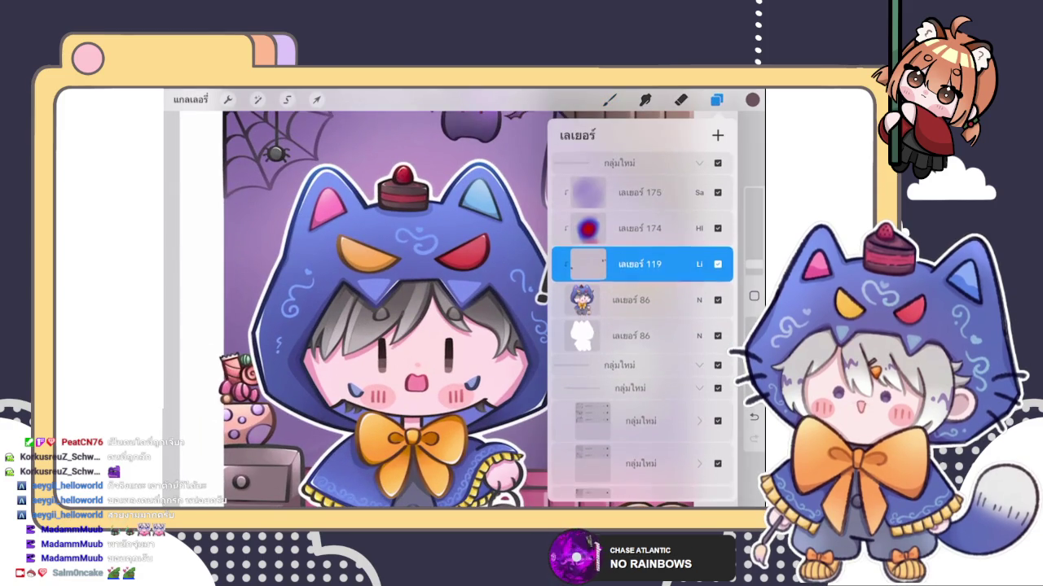
click(699, 162)
click(609, 99)
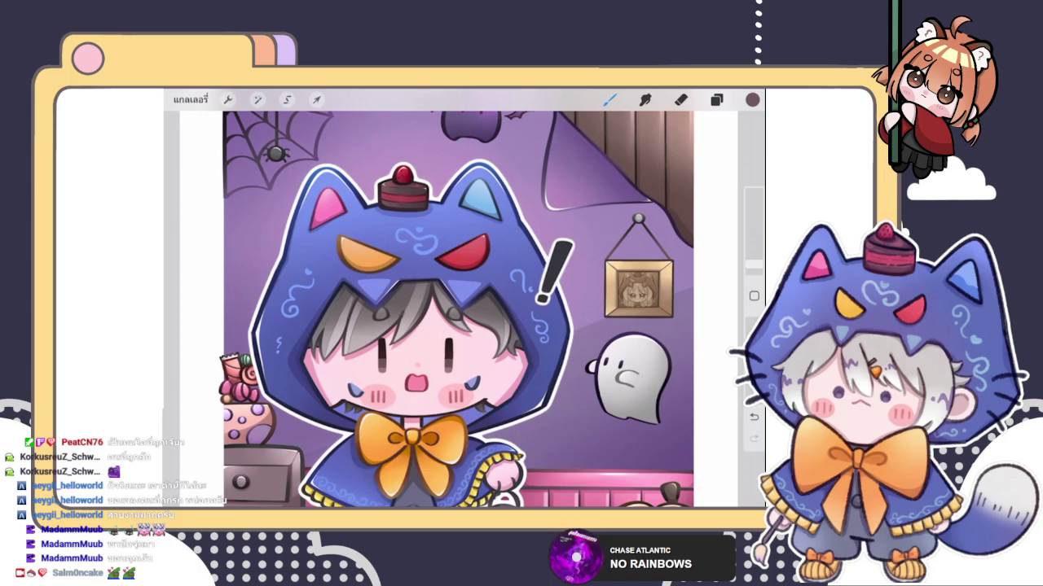
click(681, 99)
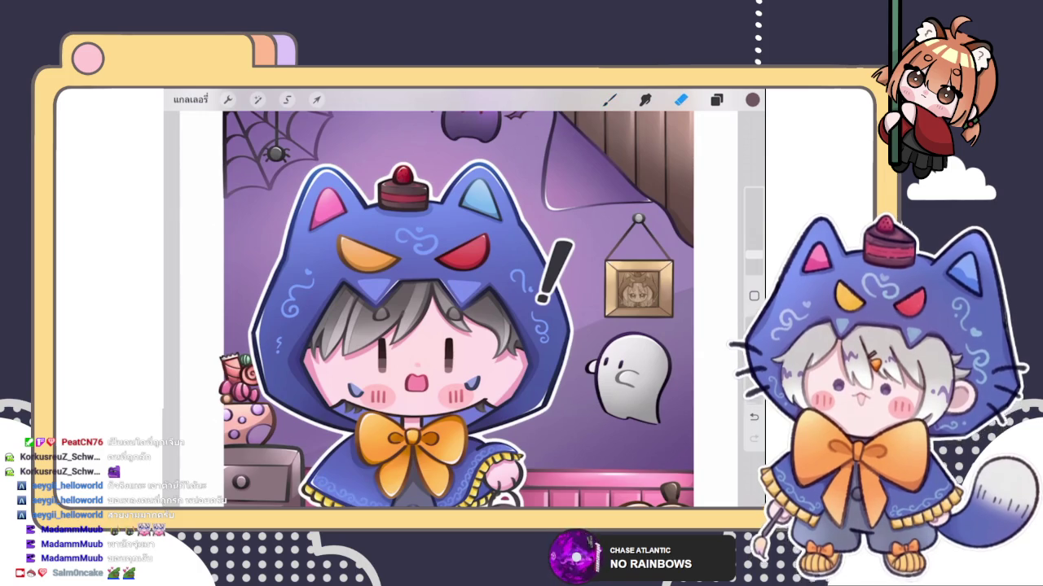
Step: Expand the top group, select Layer 119, and return to painting with the brush
click(716, 99)
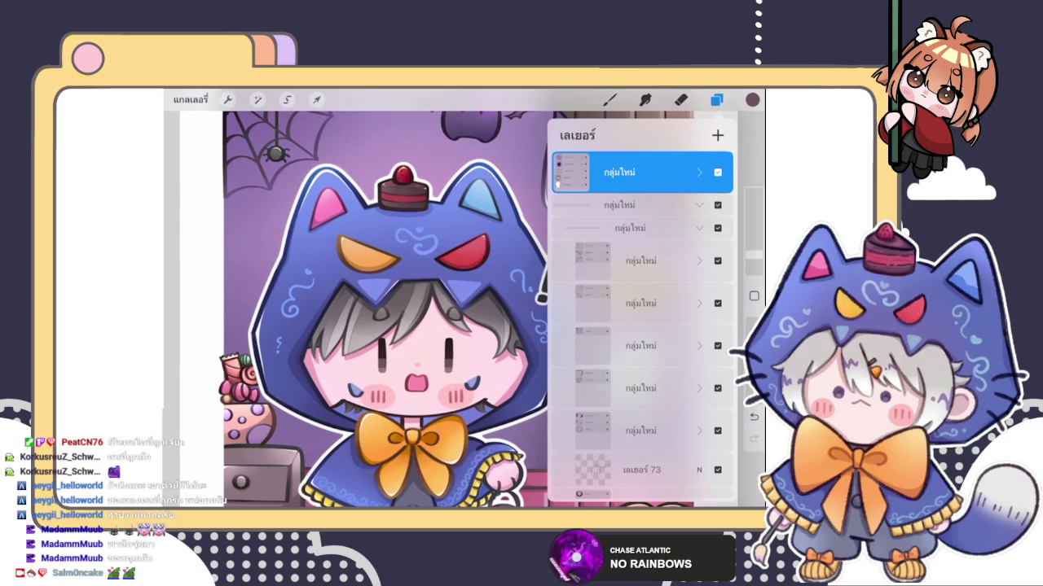
click(716, 100)
click(716, 100)
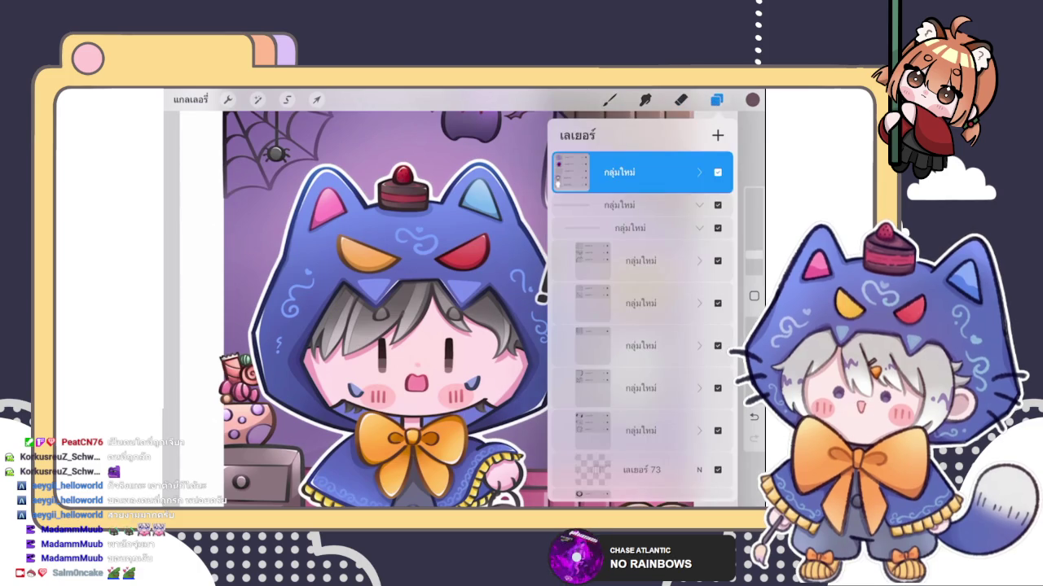
click(698, 172)
click(639, 263)
click(681, 99)
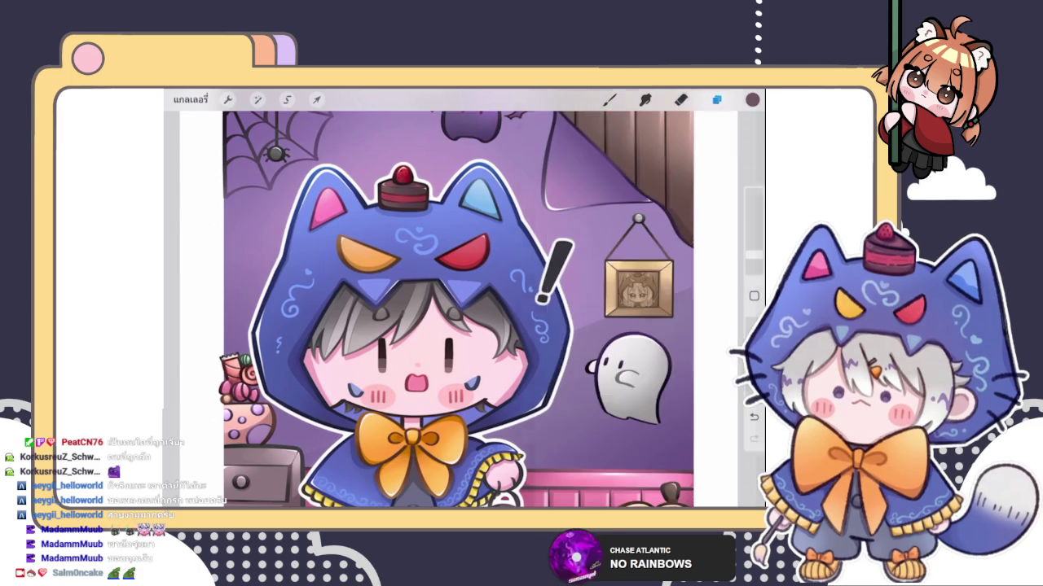
scroll(521, 285, up, 5)
scroll(521, 285, up, 3)
click(610, 99)
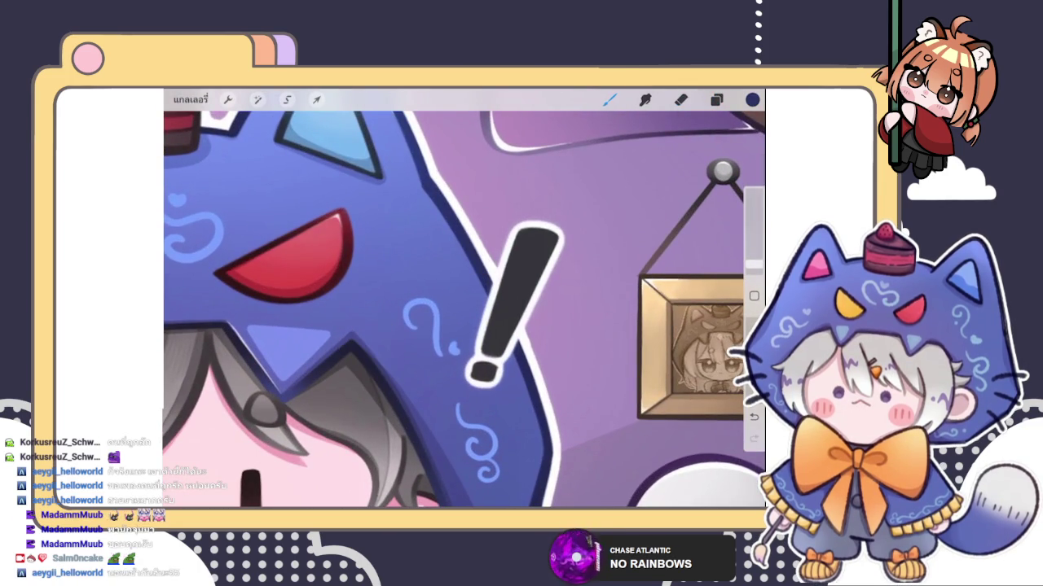
Step: Enlarge the brush slightly and paint over the exclamation mark's body in dark navy
click(610, 99)
click(609, 99)
drag(753, 263, 753, 250)
mouse_move(538, 244)
mouse_down()
mouse_move(559, 210)
mouse_move(525, 306)
mouse_move(489, 359)
mouse_up()
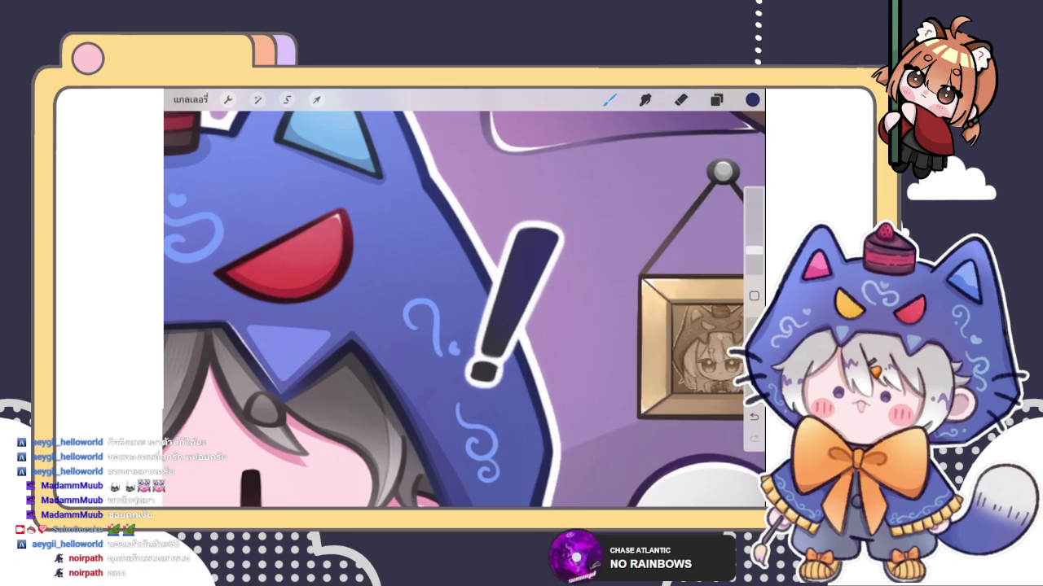
click(752, 99)
click(407, 244)
drag(510, 309, 480, 358)
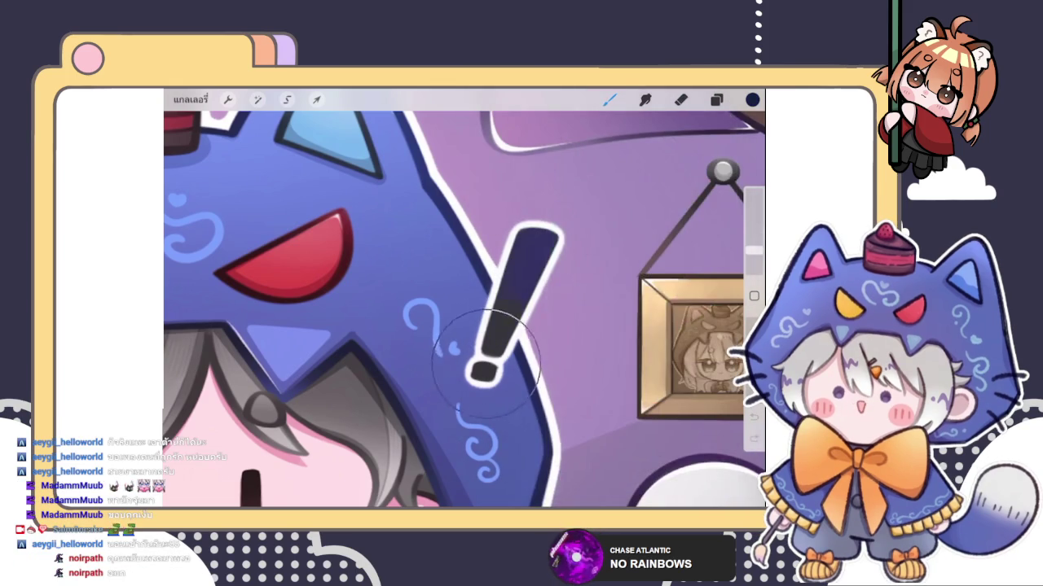
scroll(465, 310, down, 2)
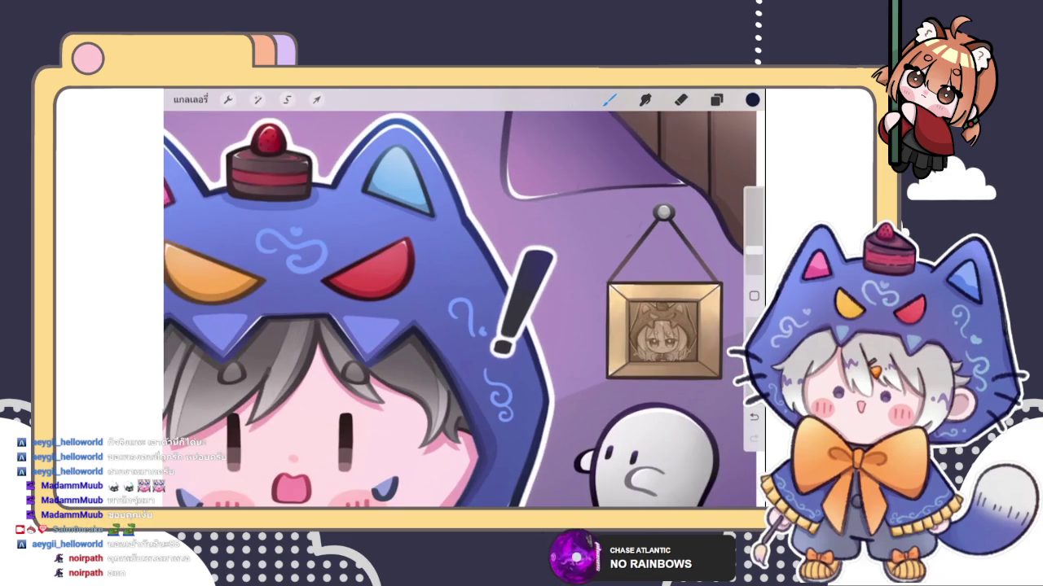
scroll(464, 310, down, 3)
scroll(464, 309, up, 3)
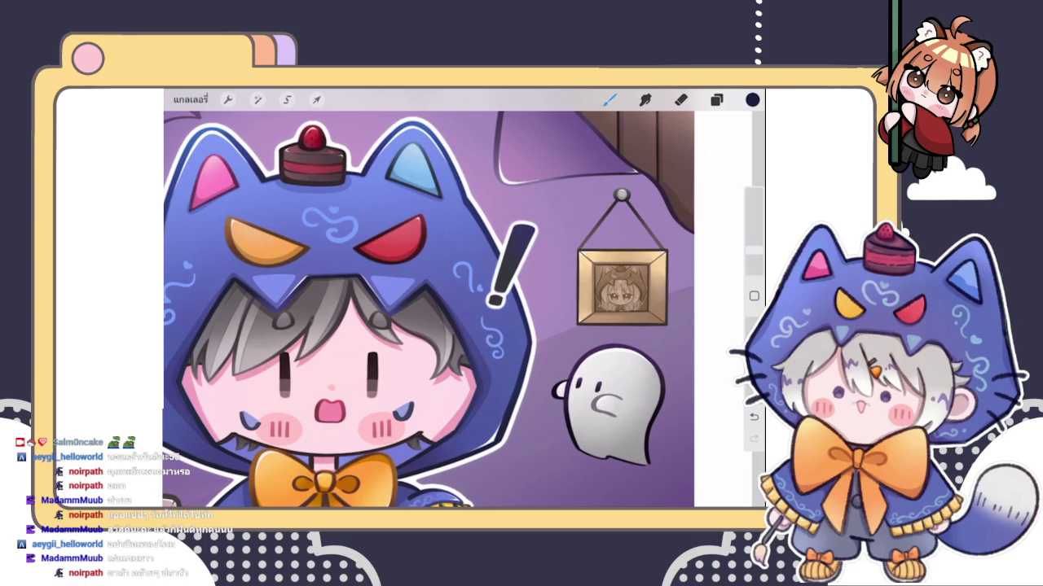
scroll(461, 297, down, 5)
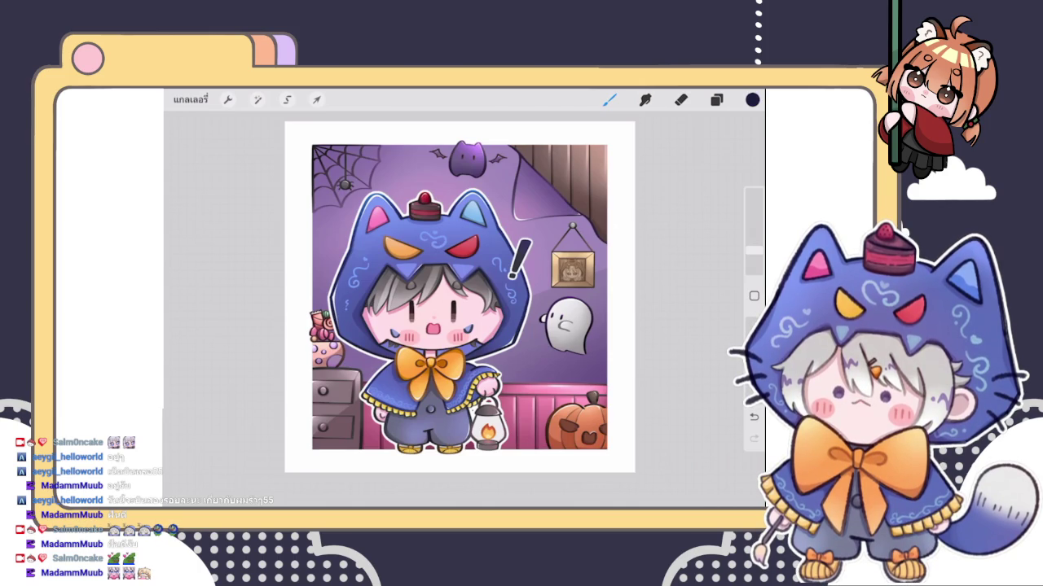
Step: Collapse the top layer group and its nested groups in the Layers panel
scroll(460, 297, down, 3)
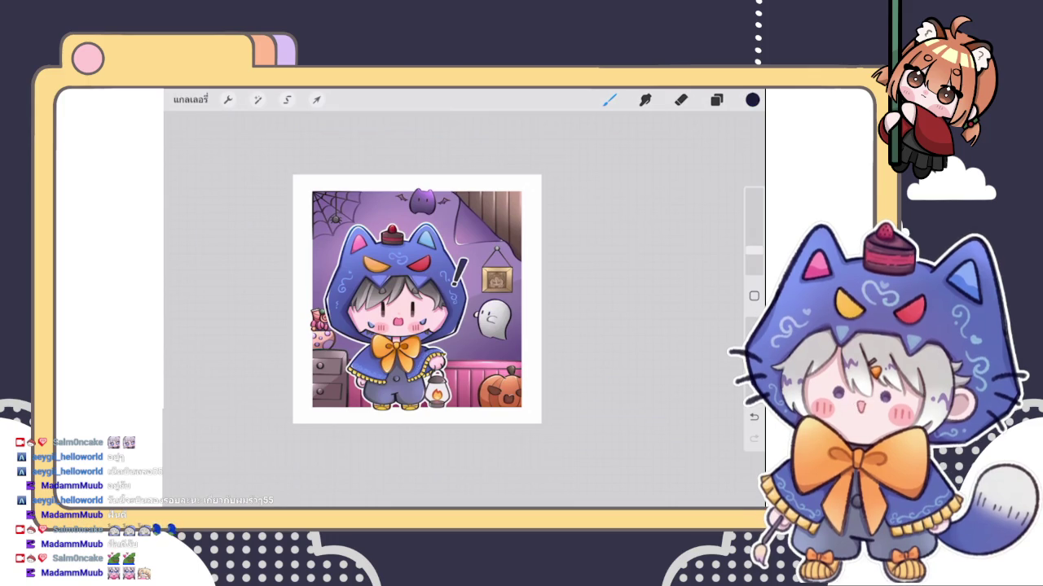
scroll(417, 299, up, 2)
scroll(417, 299, up, 3)
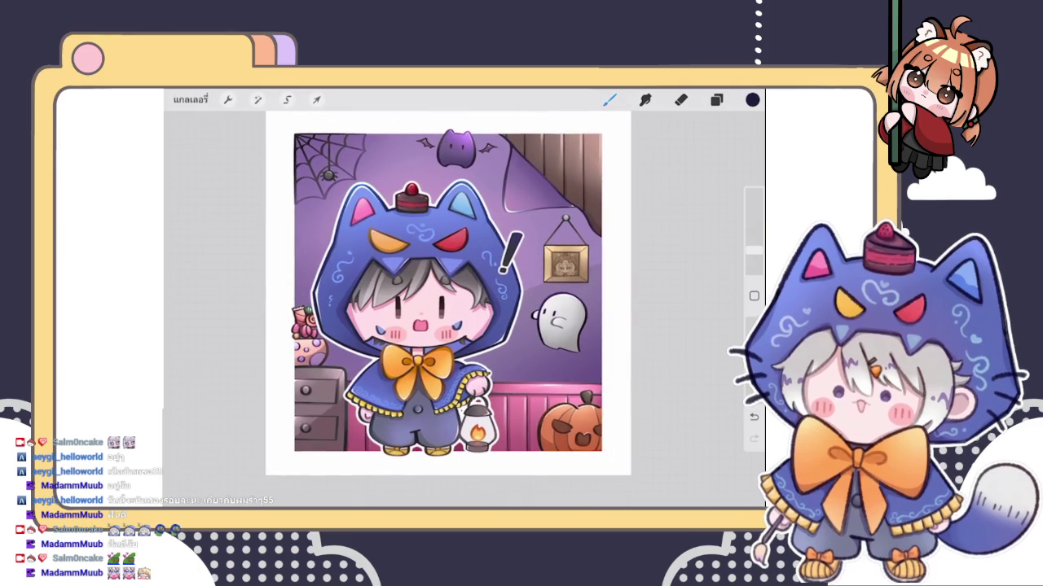
click(716, 100)
click(699, 167)
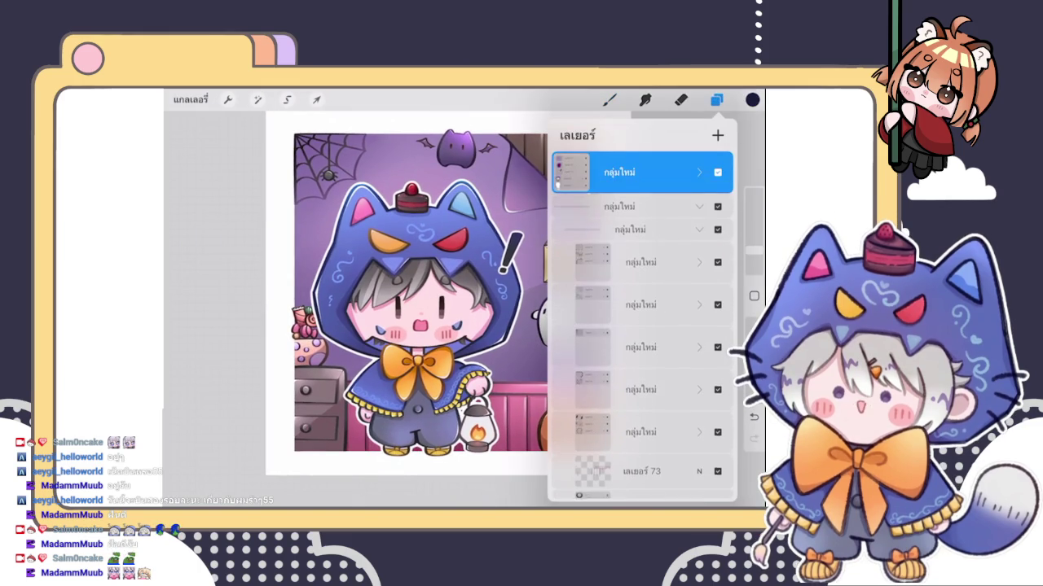
click(699, 228)
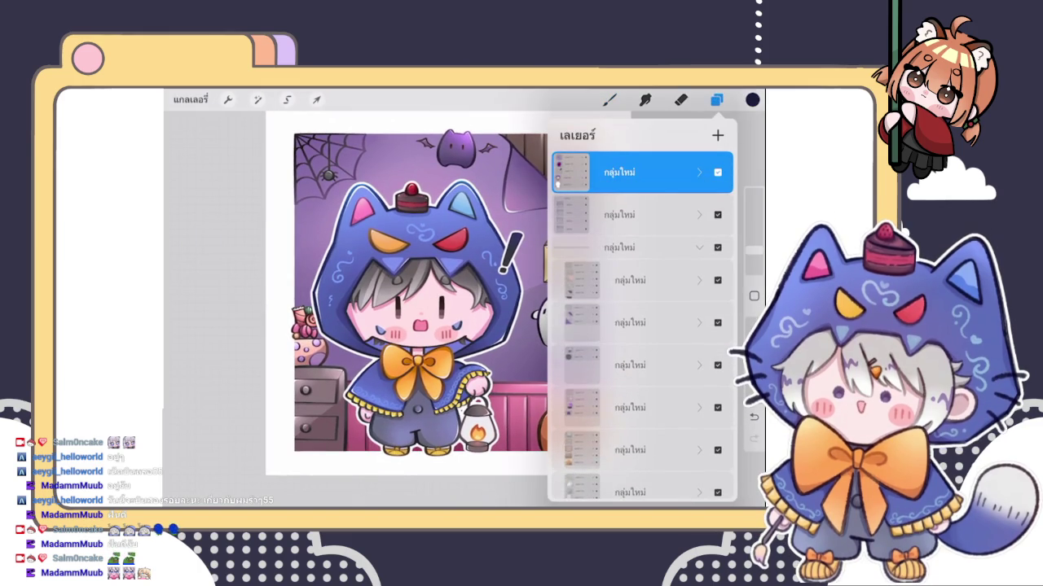
click(699, 253)
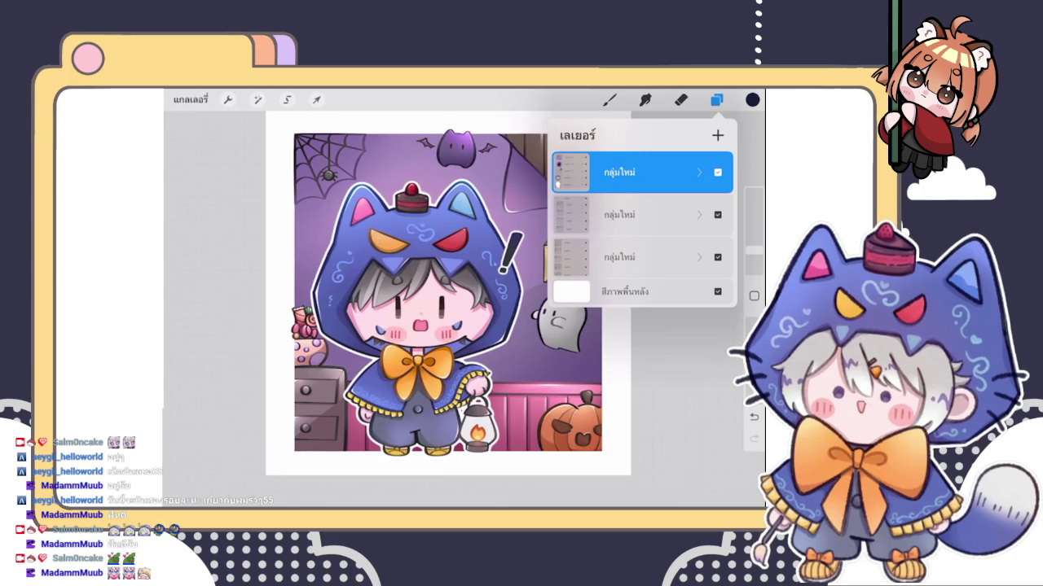
Step: Duplicate the background group and flatten it into a single layer
click(644, 214)
mouse_move(692, 214)
mouse_down()
mouse_move(586, 214)
mouse_move(717, 215)
mouse_up()
click(717, 135)
click(619, 211)
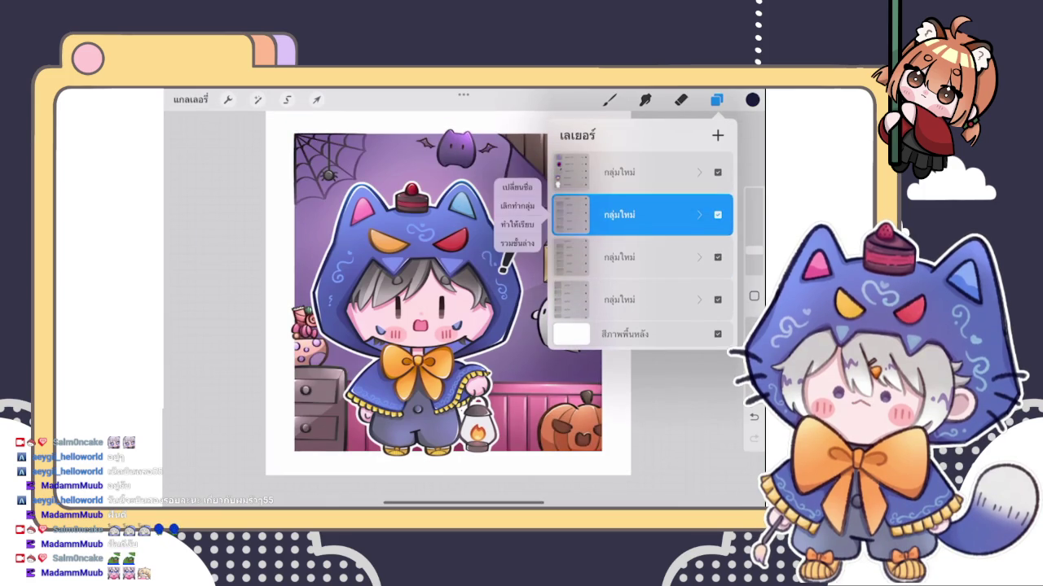
drag(692, 293, 586, 294)
click(670, 294)
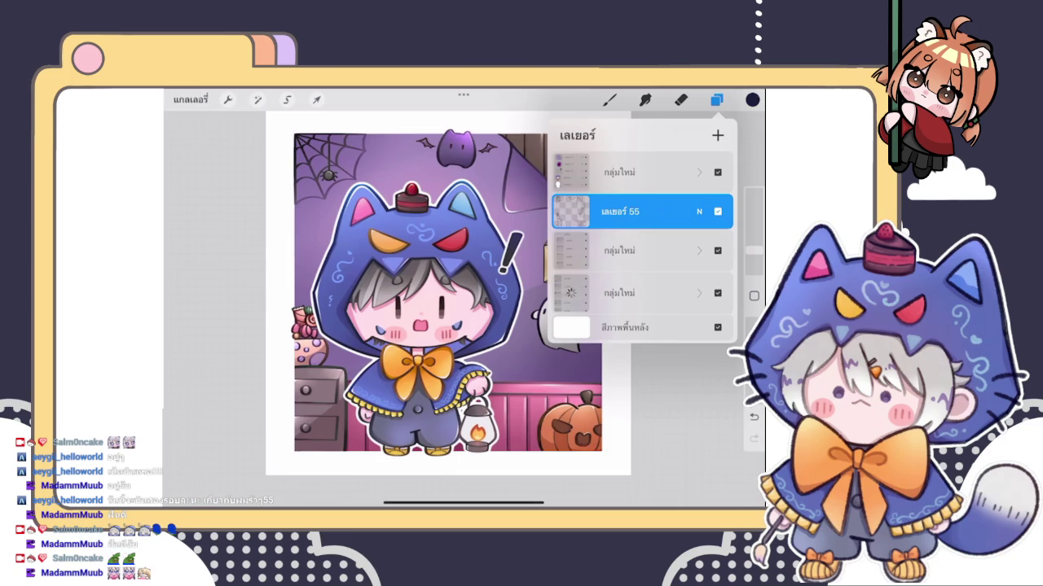
click(619, 293)
click(518, 303)
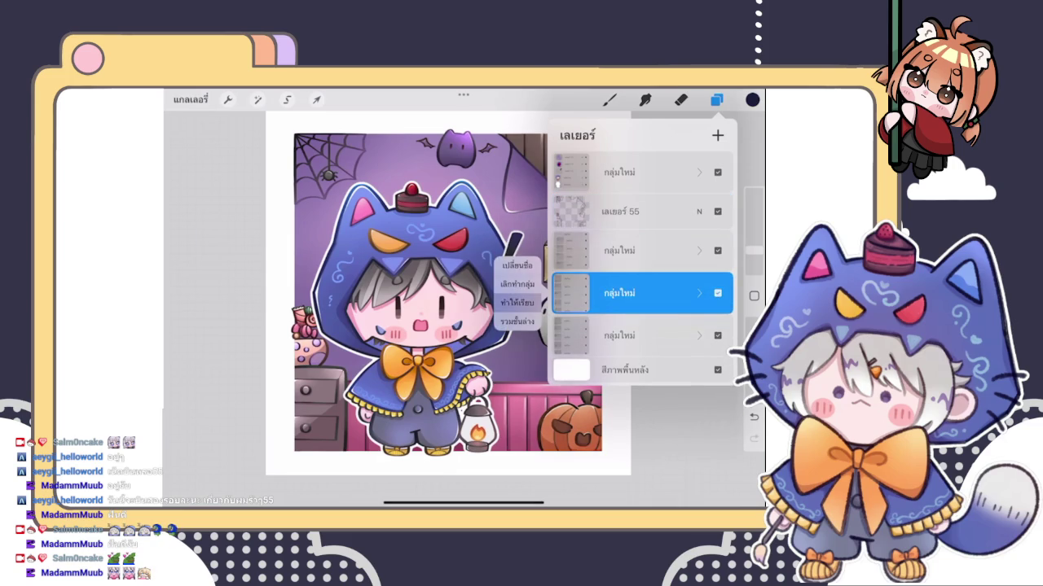
Step: Move the flattened background up and toggle the web-and-bat layer to compare the art
drag(619, 289, 619, 247)
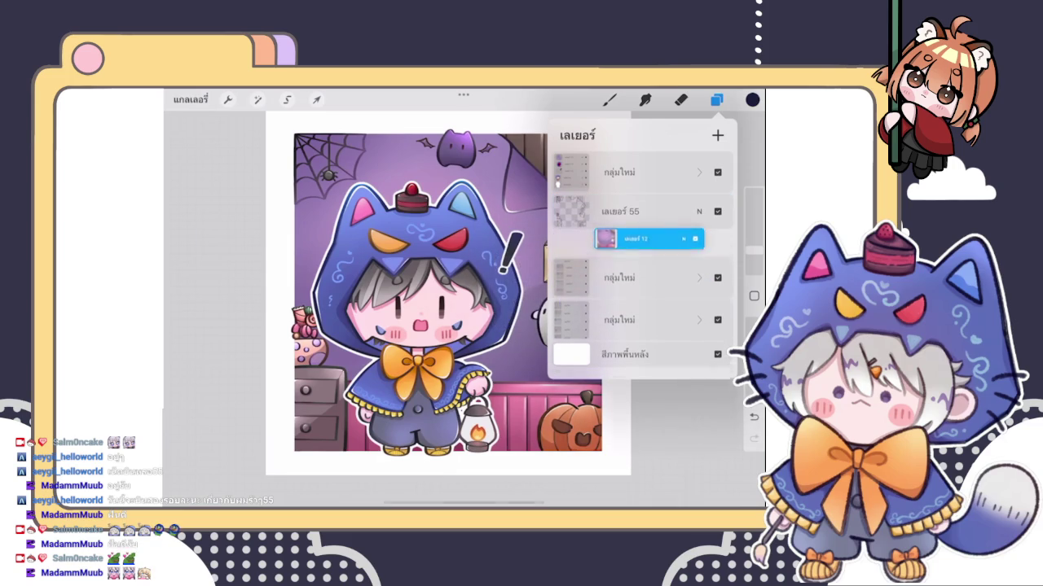
click(717, 247)
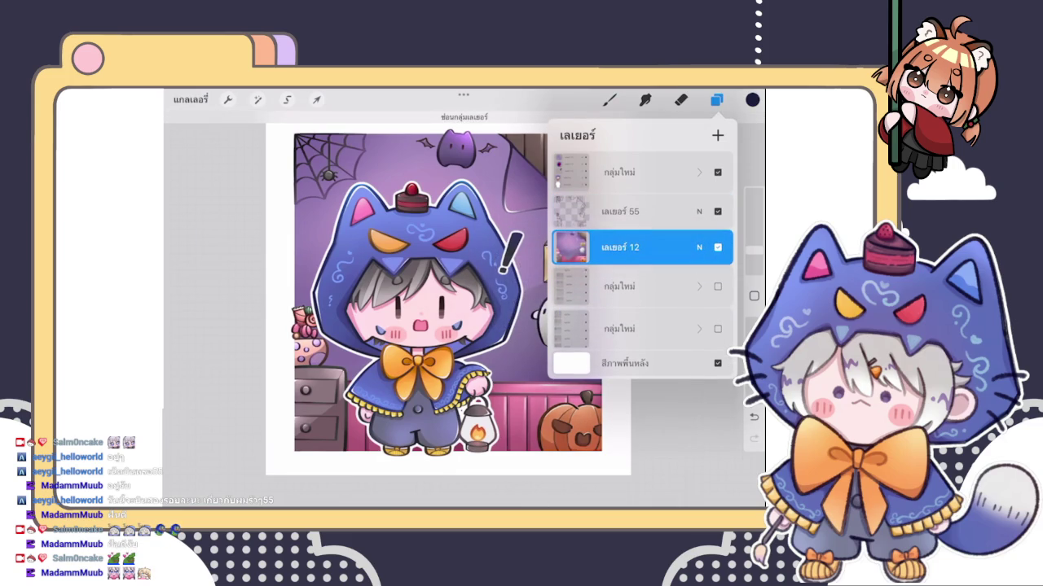
scroll(448, 294, down, 2)
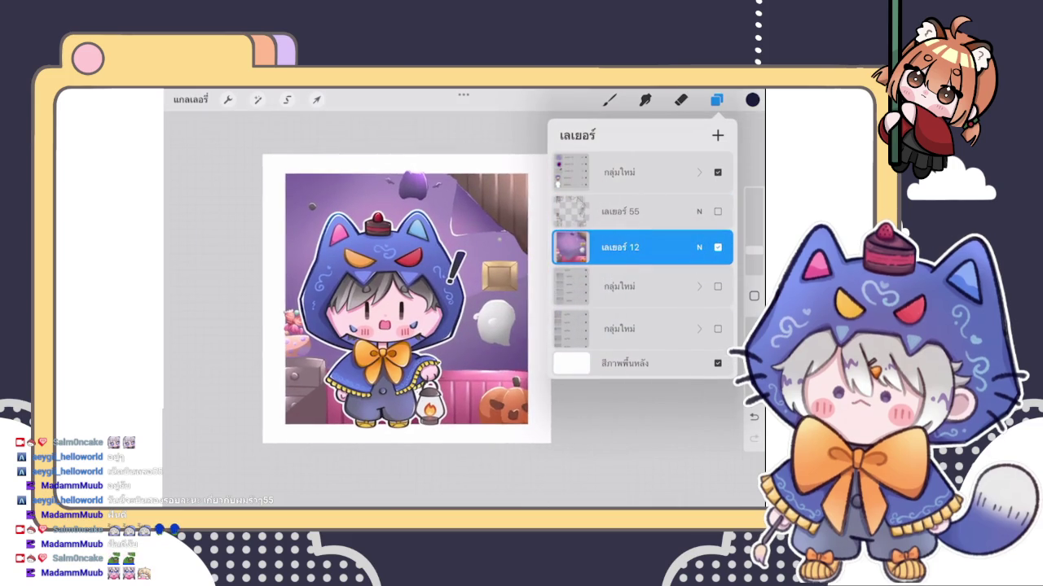
click(718, 211)
click(718, 211)
click(717, 211)
click(718, 210)
click(718, 211)
click(717, 211)
click(718, 211)
click(718, 211)
click(717, 210)
Step: Merge the web-and-bat layer down into Layer 12 and add a blank layer above
click(699, 247)
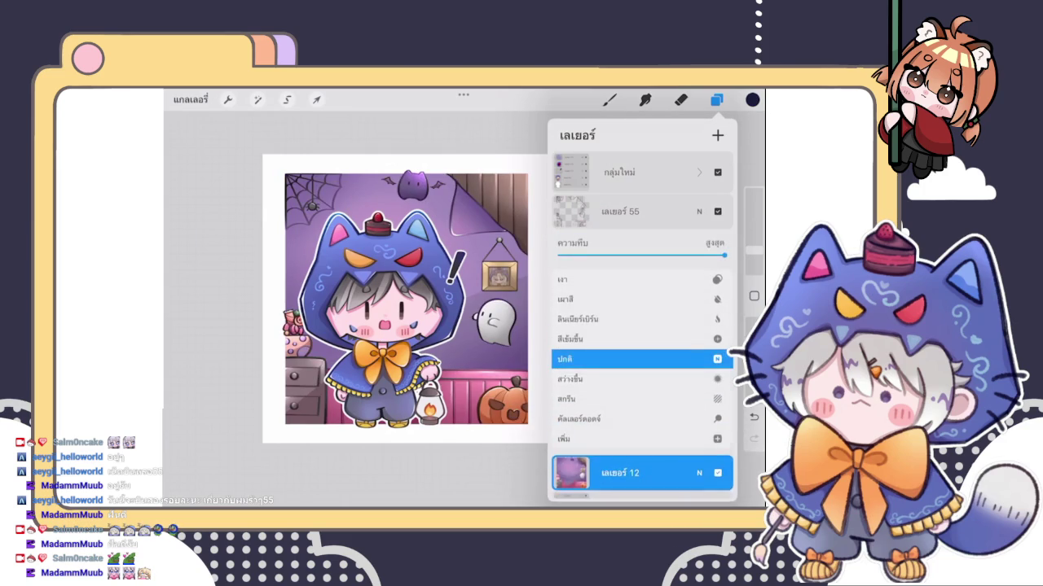
click(619, 211)
click(619, 211)
click(514, 299)
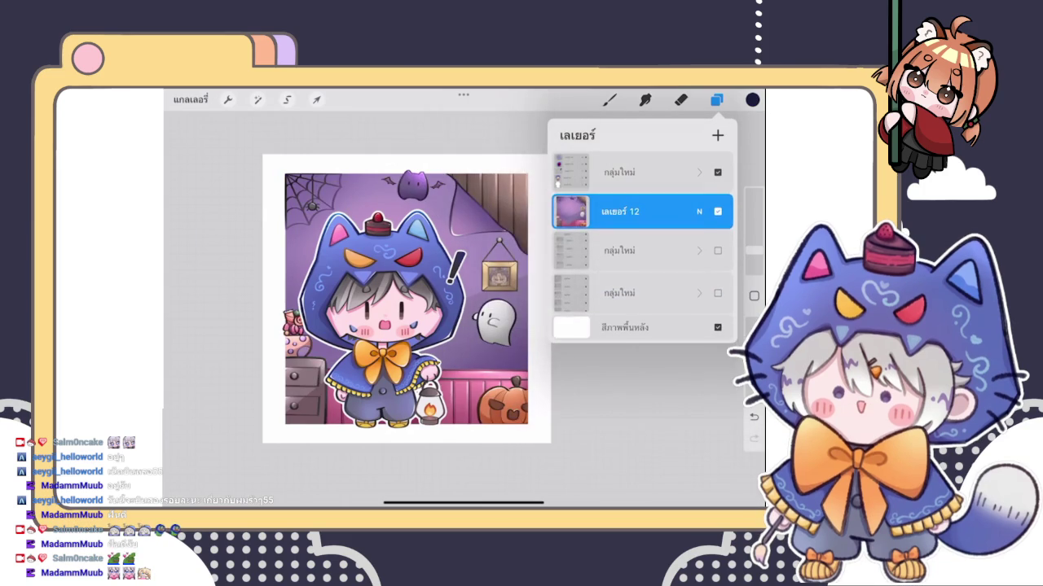
click(698, 211)
mouse_move(724, 255)
mouse_down()
mouse_move(647, 255)
mouse_move(724, 255)
mouse_up()
click(699, 211)
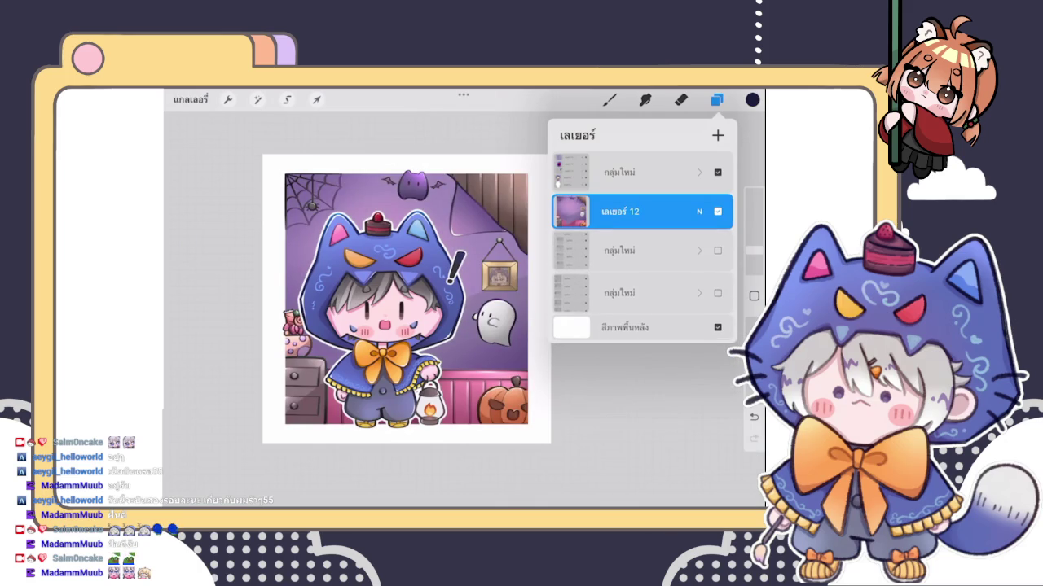
click(619, 211)
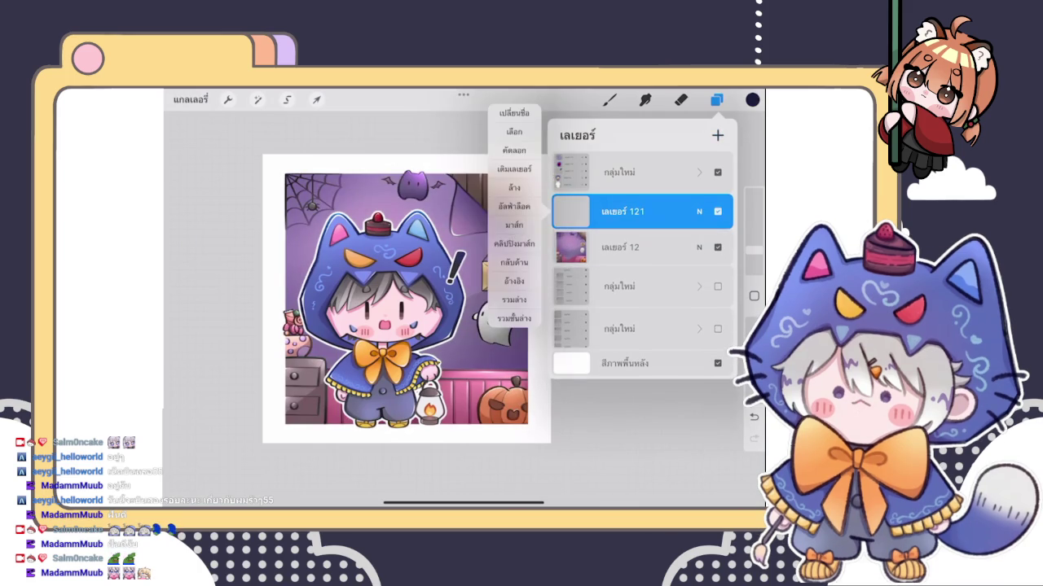
Step: Pick a slightly different painting colour in the colour picker
click(609, 99)
click(350, 309)
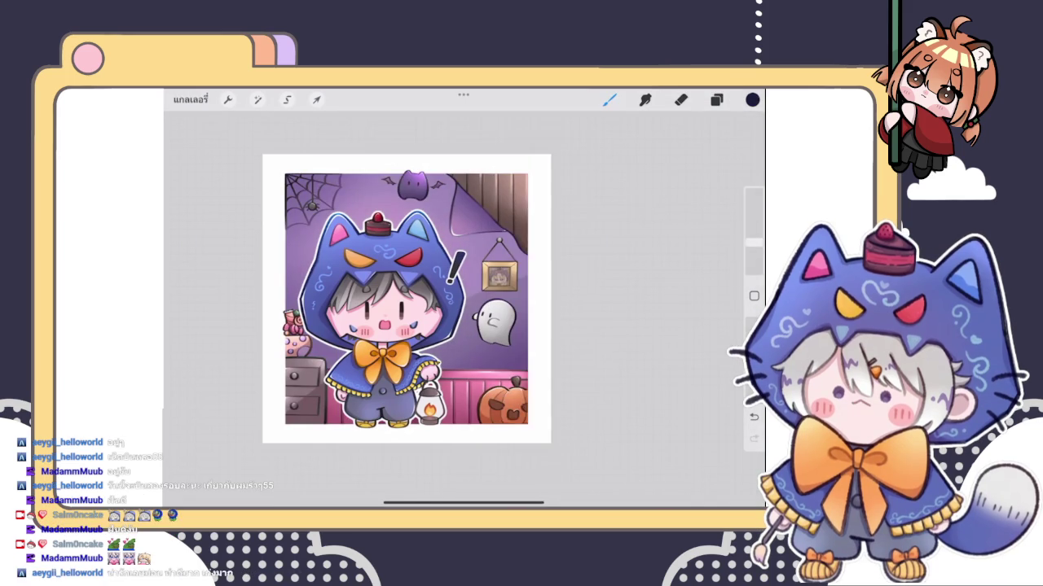
scroll(428, 294, up, 2)
click(752, 100)
drag(685, 236, 671, 248)
click(609, 99)
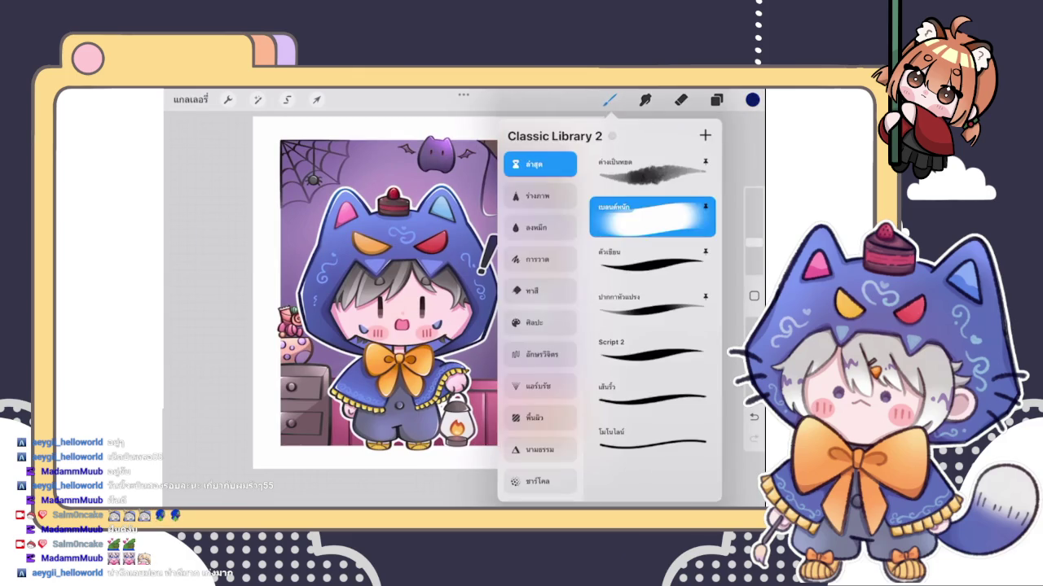
Step: Set the new Layer 121 to the Darken blend mode
click(609, 100)
click(716, 100)
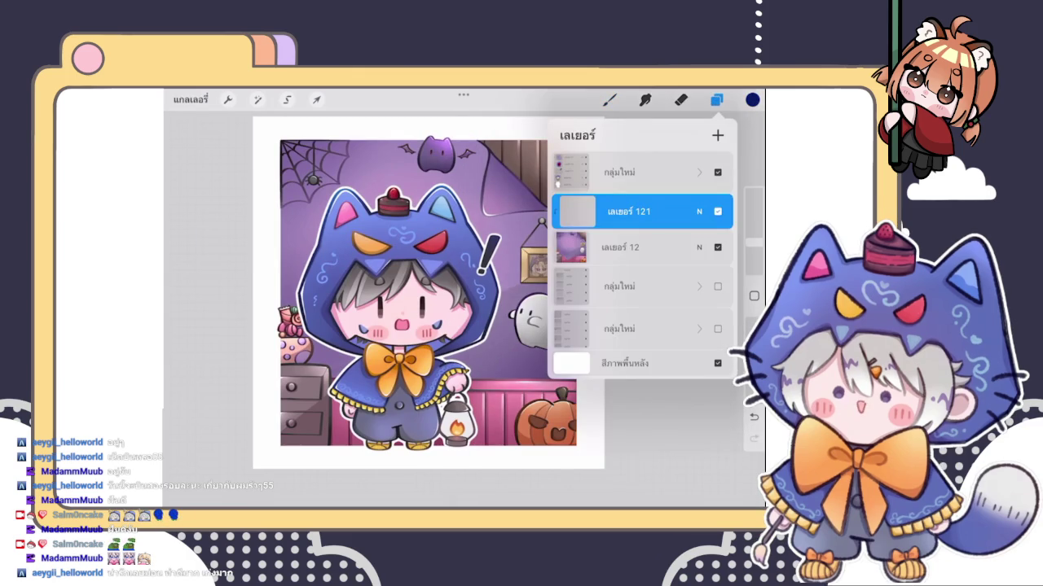
click(699, 210)
scroll(640, 360, up, 2)
click(640, 362)
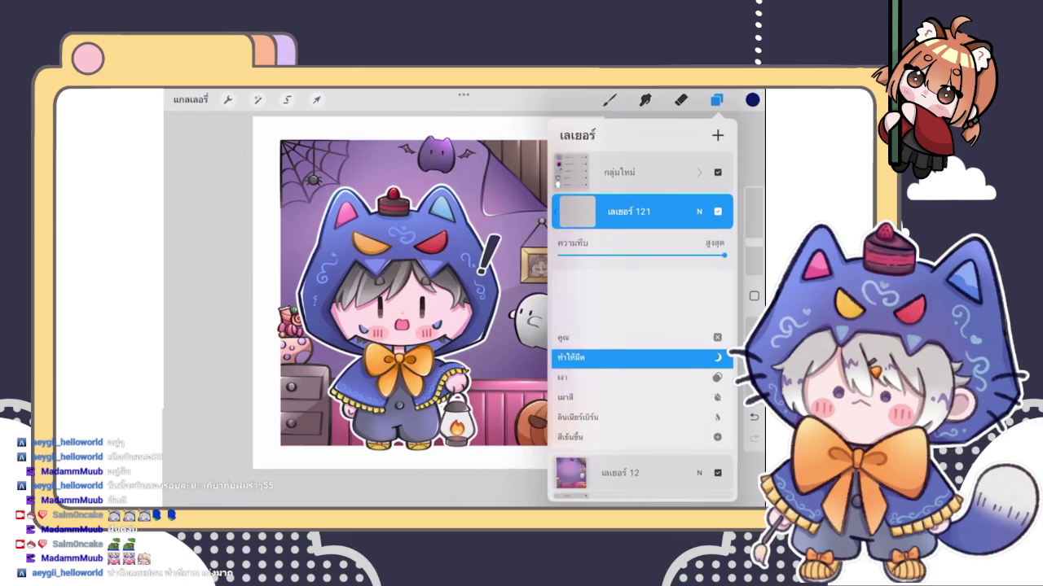
click(699, 212)
Step: Enlarge the brush and paint dark navy shading across the illustration
click(609, 100)
drag(505, 318, 566, 363)
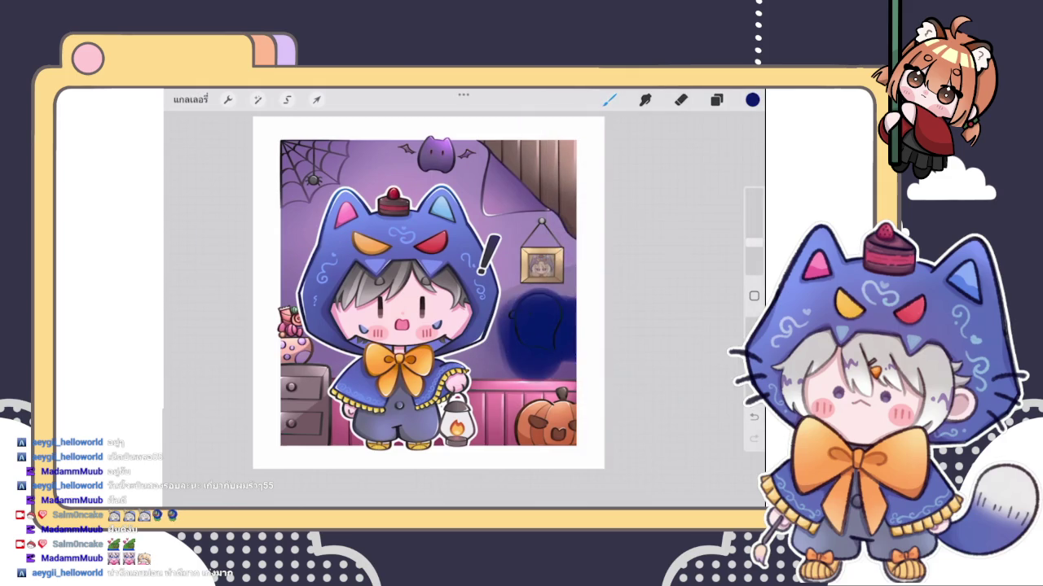
scroll(429, 292, down, 3)
key(ctrl+z)
drag(754, 242, 754, 221)
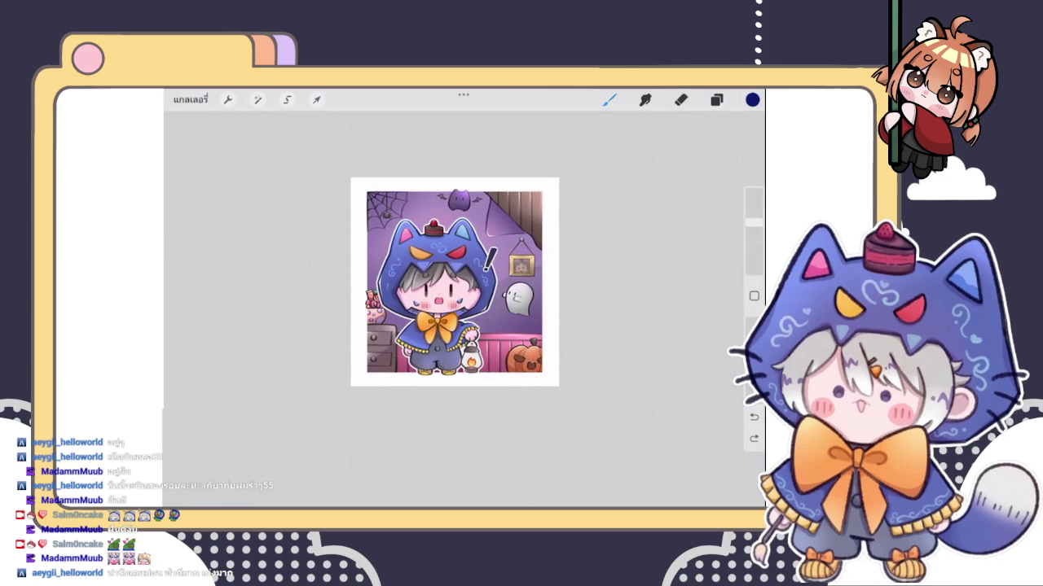
mouse_move(538, 267)
mouse_down()
mouse_move(476, 198)
mouse_move(407, 198)
mouse_move(547, 348)
mouse_move(515, 301)
mouse_up()
Step: Undo the darkening strokes and delete the Darken Layer 121
scroll(455, 281, up, 3)
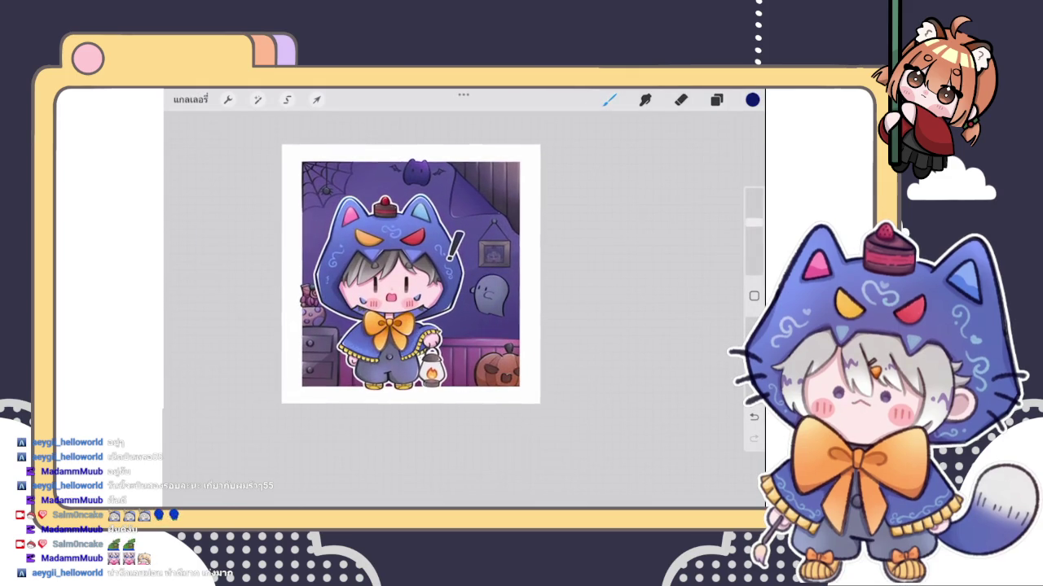
click(716, 100)
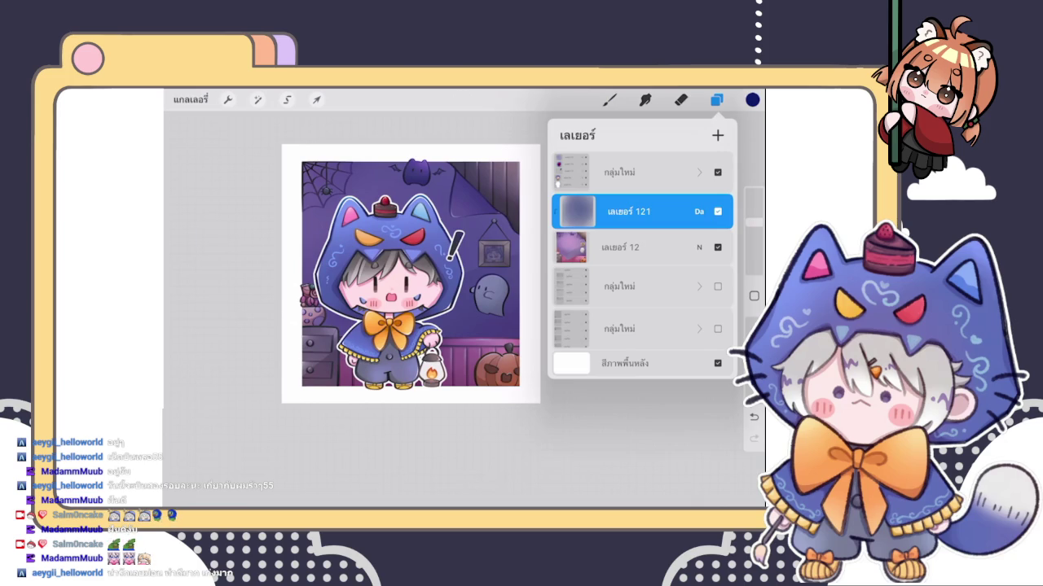
key(ctrl+z)
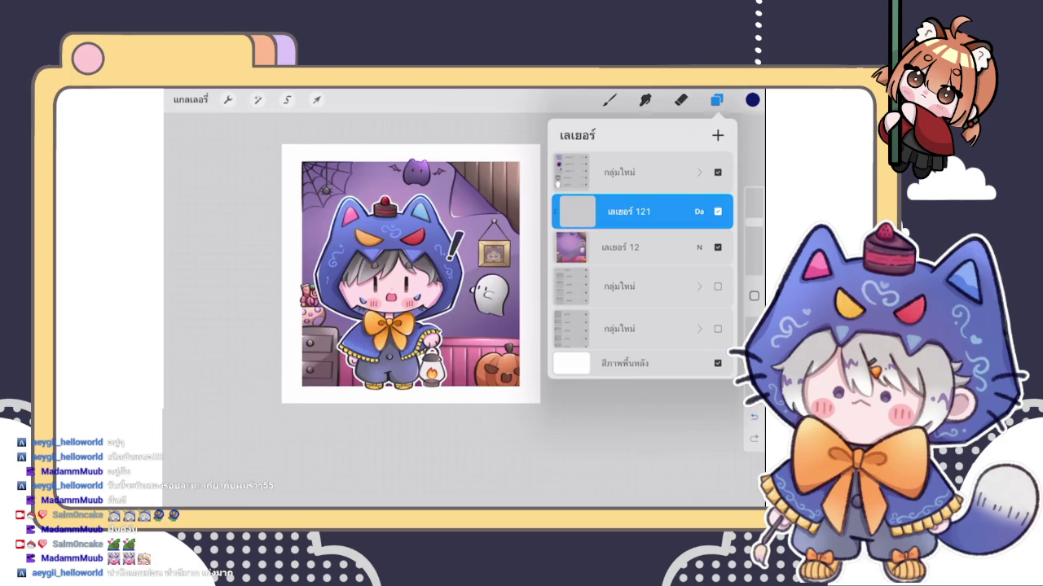
drag(684, 211, 587, 211)
click(710, 211)
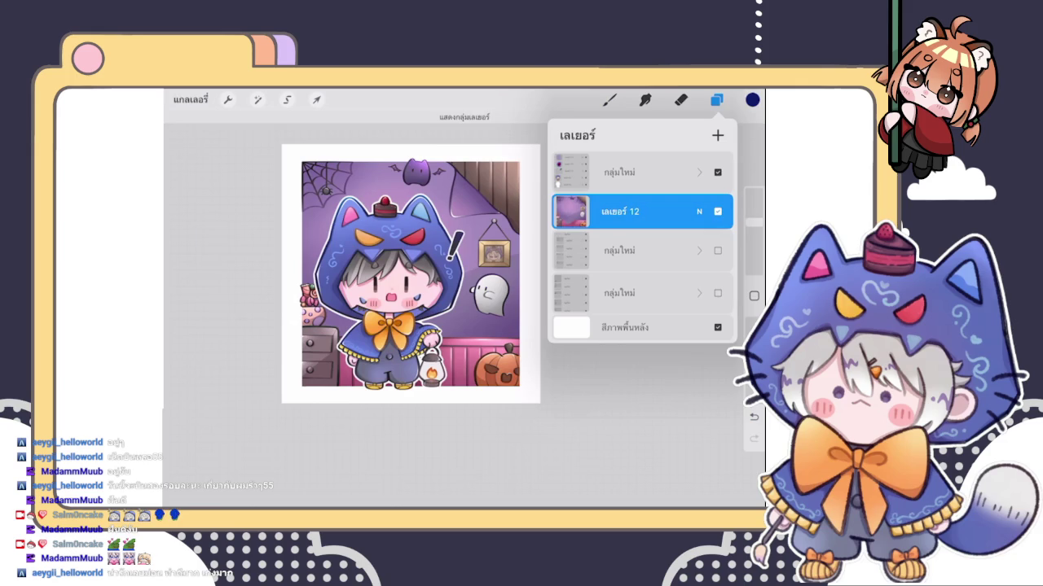
Step: Duplicate the character group, hide the lower copy, and flatten the top group
drag(684, 172, 586, 171)
click(666, 172)
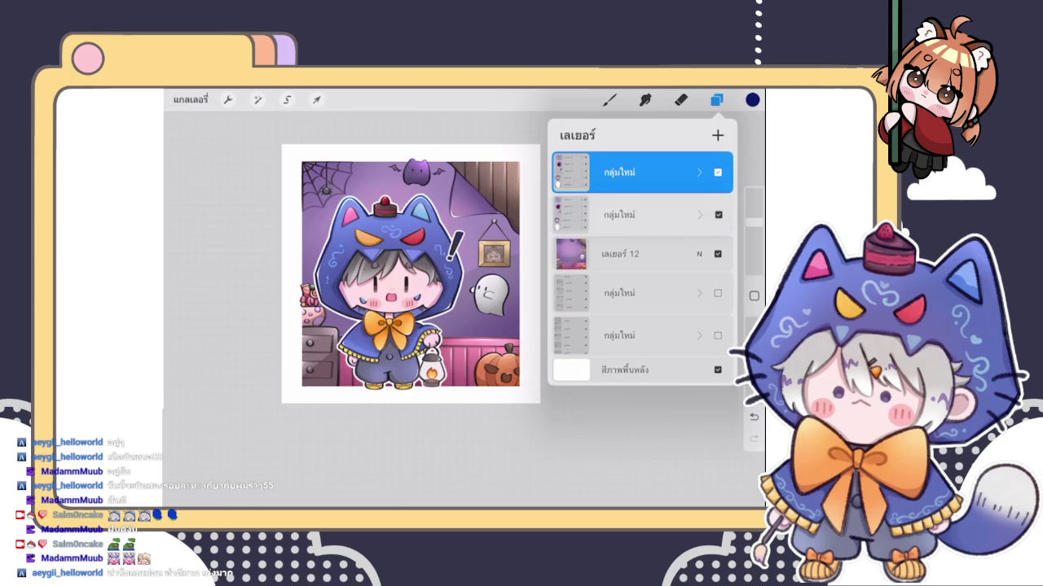
drag(619, 214, 619, 254)
click(718, 250)
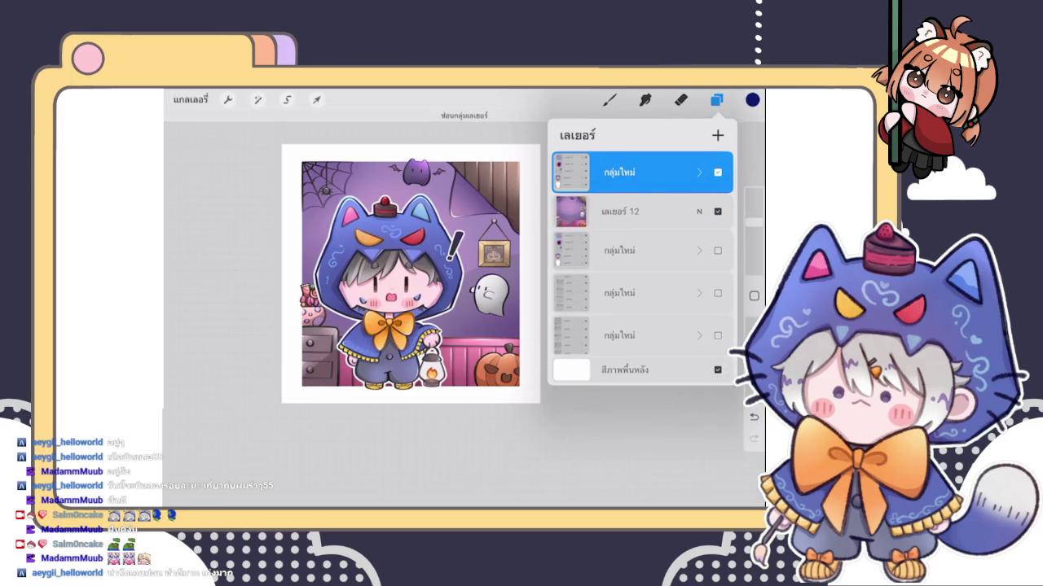
click(627, 172)
click(516, 191)
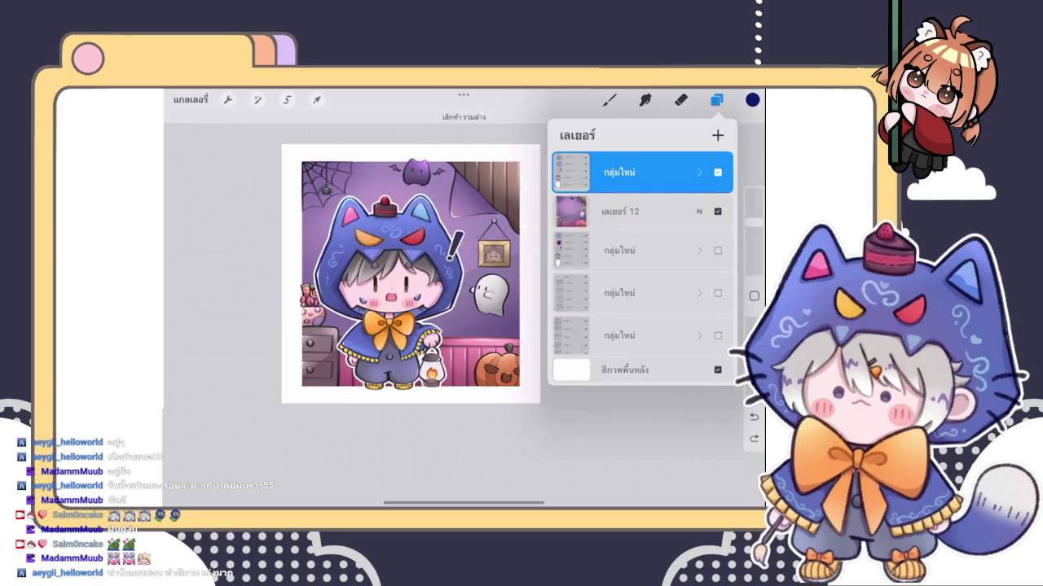
click(627, 172)
click(517, 172)
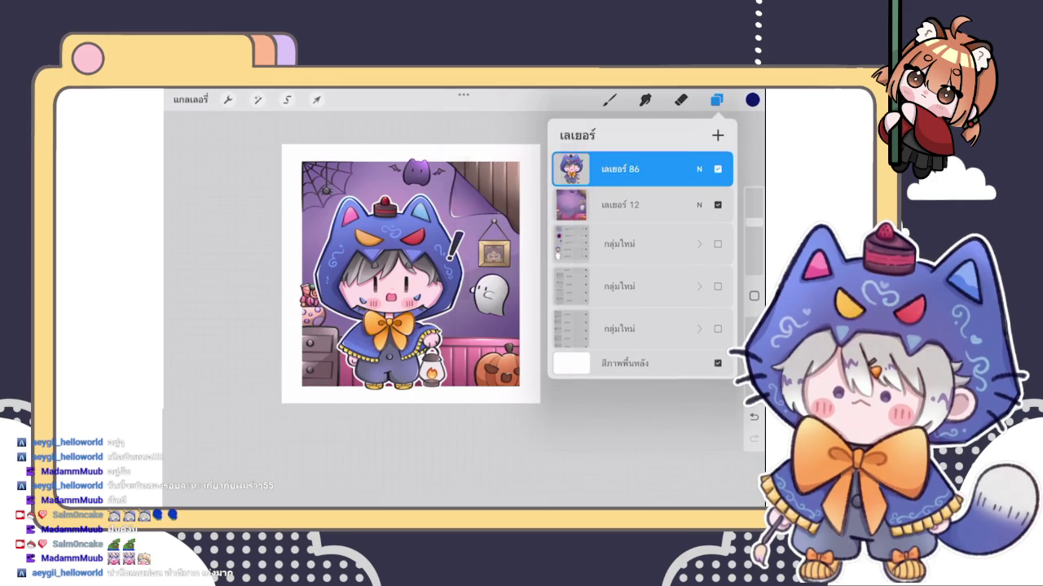
Step: Duplicate background Layer 12 and merge the flattened character down into it
click(619, 168)
click(619, 204)
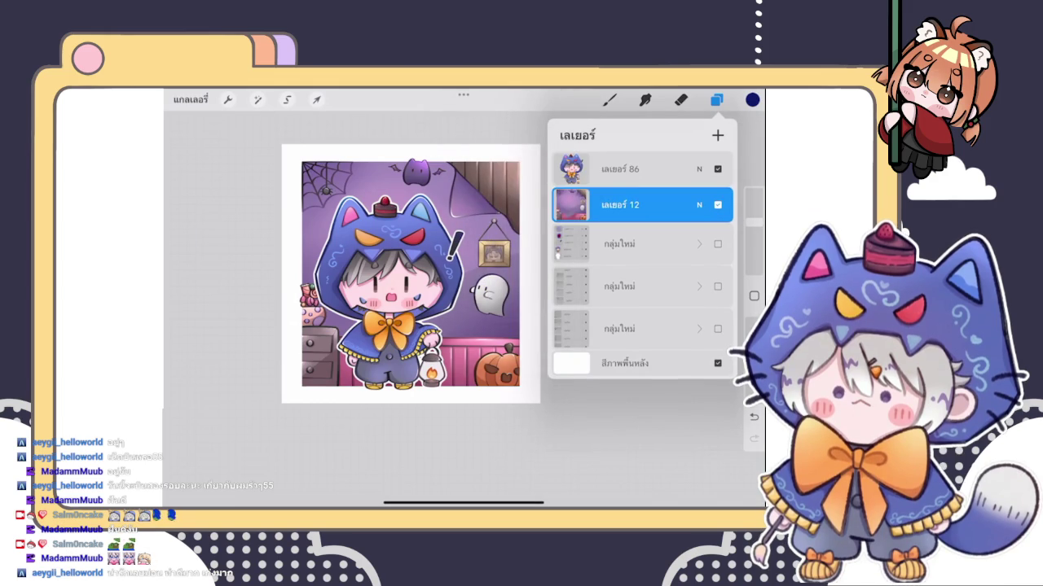
mouse_move(701, 204)
mouse_down()
mouse_move(587, 204)
mouse_move(619, 283)
mouse_up()
click(669, 204)
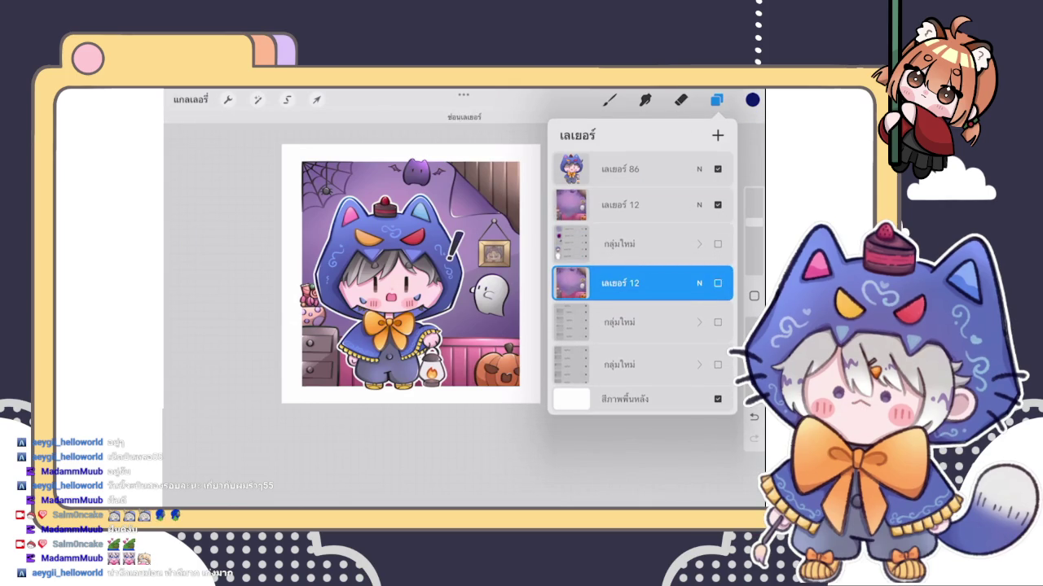
click(619, 169)
click(619, 169)
click(514, 299)
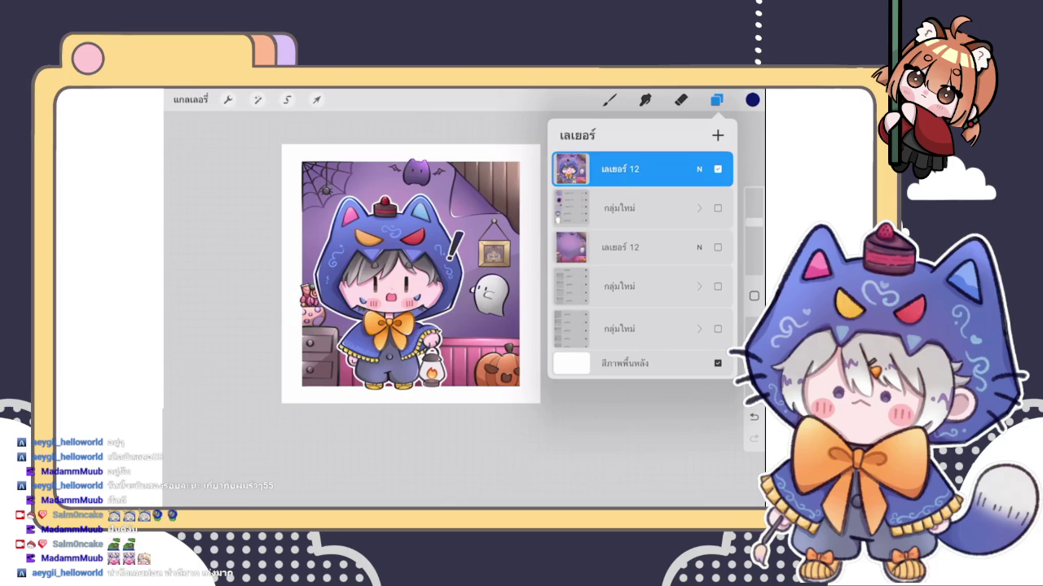
Step: Add a new layer on top and set it as a Clipping Mask
click(717, 135)
click(619, 169)
click(513, 242)
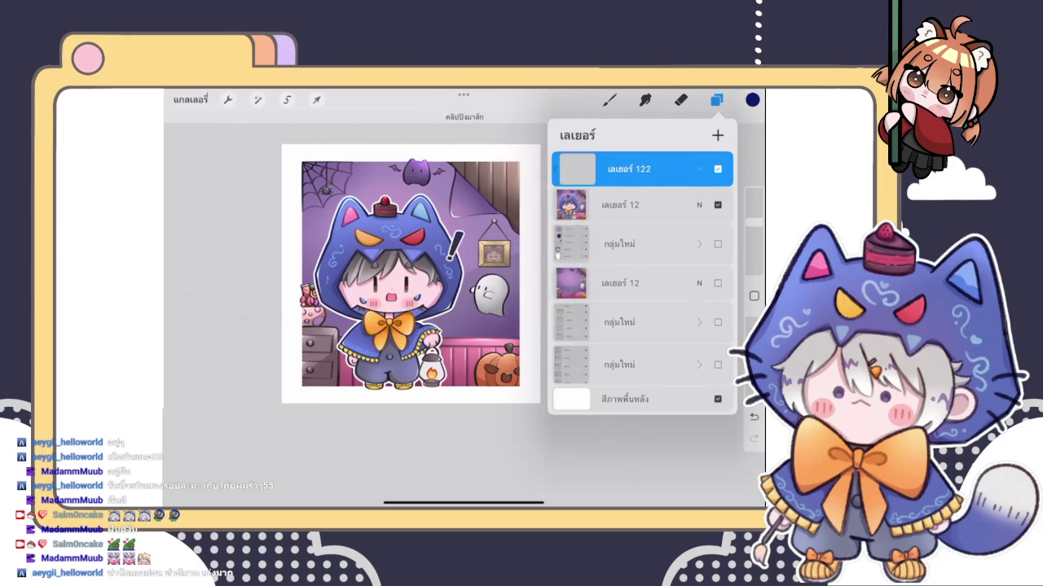
Step: Set Layer 122 to Multiply and make the brush much larger for the wash
click(699, 168)
click(609, 99)
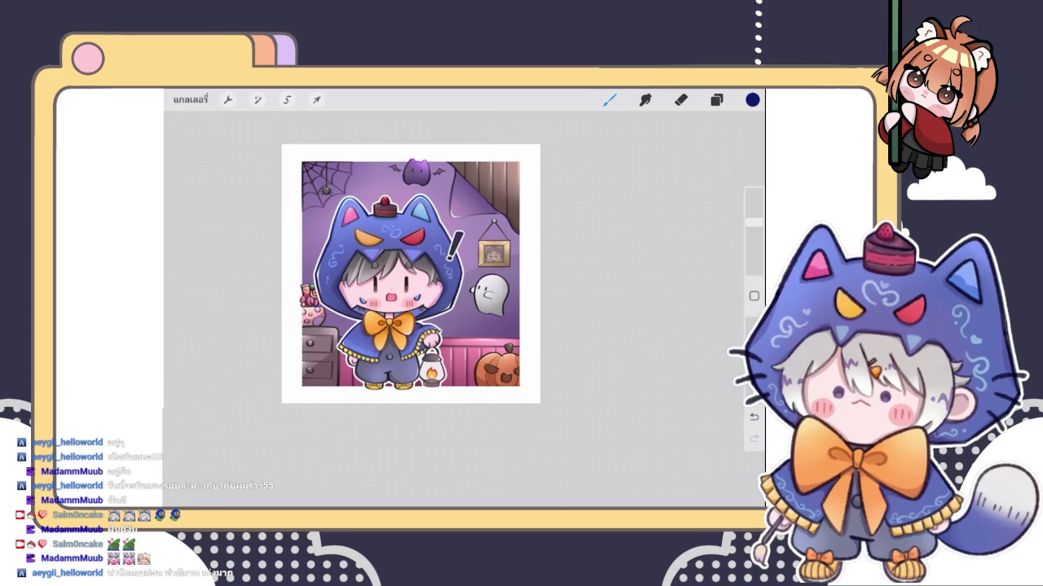
click(609, 99)
click(609, 99)
drag(754, 222, 754, 214)
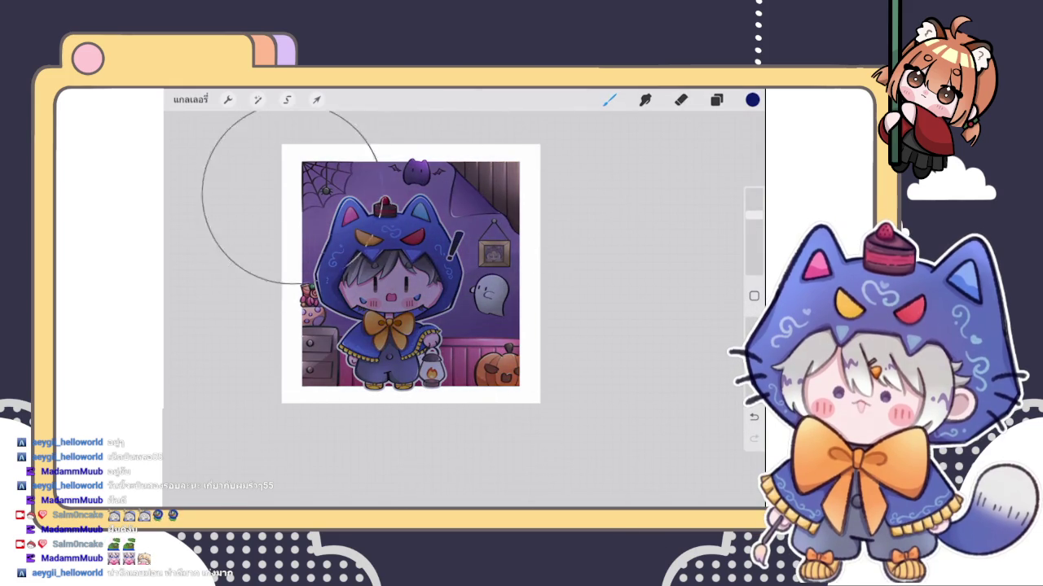
click(716, 99)
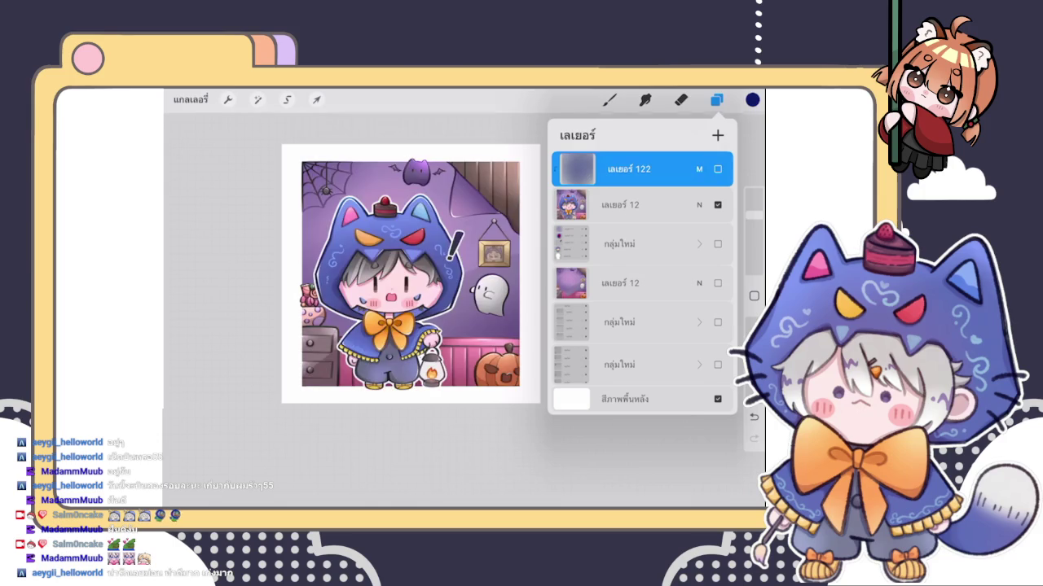
Step: Set shading layer 122 to Darken blending and lower its opacity to about half
click(717, 168)
click(698, 169)
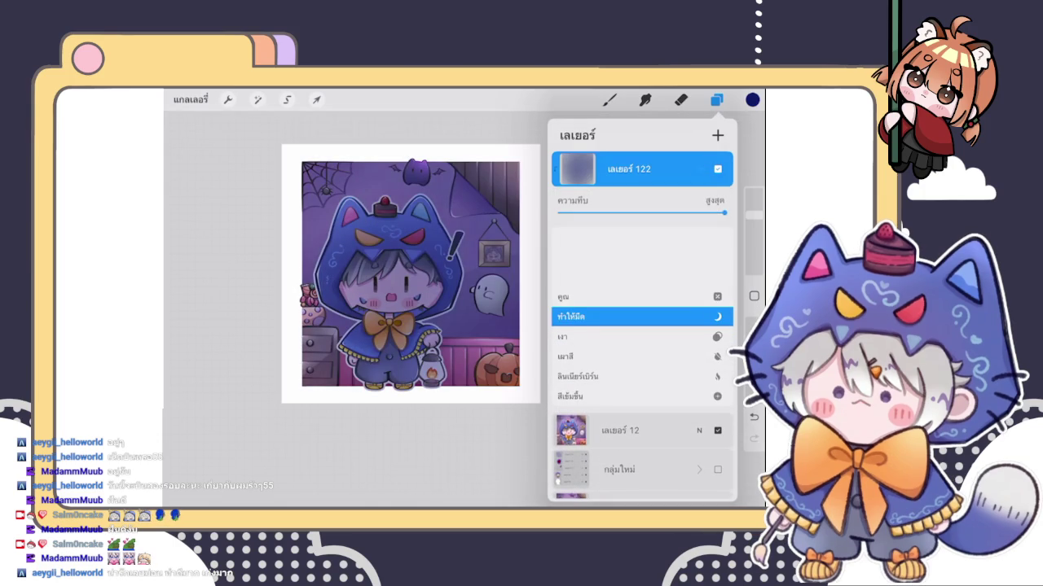
scroll(642, 351, down, 2)
scroll(641, 350, down, 3)
scroll(642, 326, up, 2)
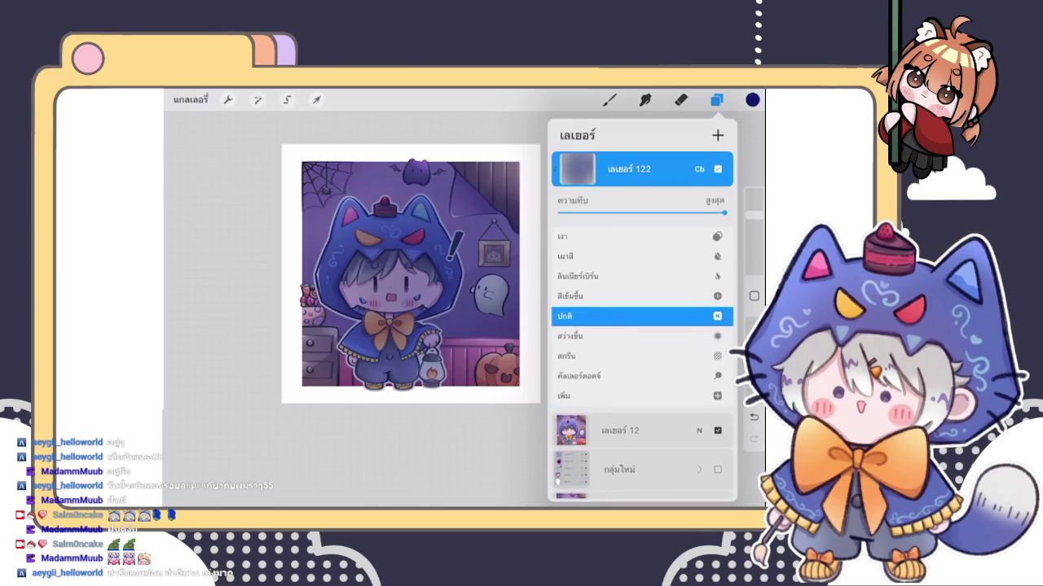
scroll(642, 350, down, 2)
scroll(642, 350, down, 2)
scroll(642, 350, down, 2)
scroll(642, 351, down, 3)
scroll(642, 350, down, 2)
scroll(642, 350, down, 1)
scroll(642, 350, down, 1)
scroll(642, 351, down, 1)
scroll(642, 350, up, 1)
scroll(642, 350, down, 1)
scroll(642, 350, down, 3)
scroll(642, 351, down, 3)
scroll(642, 350, up, 1)
scroll(642, 350, up, 1)
scroll(642, 350, up, 1)
scroll(641, 350, up, 1)
scroll(642, 351, up, 1)
scroll(642, 350, up, 2)
scroll(642, 350, down, 1)
scroll(642, 350, down, 1)
mouse_move(724, 213)
mouse_down()
mouse_move(615, 213)
mouse_move(662, 213)
mouse_up()
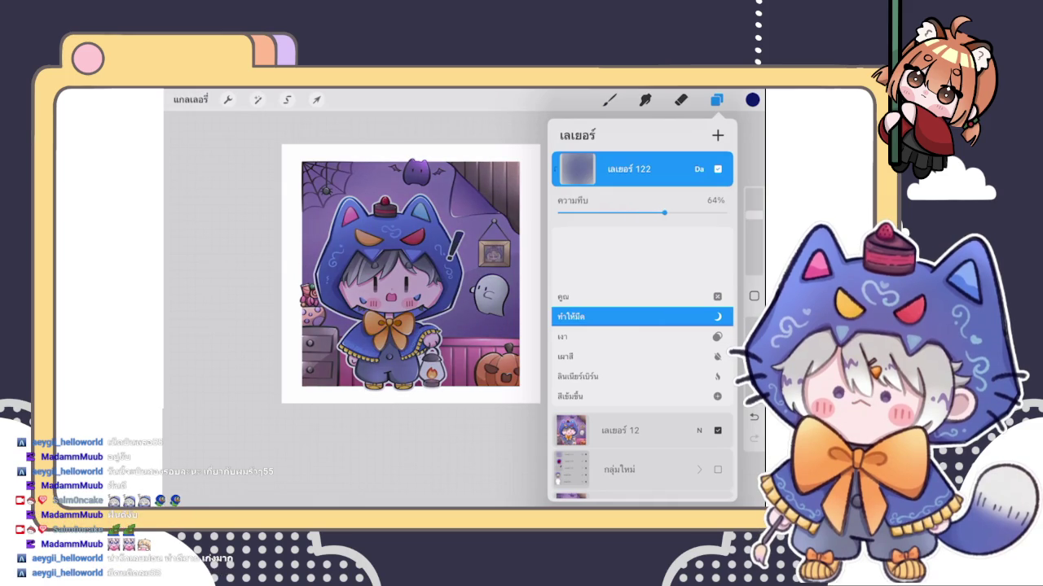
Step: Fine-tune layer 122's opacity to about 50% and add a new empty layer 123 above it
click(681, 100)
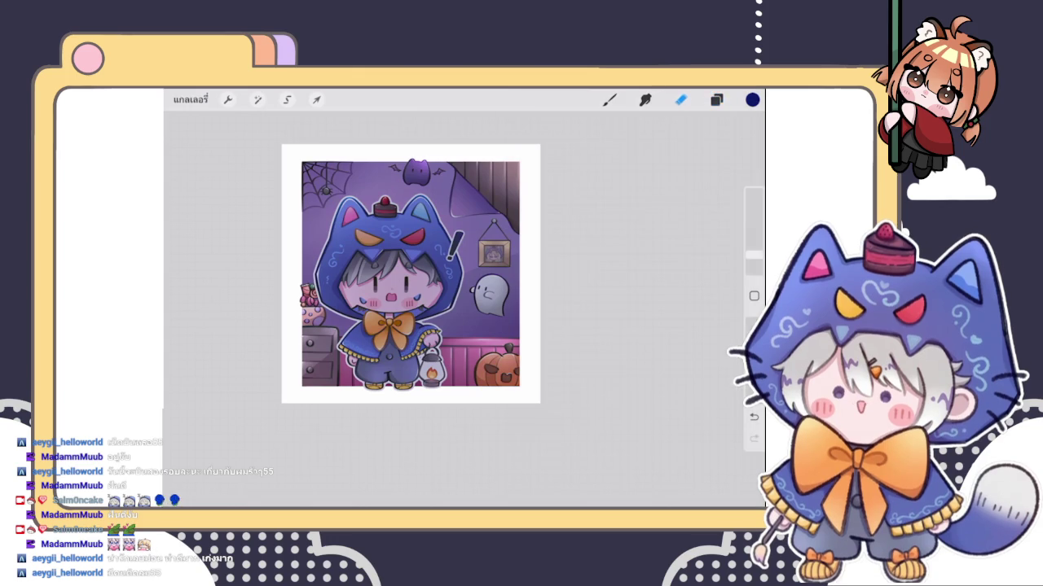
click(716, 100)
click(699, 169)
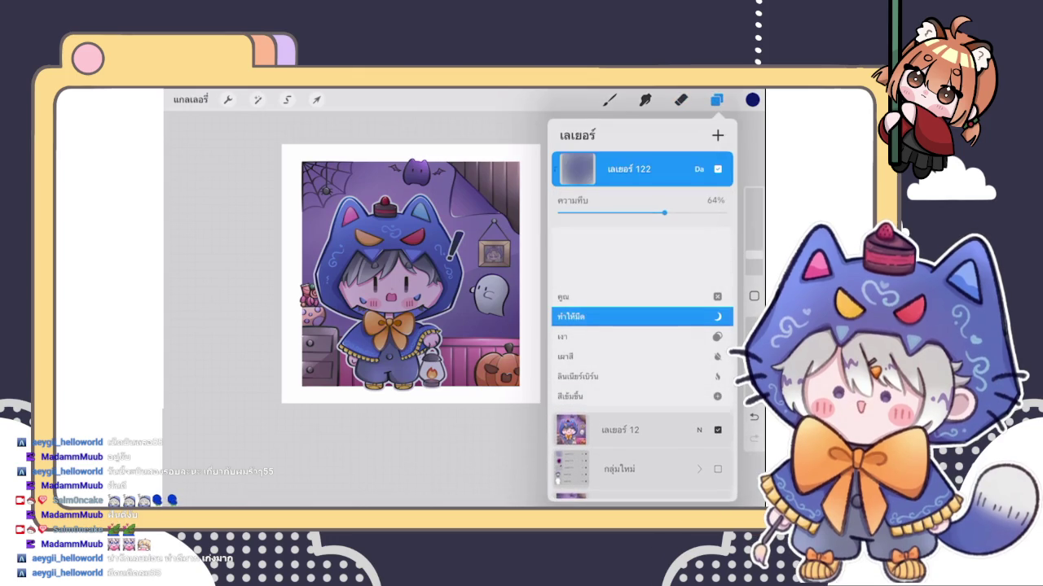
drag(663, 212, 630, 212)
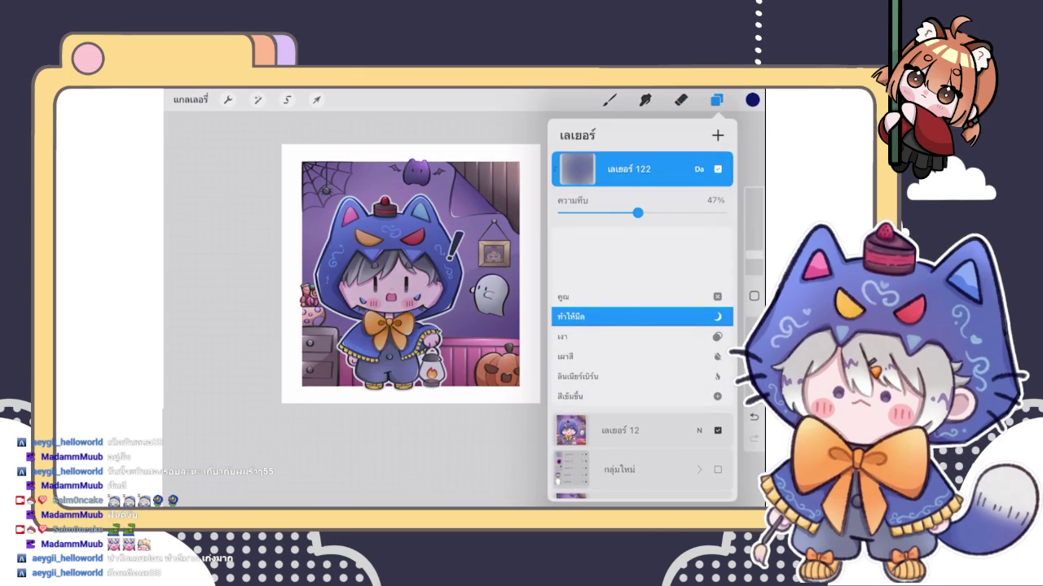
drag(639, 212, 642, 212)
click(699, 169)
click(717, 135)
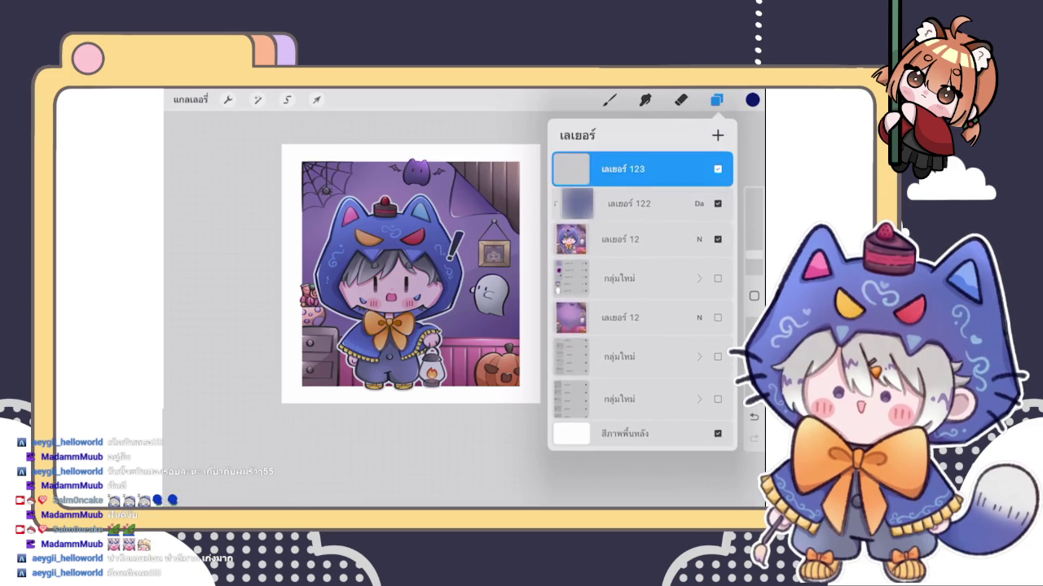
Step: Turn the new layer 123 into a clipping mask on the layer below
click(570, 169)
click(570, 169)
click(570, 168)
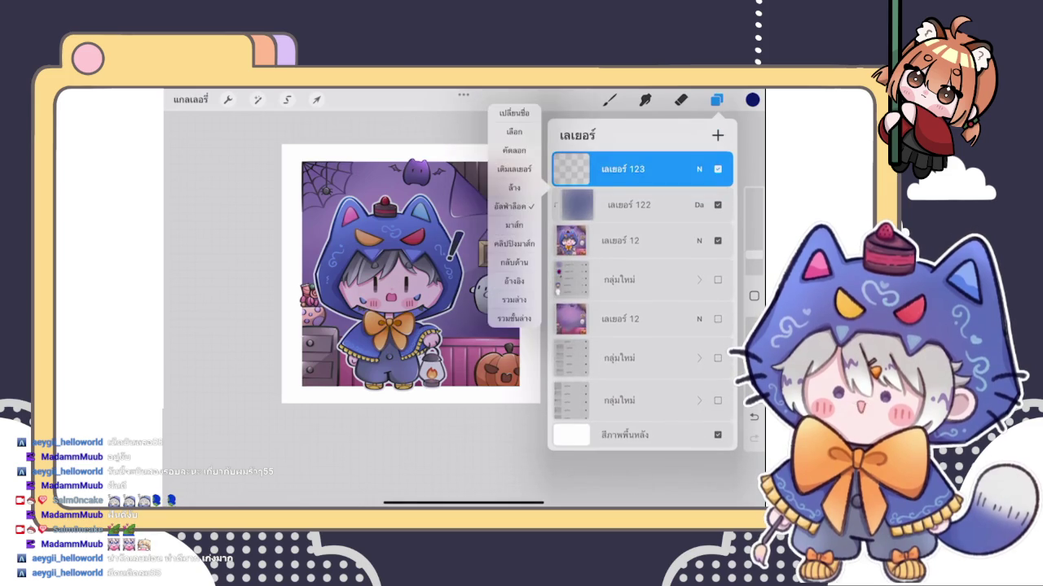
click(514, 243)
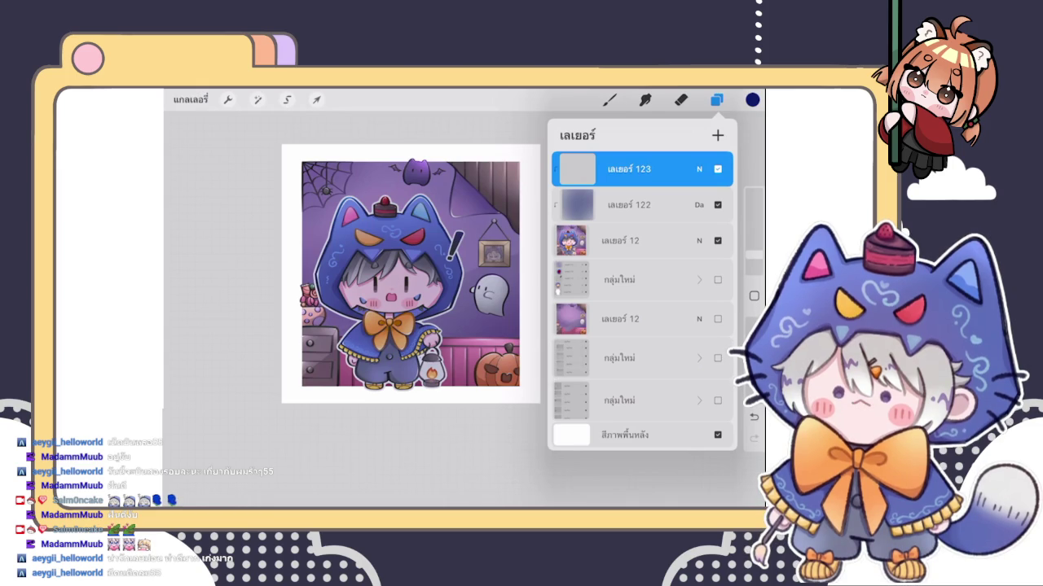
click(751, 100)
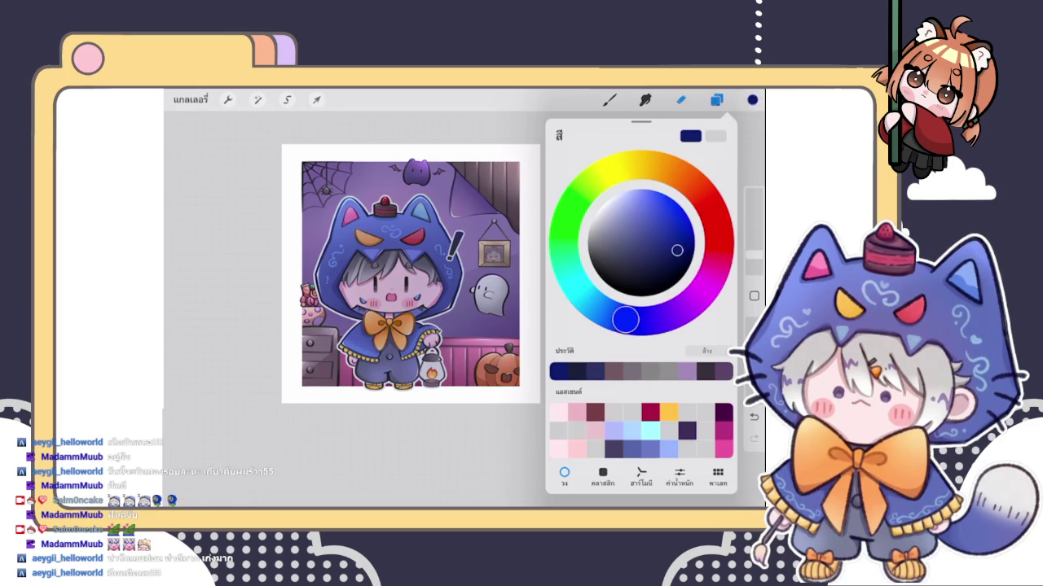
Step: Pick a pale light orange colour and test a dab on the character, undoing it
drag(641, 167, 670, 169)
drag(677, 250, 640, 200)
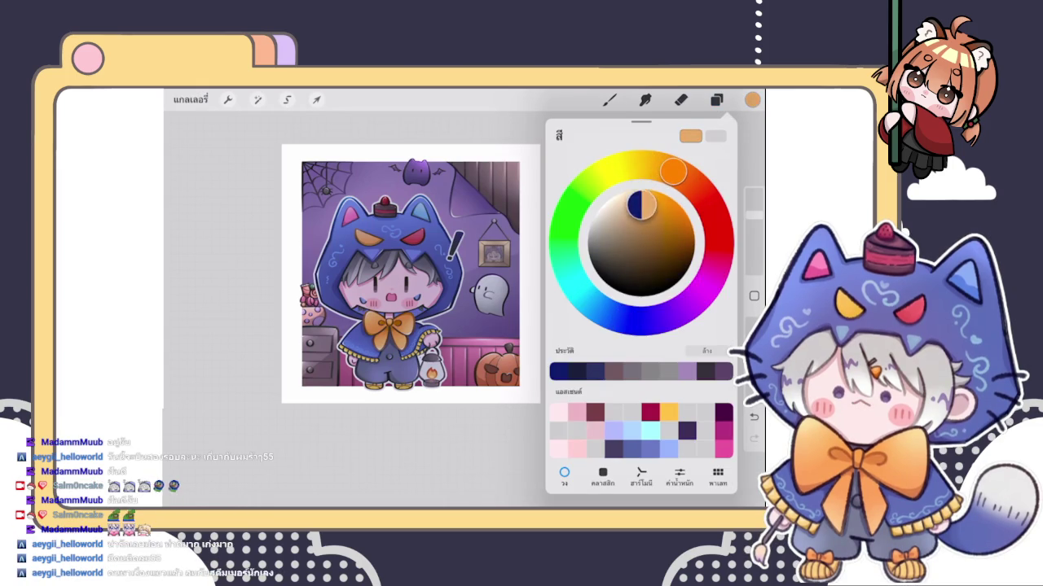
click(610, 99)
drag(383, 268, 416, 294)
key(ctrl+z)
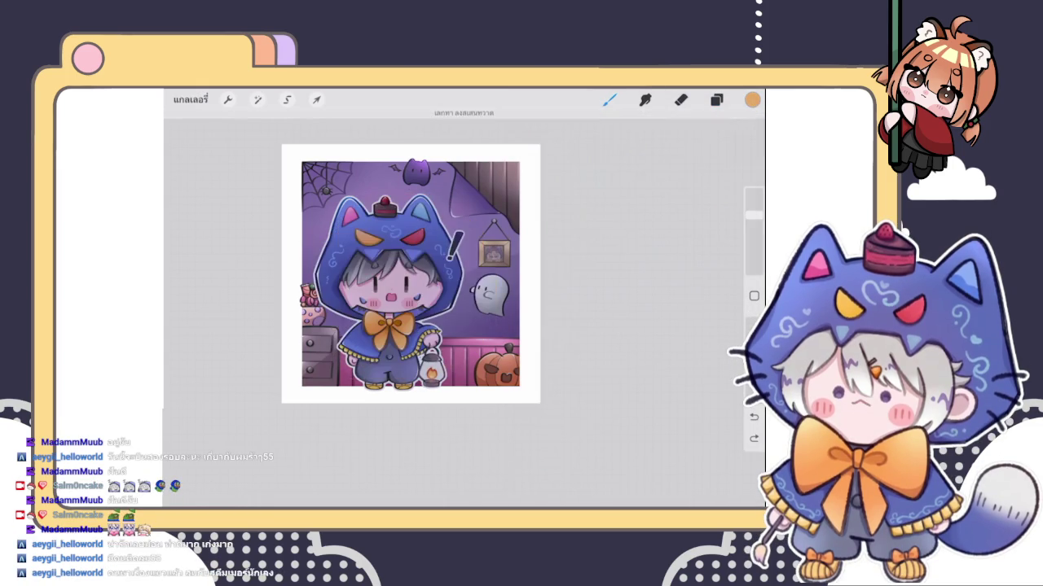
Step: Set layer 123's blend mode to Add
scroll(410, 274, up, 2)
click(716, 99)
click(699, 169)
click(619, 316)
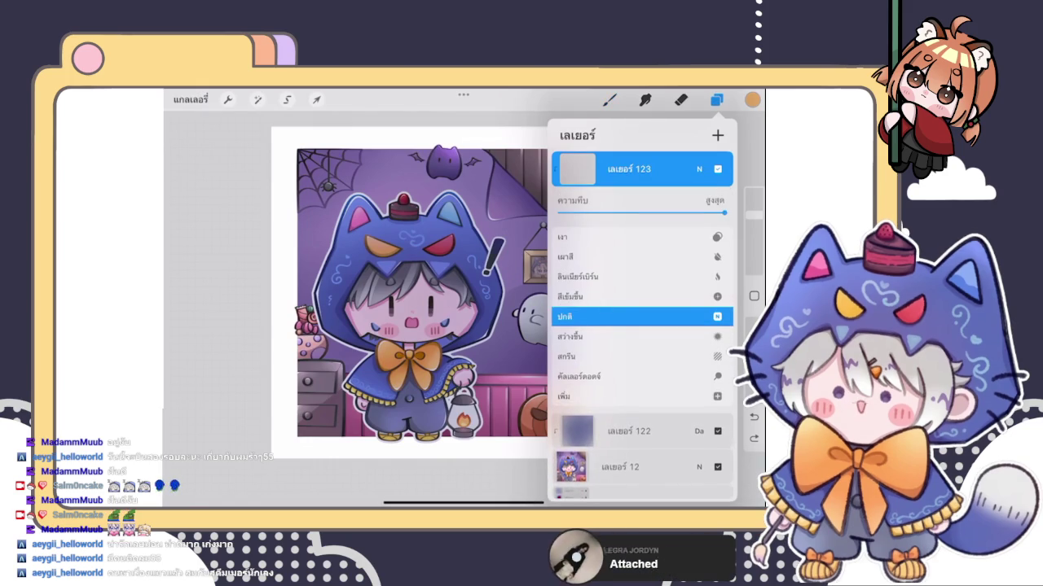
click(698, 169)
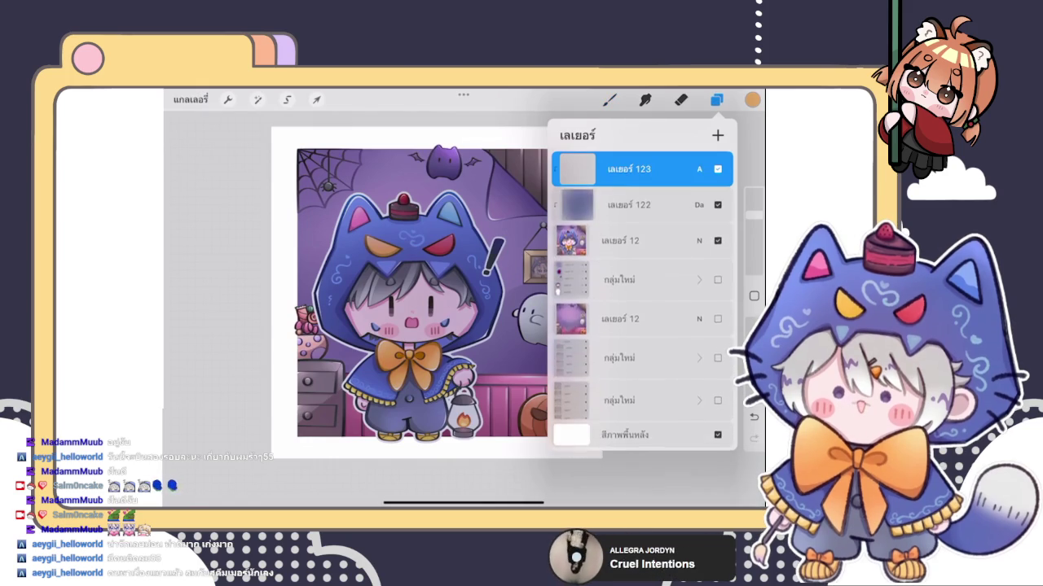
click(609, 99)
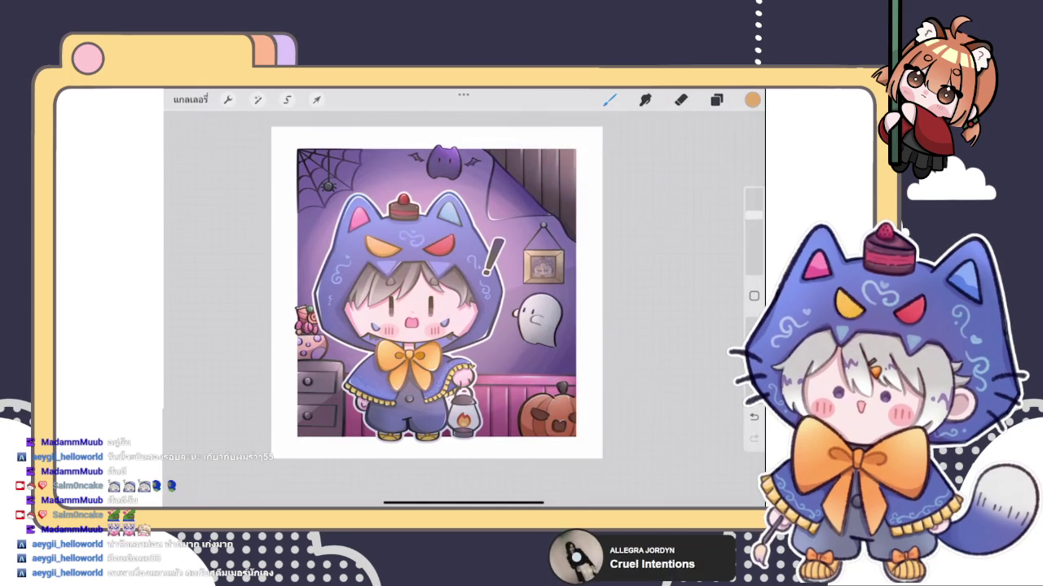
key(ctrl+z)
Step: Shrink the brush and airbrush a soft orange glow over the ghost
drag(754, 214, 754, 244)
drag(561, 308, 556, 313)
key(ctrl+z)
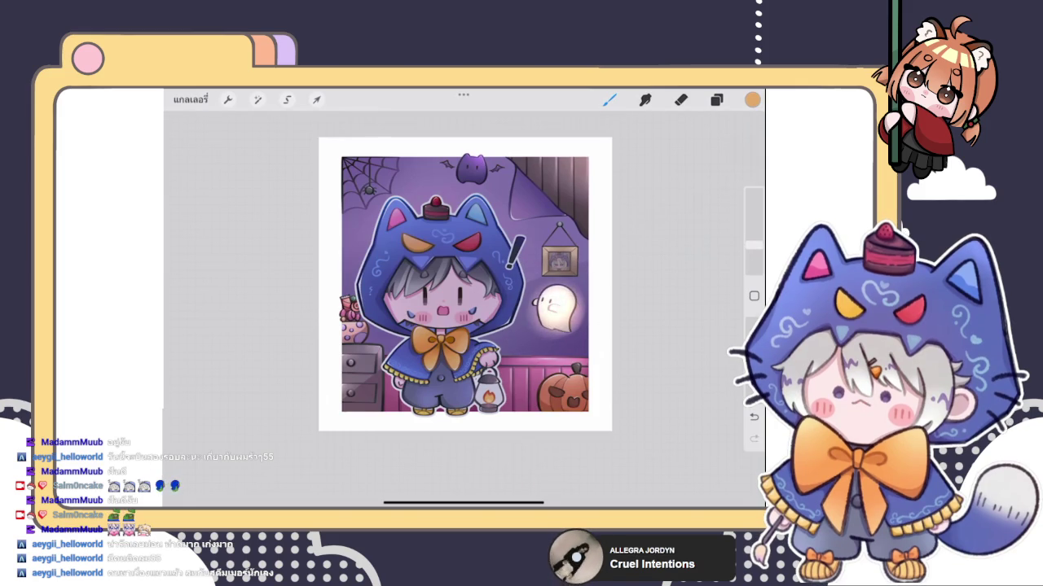
drag(754, 244, 754, 239)
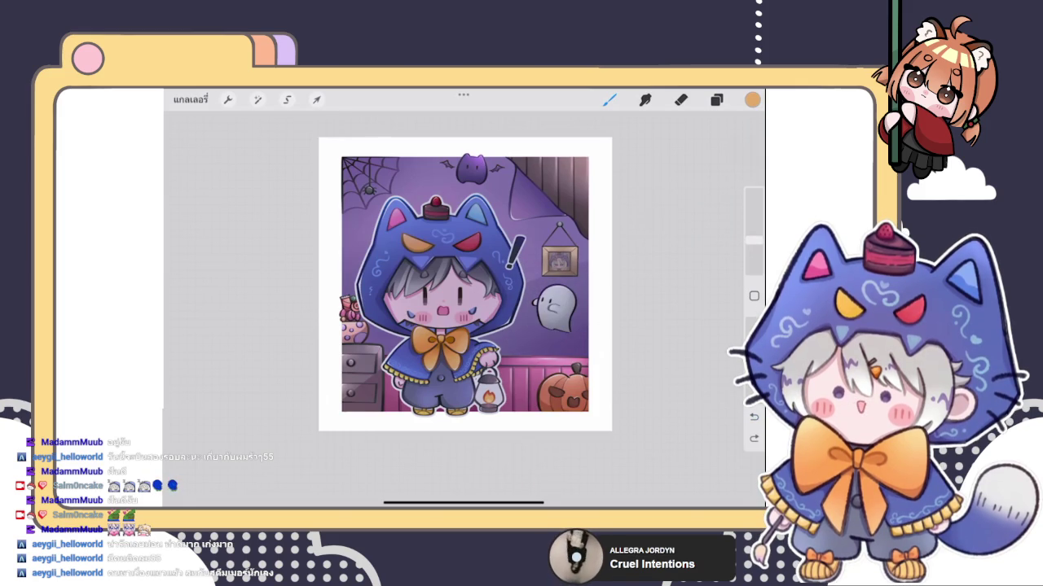
drag(562, 301, 554, 314)
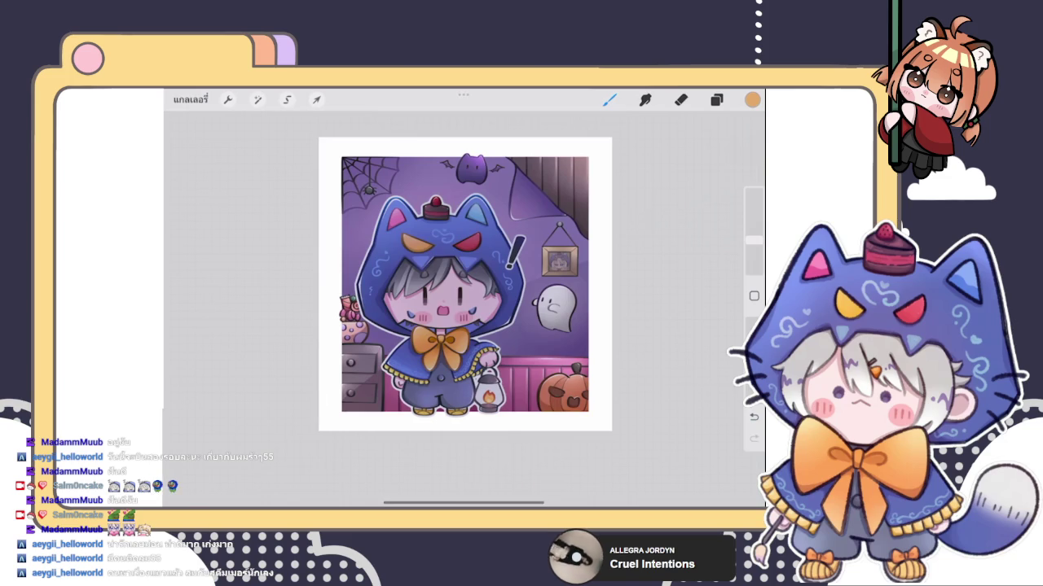
Step: Set the brush to 17% and try orange strokes over the face, undoing them
scroll(464, 285, up, 3)
scroll(424, 293, up, 2)
scroll(423, 293, down, 3)
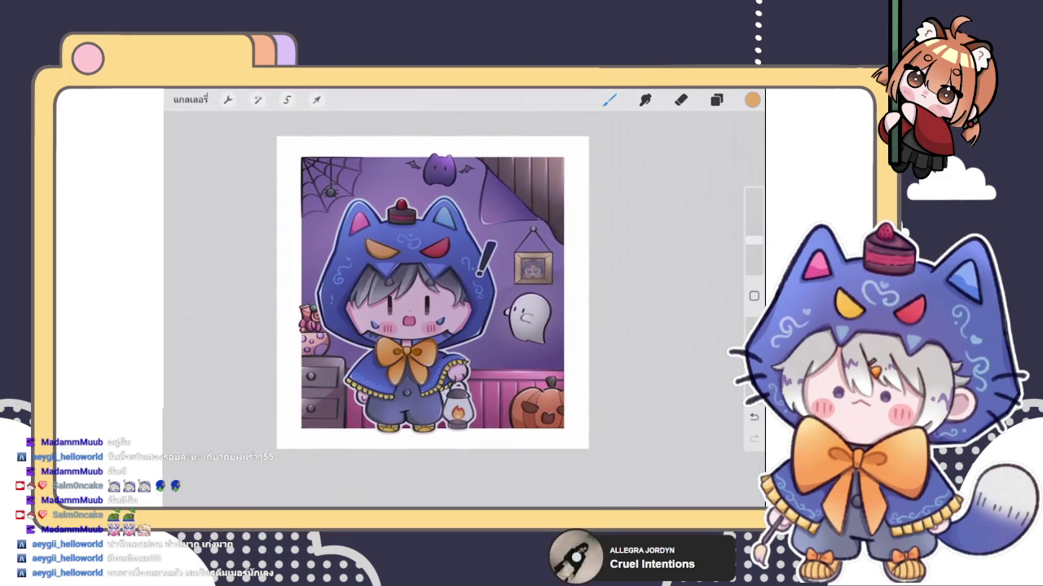
scroll(432, 293, down, 1)
drag(753, 240, 754, 237)
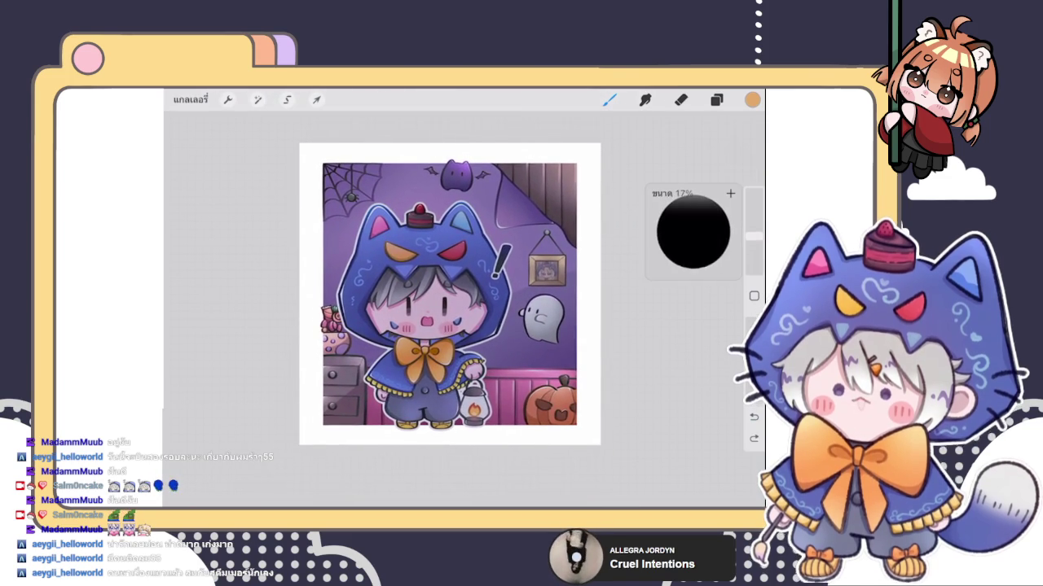
drag(415, 273, 460, 326)
key(ctrl+z)
scroll(452, 302, down, 2)
scroll(452, 302, up, 3)
drag(358, 244, 489, 375)
key(ctrl+z)
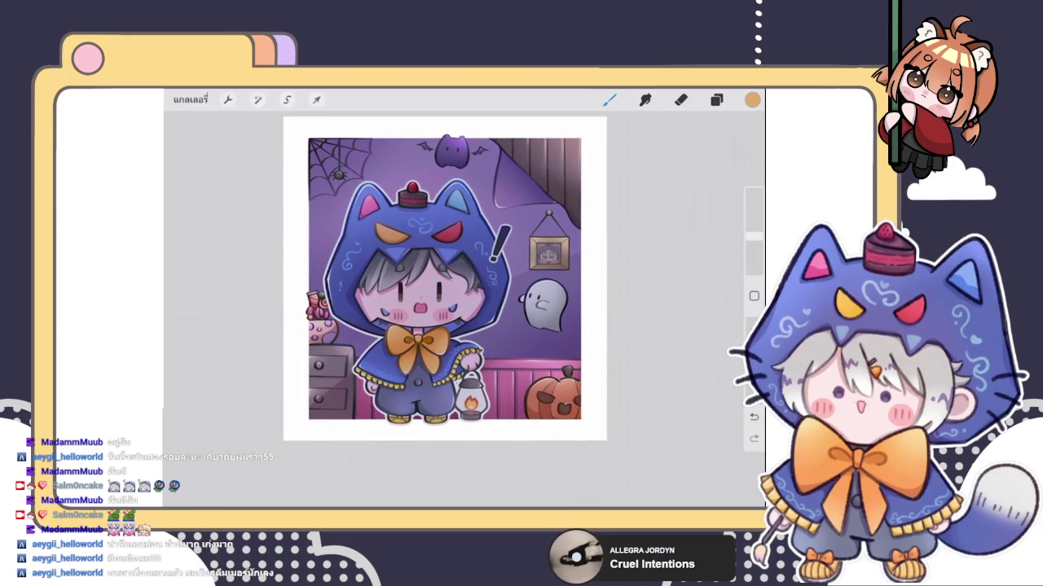
key(ctrl+z)
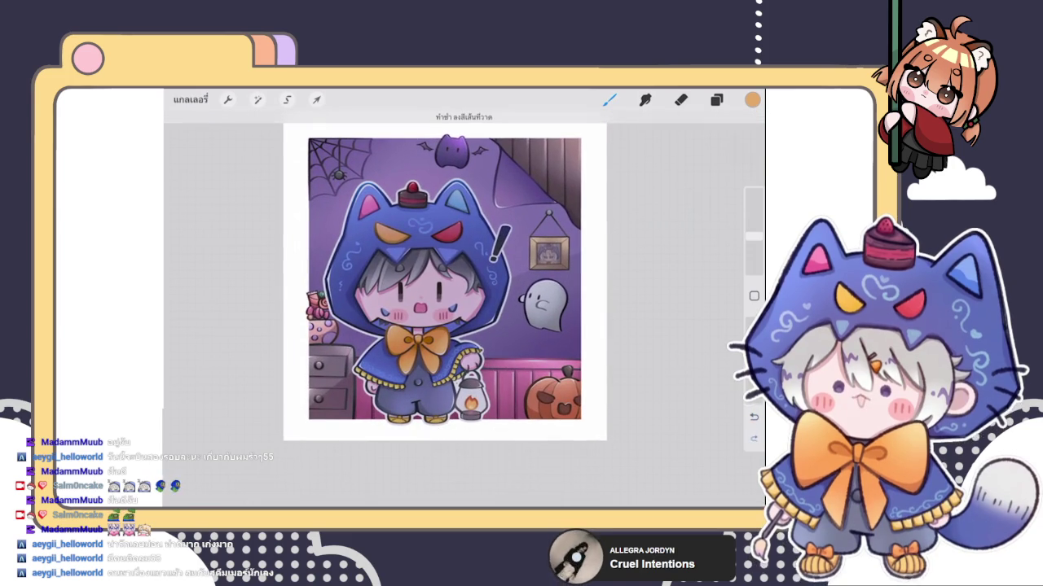
drag(754, 236, 753, 242)
Step: Paint a warm orange glow over the lantern, redoing it after undoing the first tries
mouse_move(463, 382)
mouse_down()
mouse_move(487, 411)
mouse_move(501, 399)
mouse_move(477, 403)
mouse_up()
scroll(432, 285, up, 3)
key(ctrl+z)
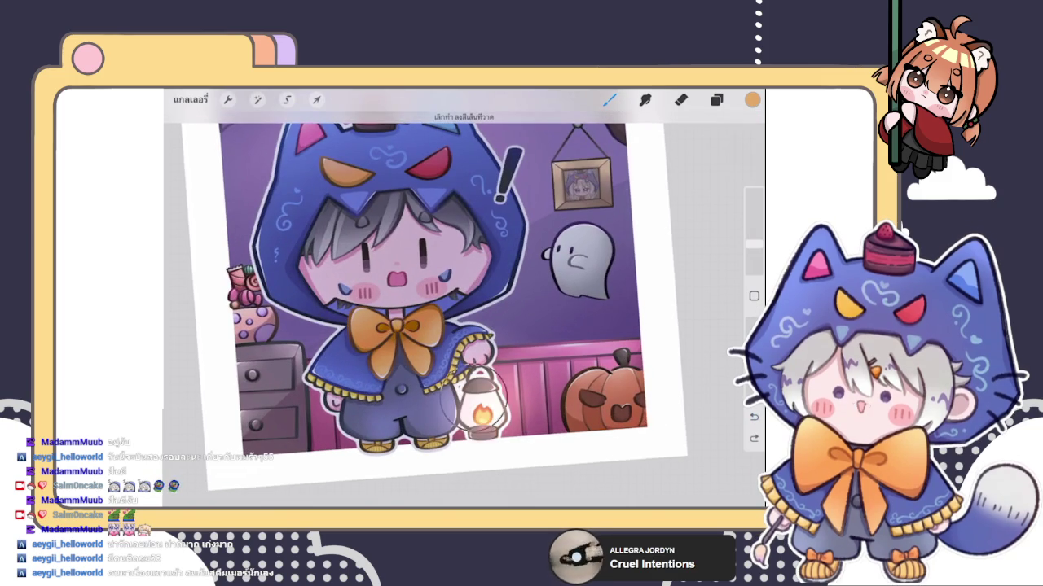
key(ctrl+z)
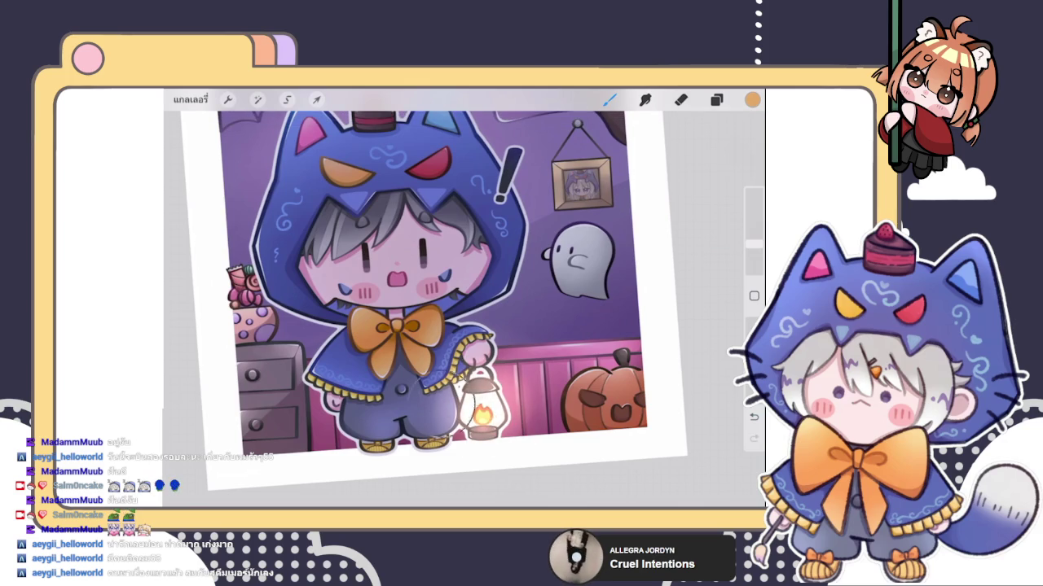
drag(494, 442, 487, 419)
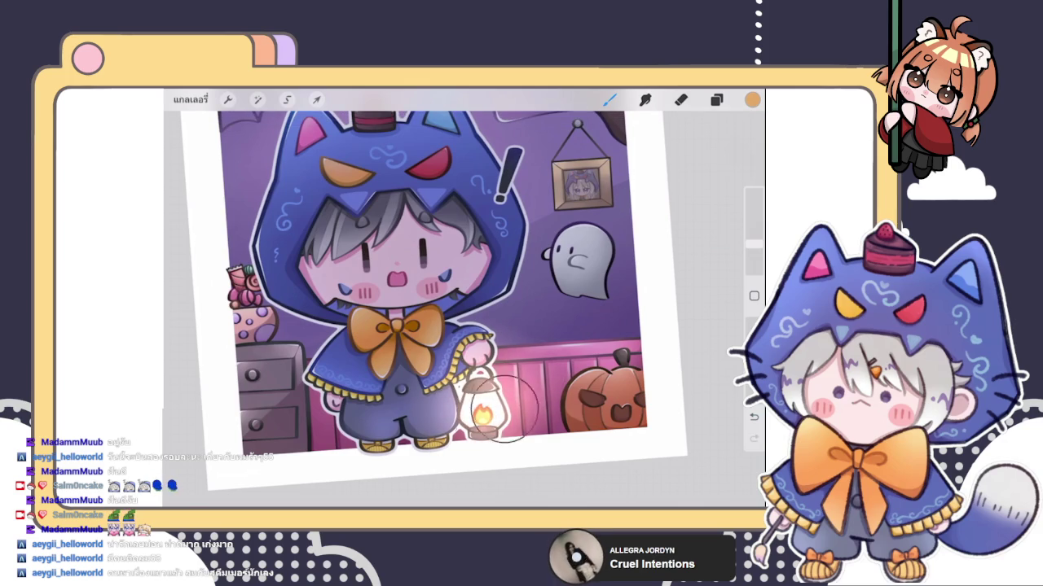
scroll(425, 269, down, 5)
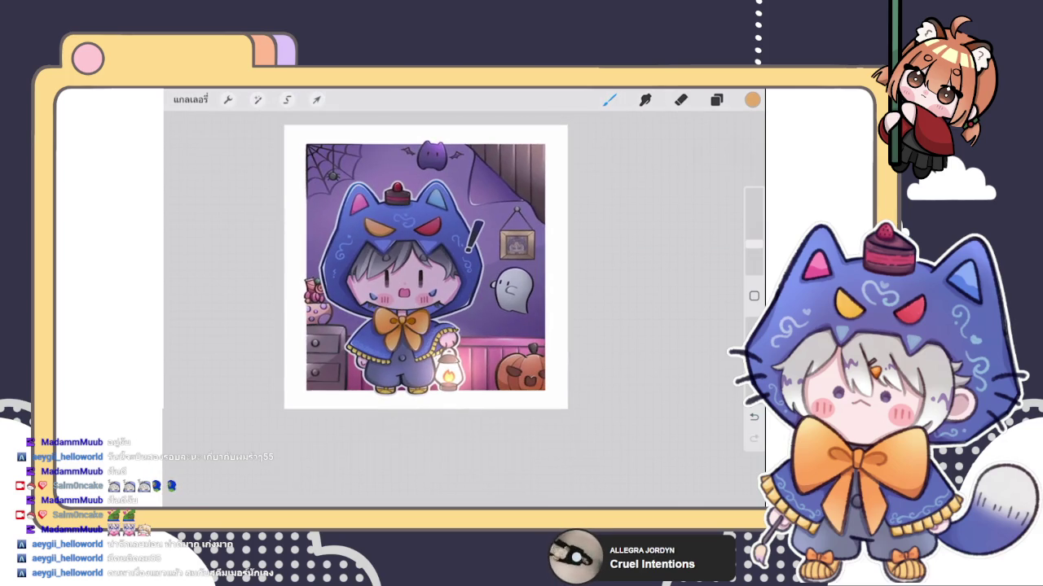
scroll(425, 269, up, 2)
scroll(432, 310, up, 5)
drag(753, 243, 753, 259)
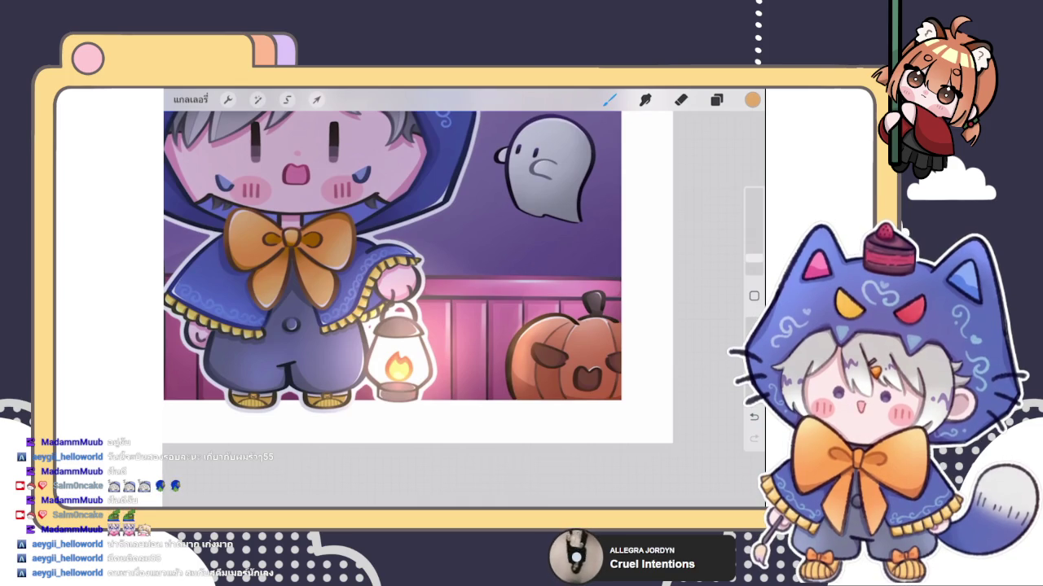
Step: Briefly try Smudge, return to the brush, and zoom out to view the whole illustration
scroll(390, 260, up, 3)
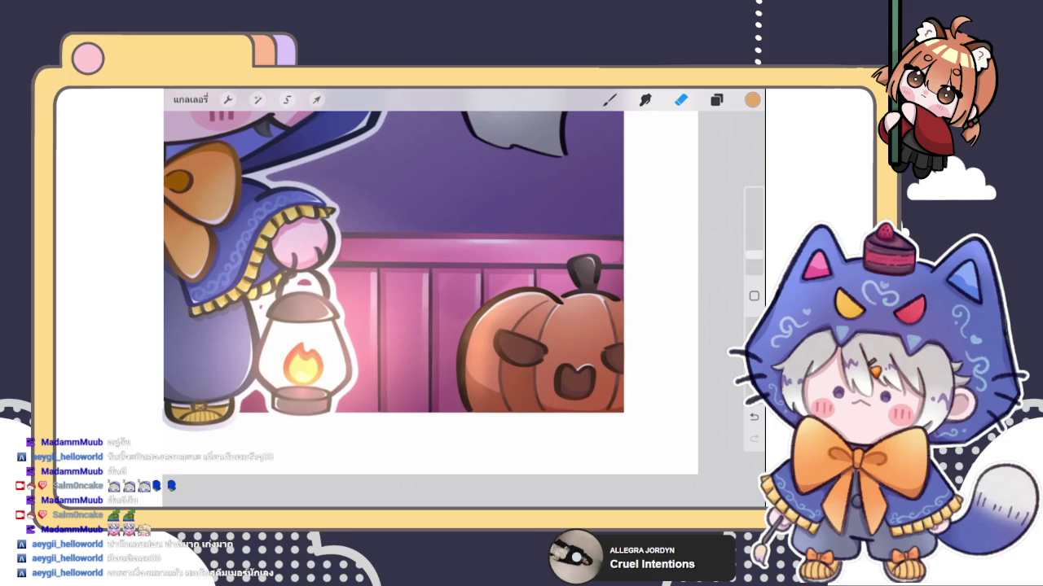
click(645, 100)
click(454, 303)
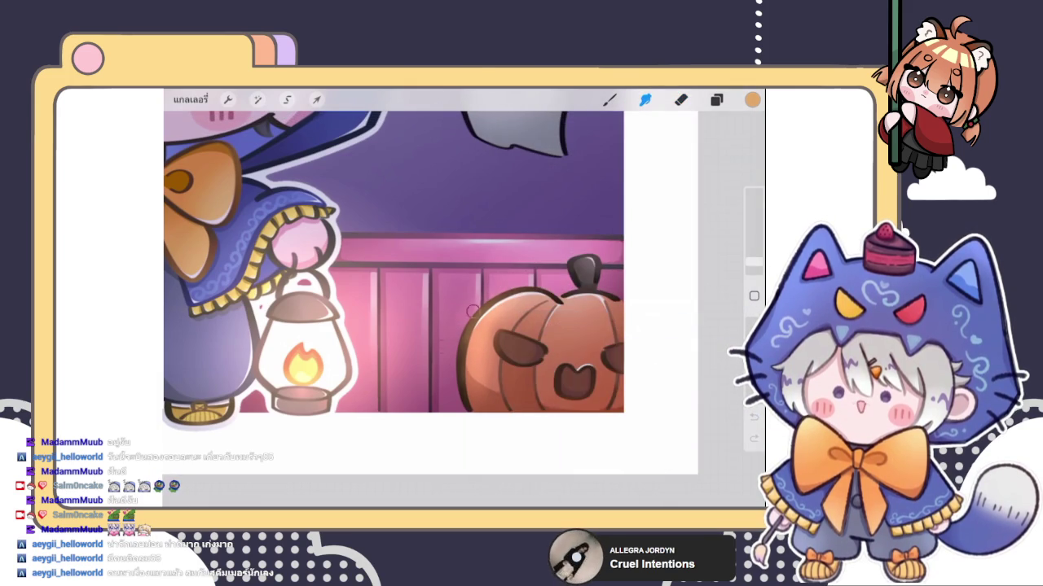
click(609, 100)
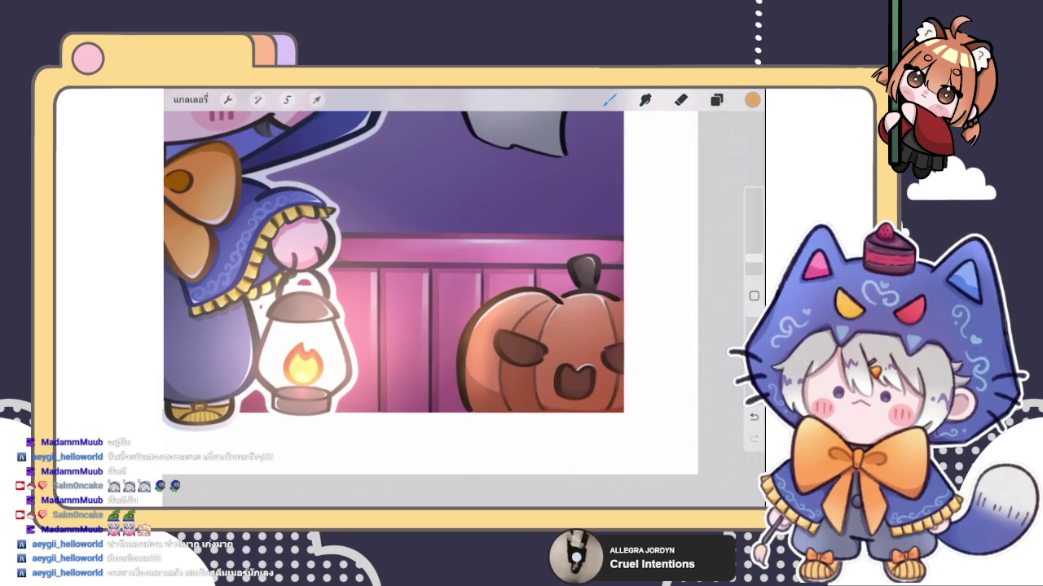
scroll(393, 262, down, 5)
scroll(393, 263, up, 4)
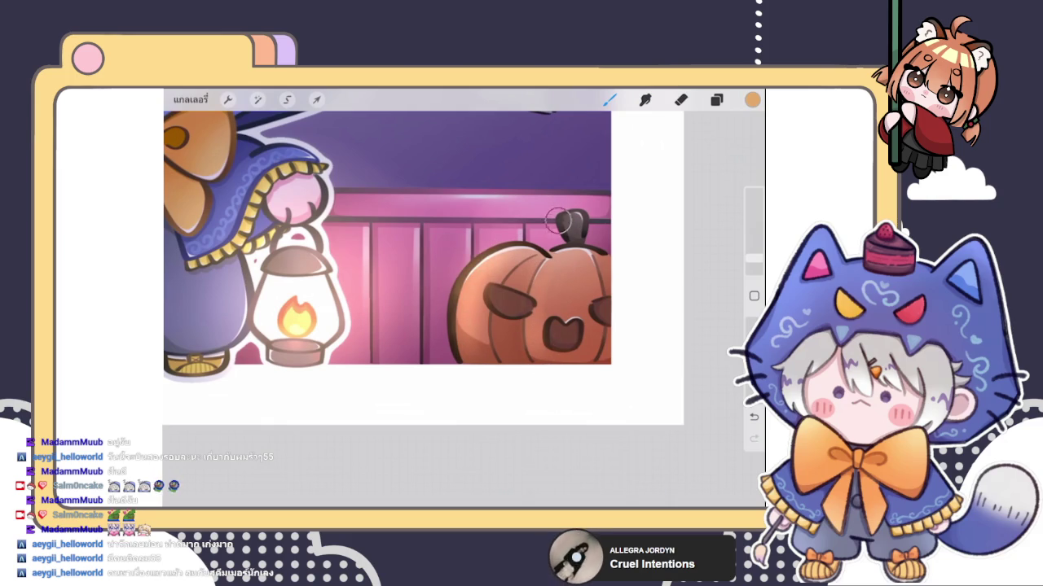
scroll(424, 244, left, 5)
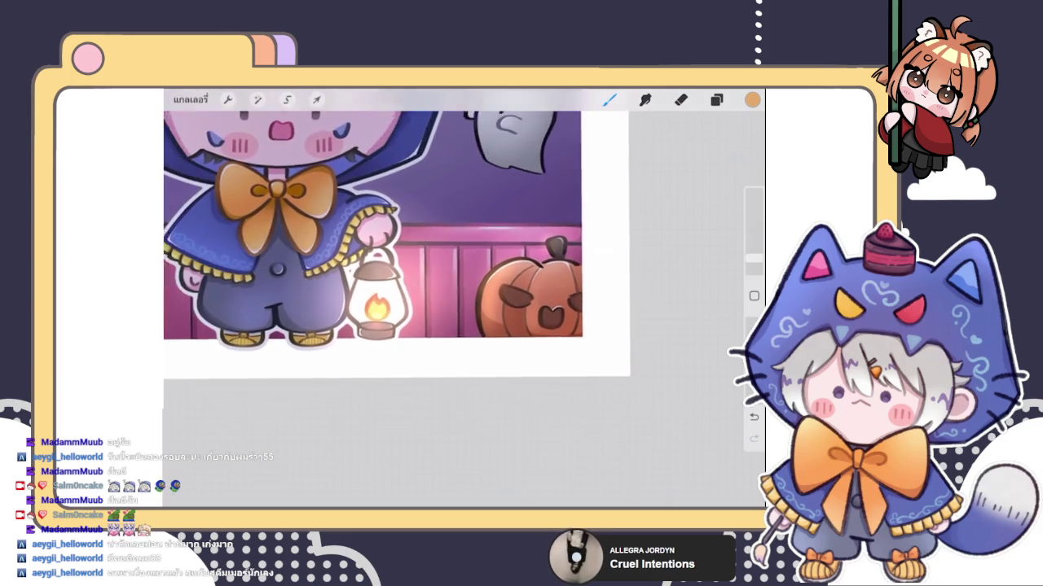
scroll(419, 244, down, 3)
scroll(432, 244, up, 3)
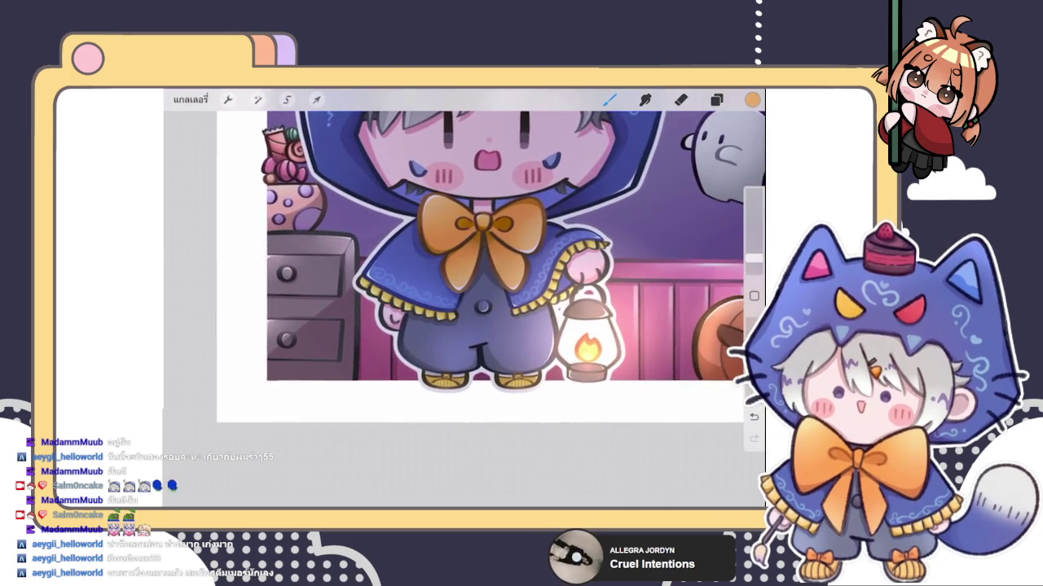
scroll(440, 268, down, 3)
scroll(440, 269, down, 1)
scroll(440, 269, up, 1)
drag(753, 257, 754, 242)
Step: Set layer 124 to Add blending and airbrush an orange glow over the character's face
click(716, 99)
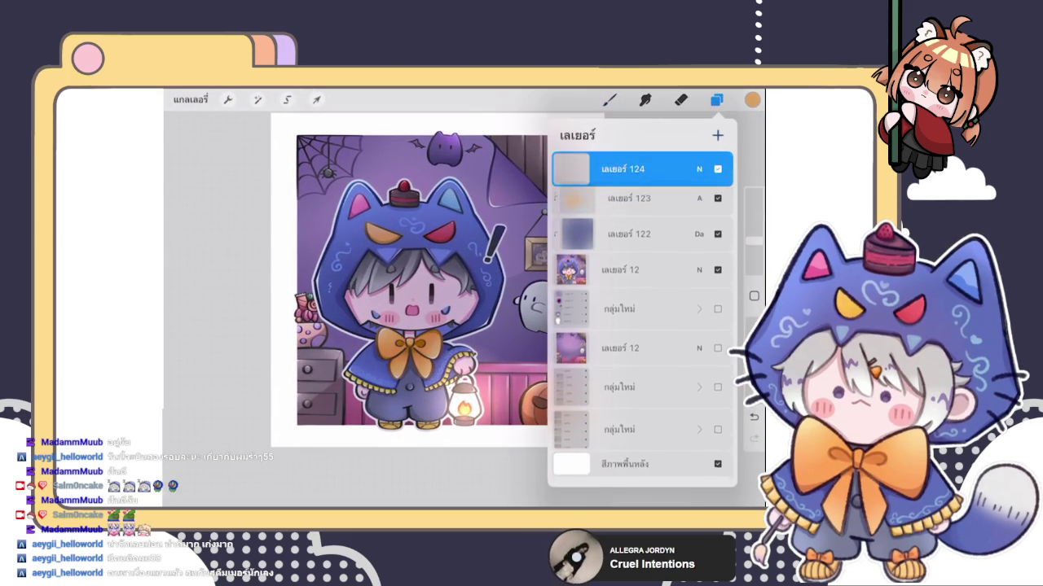
click(571, 169)
click(698, 169)
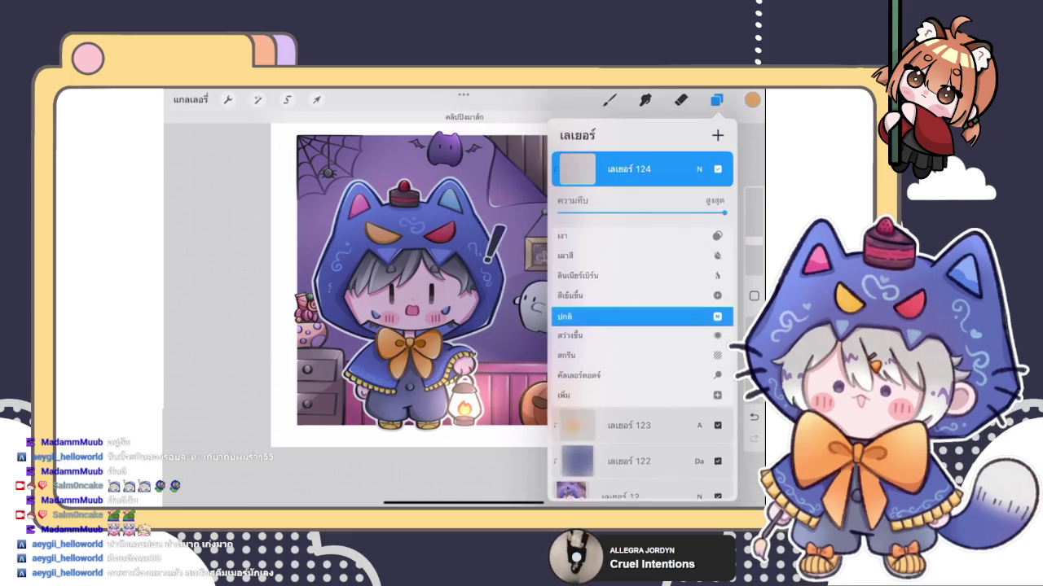
scroll(644, 316, down, 4)
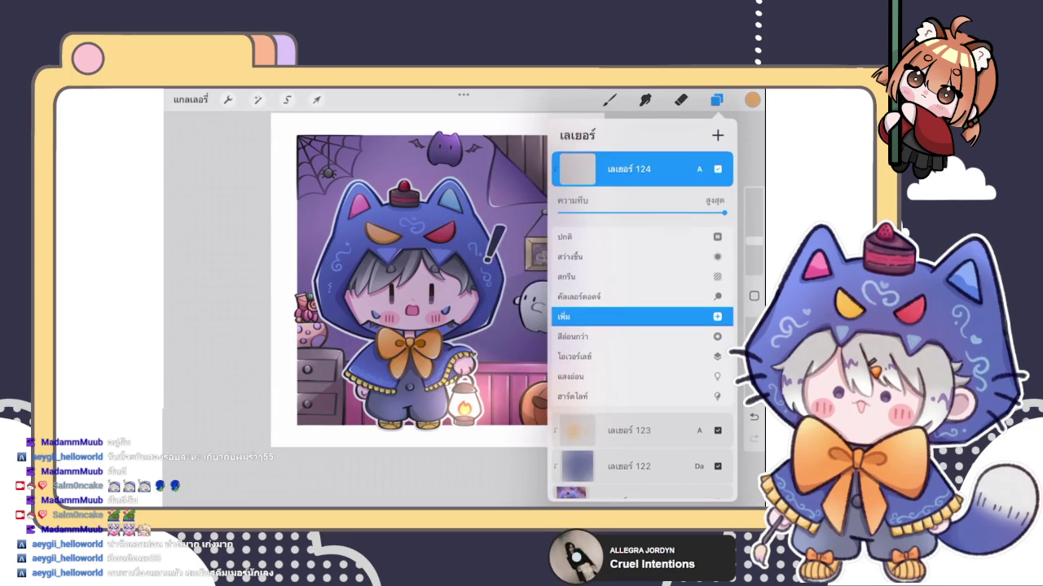
click(699, 168)
click(716, 99)
click(609, 99)
drag(371, 244, 456, 309)
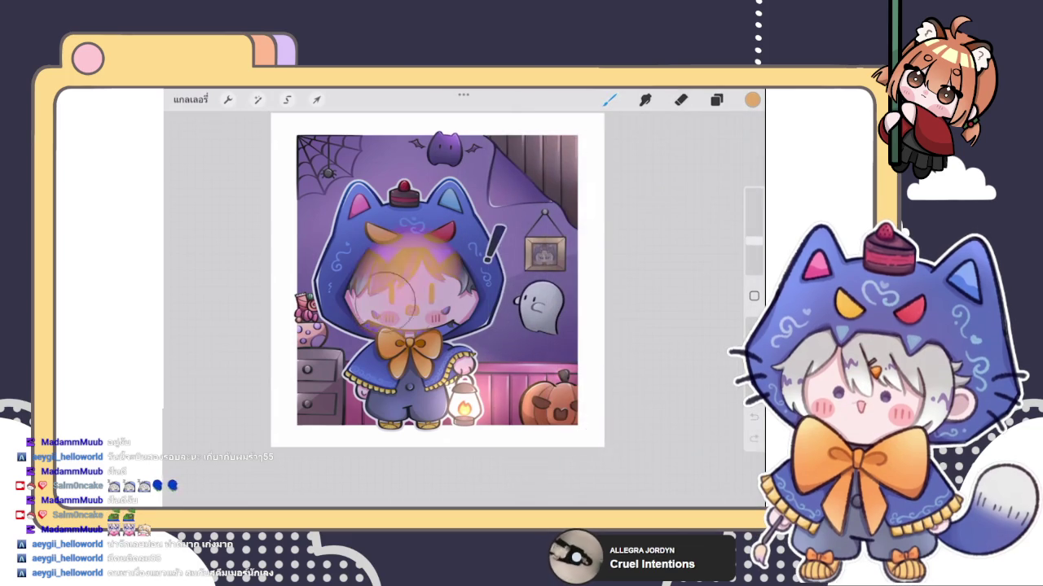
Step: Cycle layer 124 through Screen, Soft Light and Overlay blend modes to compare the glow
click(716, 100)
click(698, 168)
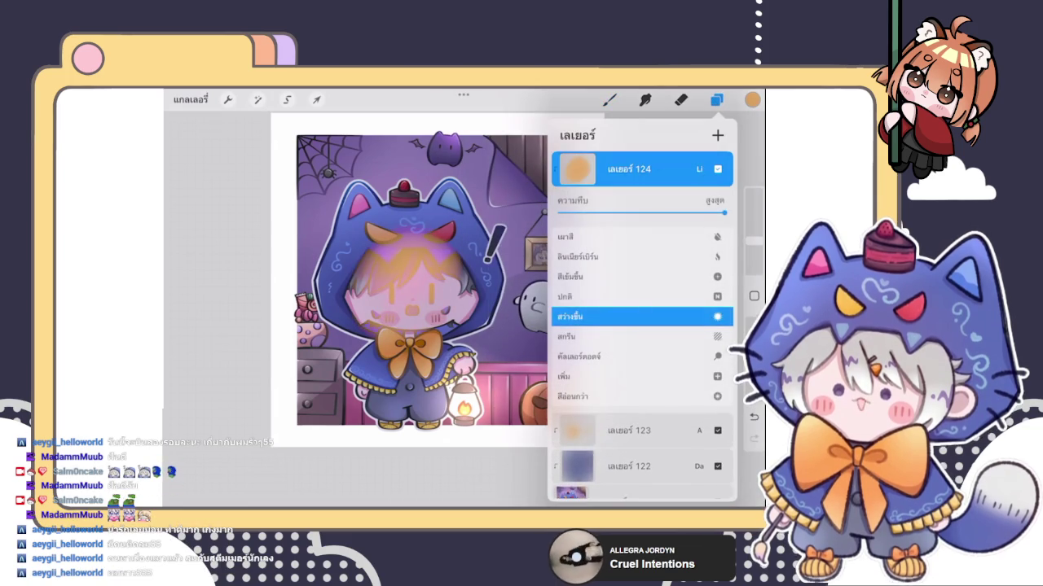
scroll(644, 317, up, 2)
scroll(644, 317, down, 1)
scroll(643, 317, down, 1)
scroll(643, 317, down, 1)
scroll(643, 317, down, 1)
scroll(643, 317, down, 1)
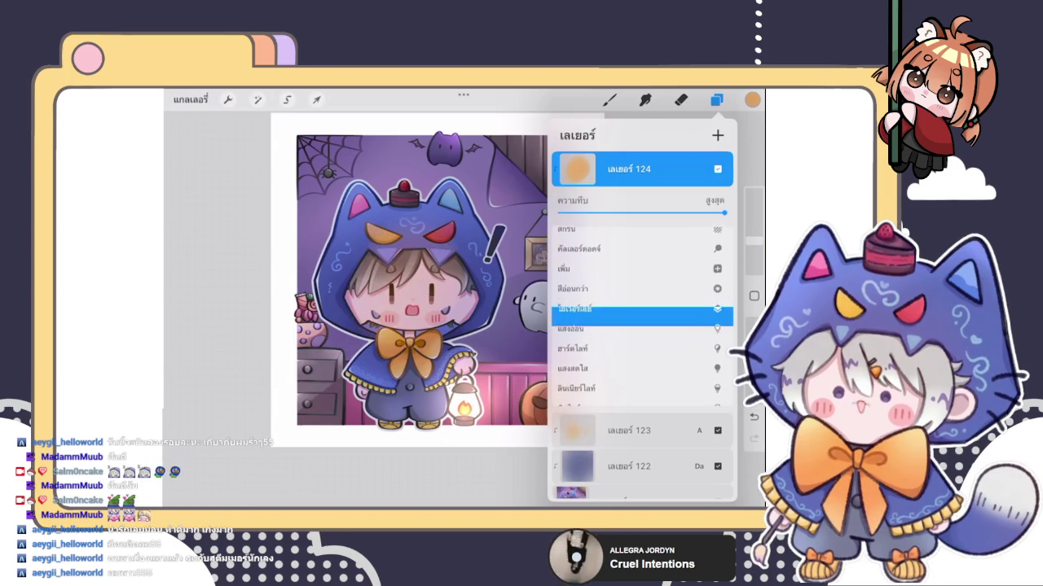
scroll(643, 317, up, 1)
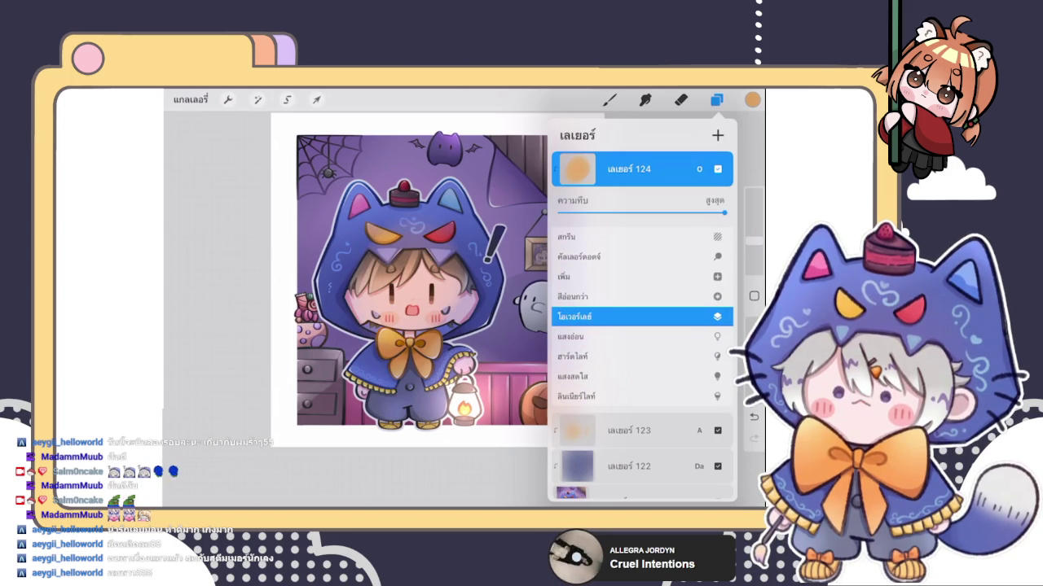
scroll(644, 317, up, 1)
scroll(643, 317, up, 3)
scroll(643, 317, up, 1)
scroll(644, 317, down, 1)
scroll(644, 317, down, 1)
scroll(644, 317, down, 1)
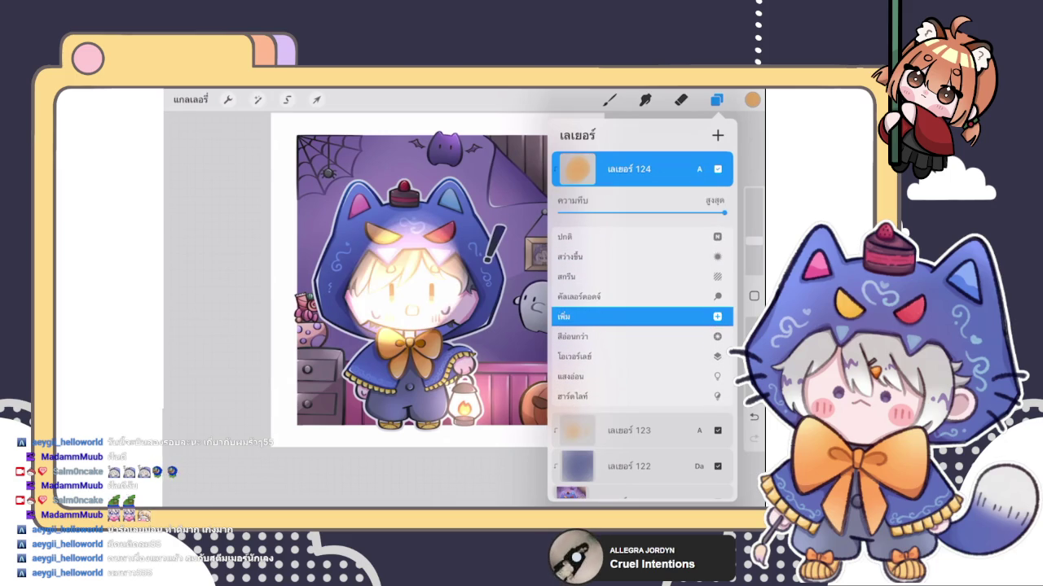
click(699, 168)
Step: Erase the orange glow from the character's face and hair
click(681, 100)
drag(754, 249, 753, 237)
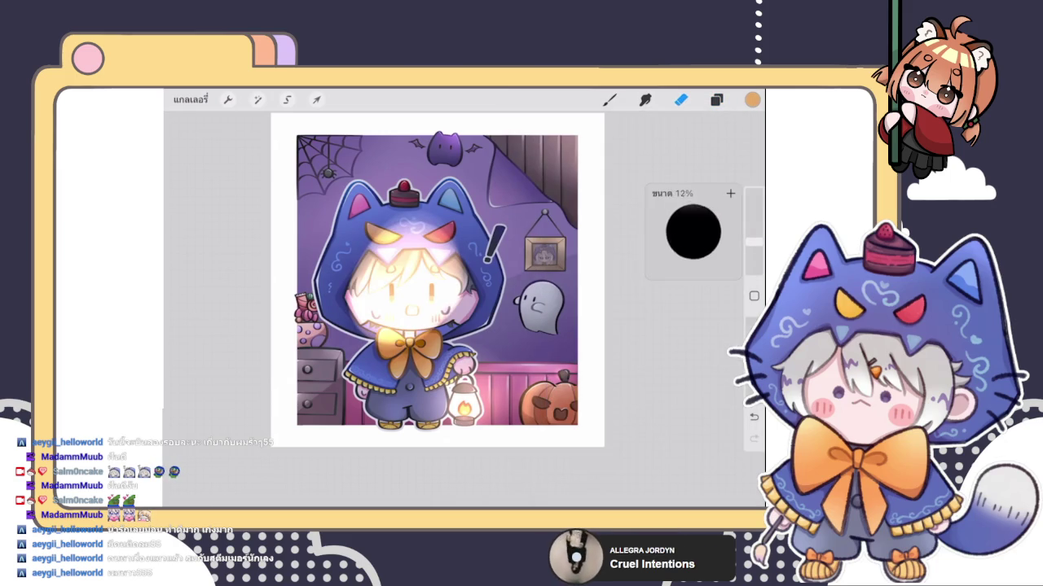
drag(358, 236, 448, 342)
drag(375, 261, 464, 317)
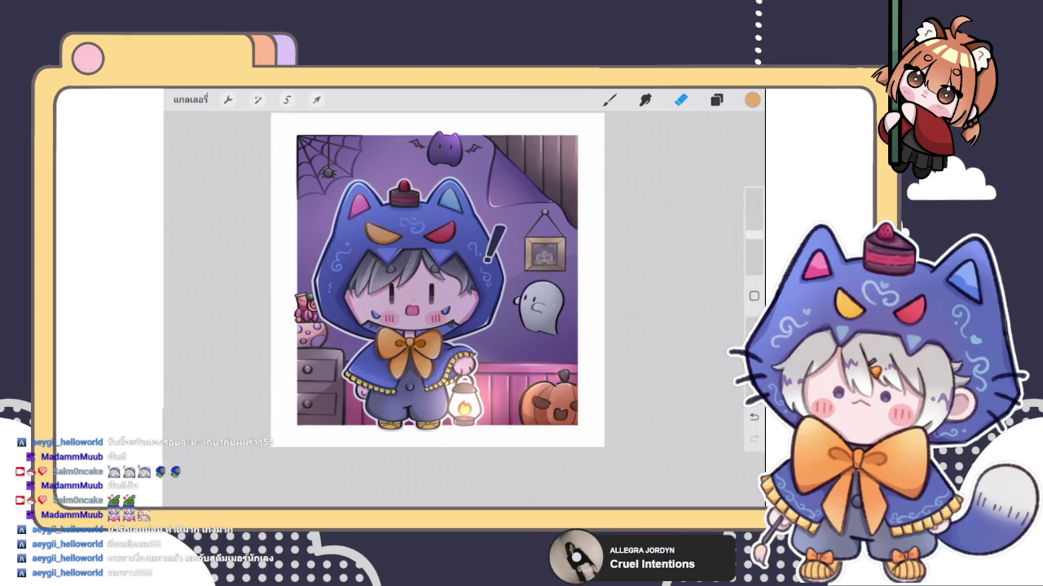
Step: Mark the face with thin dark strokes and red strokes around the eye area
drag(753, 241, 754, 234)
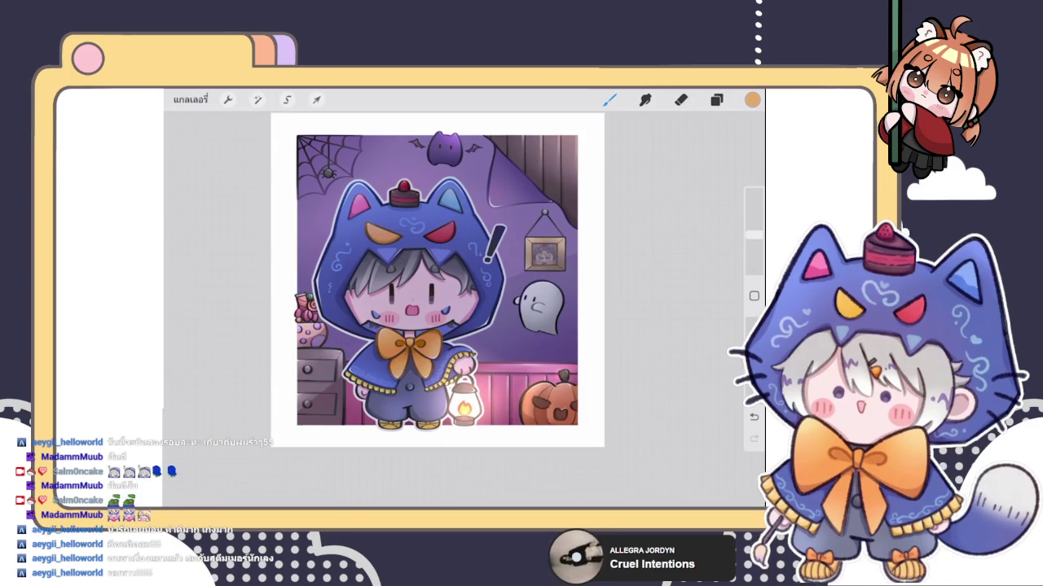
drag(400, 289, 455, 322)
drag(391, 251, 472, 324)
drag(359, 236, 472, 326)
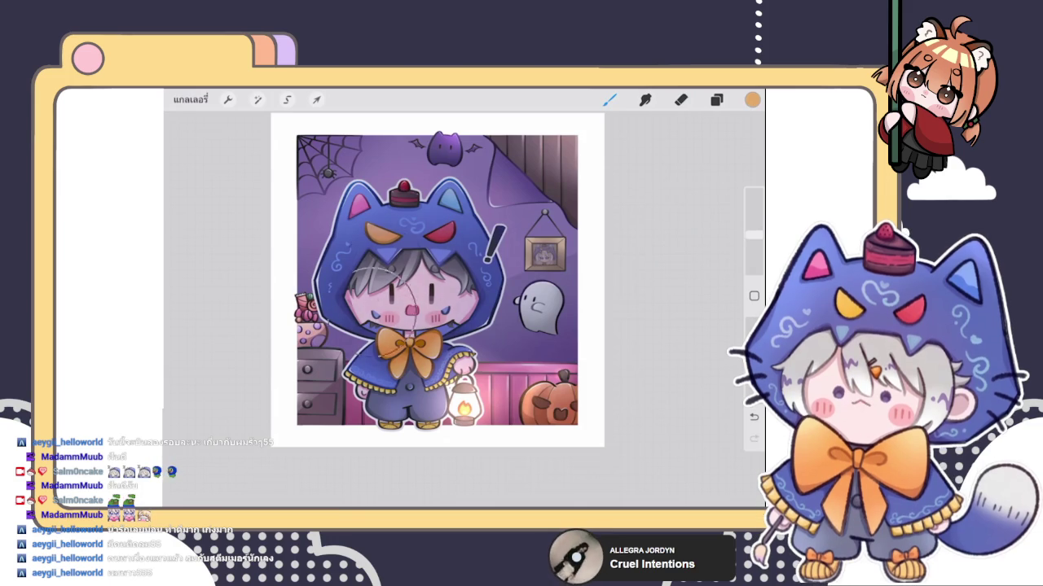
drag(383, 276, 432, 354)
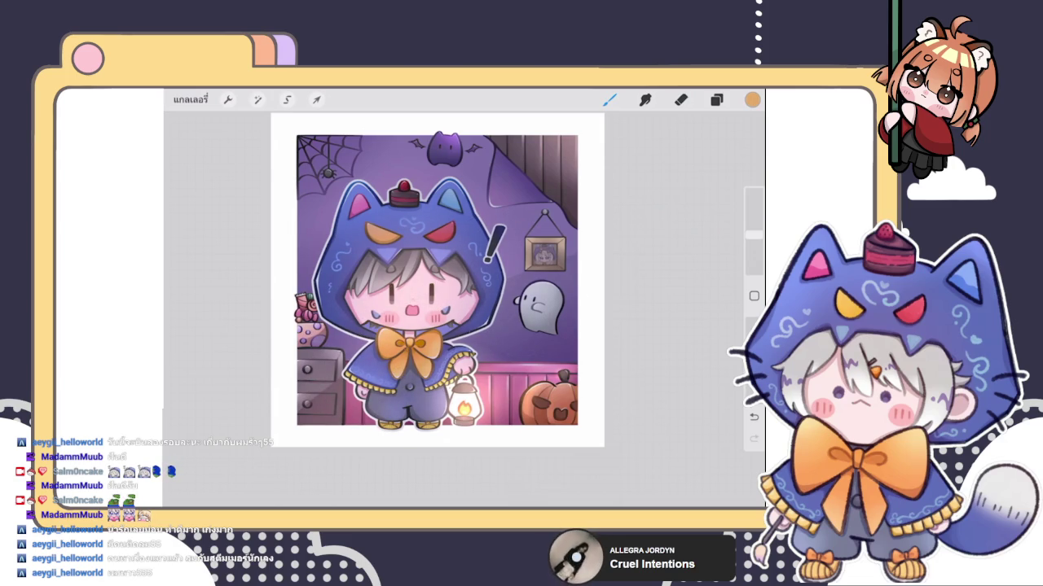
Step: Zoom in on the ghost and airbrush a brighter highlight on its body
scroll(456, 293, up, 5)
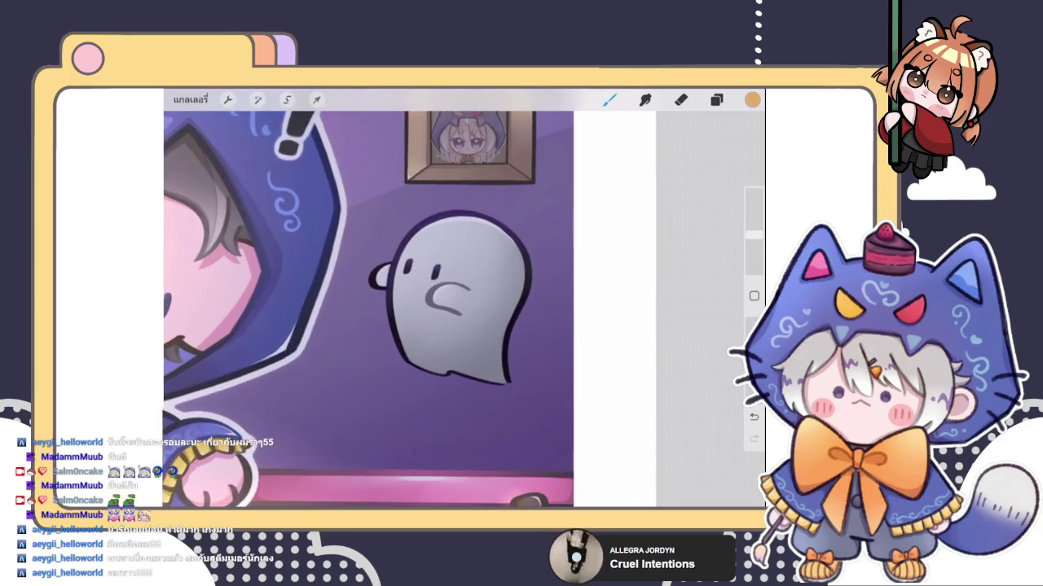
mouse_move(453, 238)
mouse_down()
mouse_move(458, 255)
mouse_move(450, 247)
mouse_move(517, 250)
mouse_up()
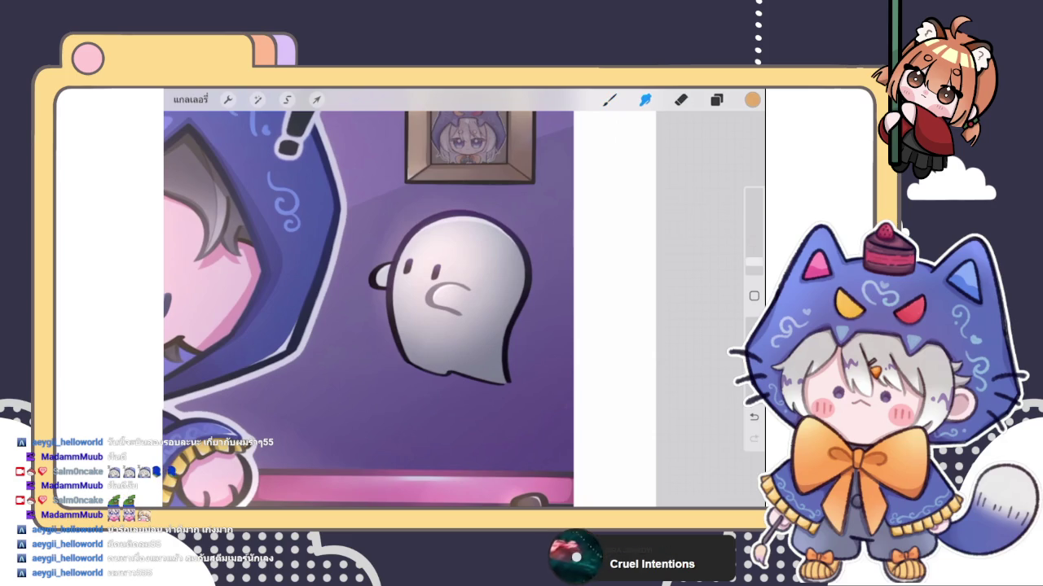
drag(754, 265, 753, 254)
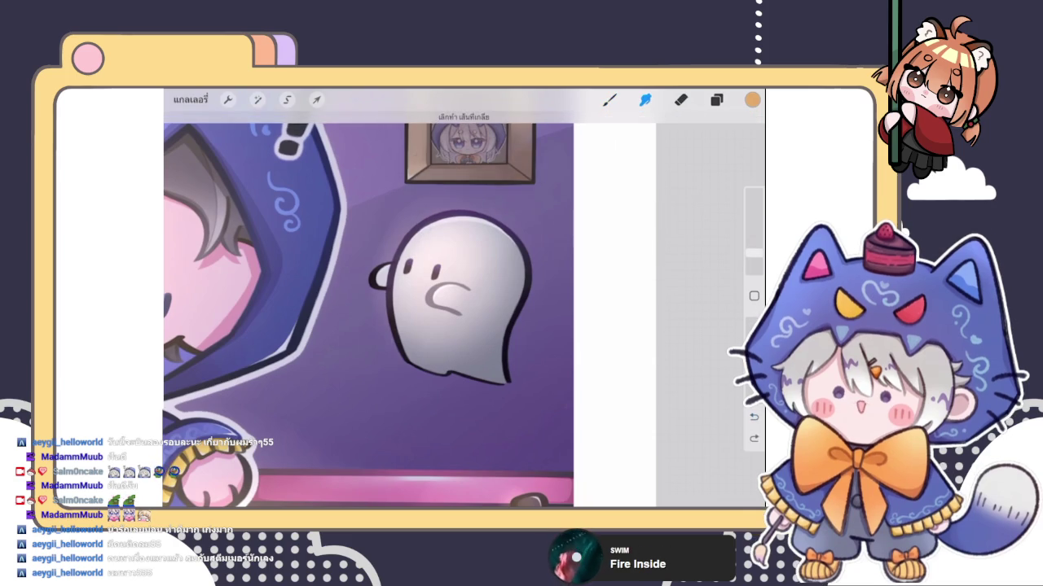
Step: Erase part of the highlight, try a smudge brush, then undo the ghost stroke
click(681, 99)
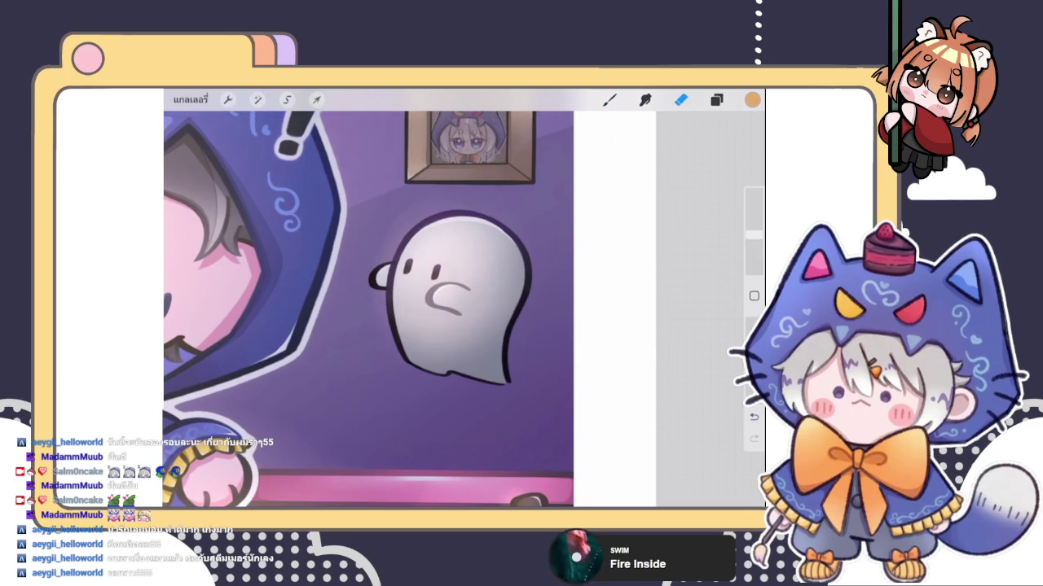
drag(753, 235, 753, 247)
drag(457, 147, 391, 273)
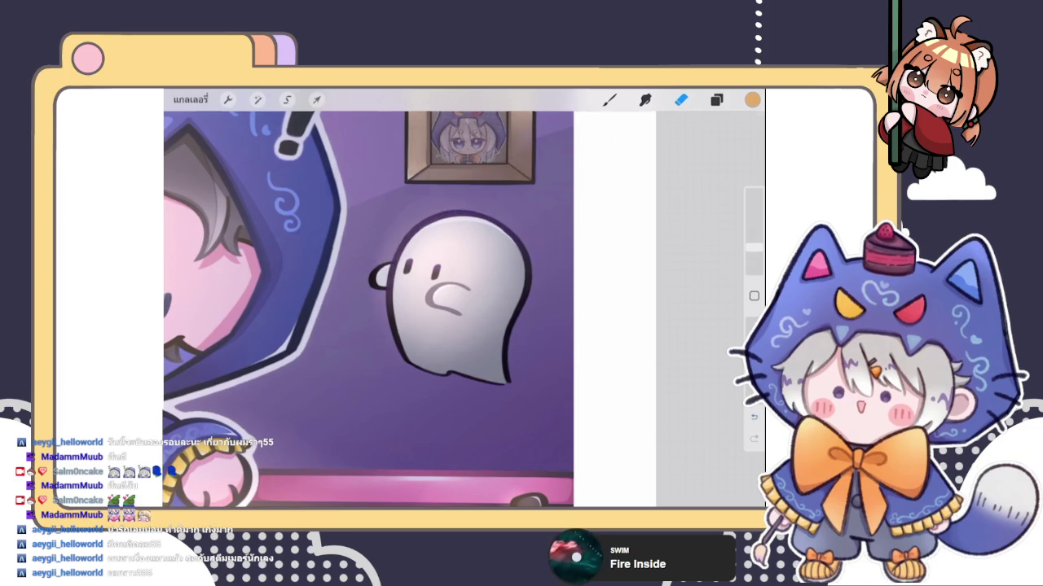
click(644, 100)
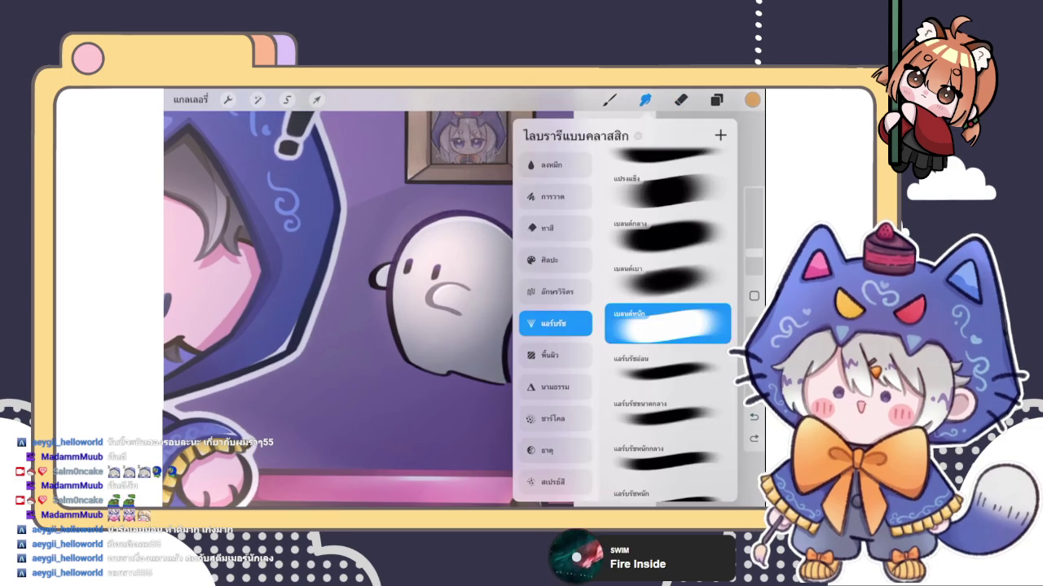
drag(754, 247, 753, 260)
key(ctrl+z)
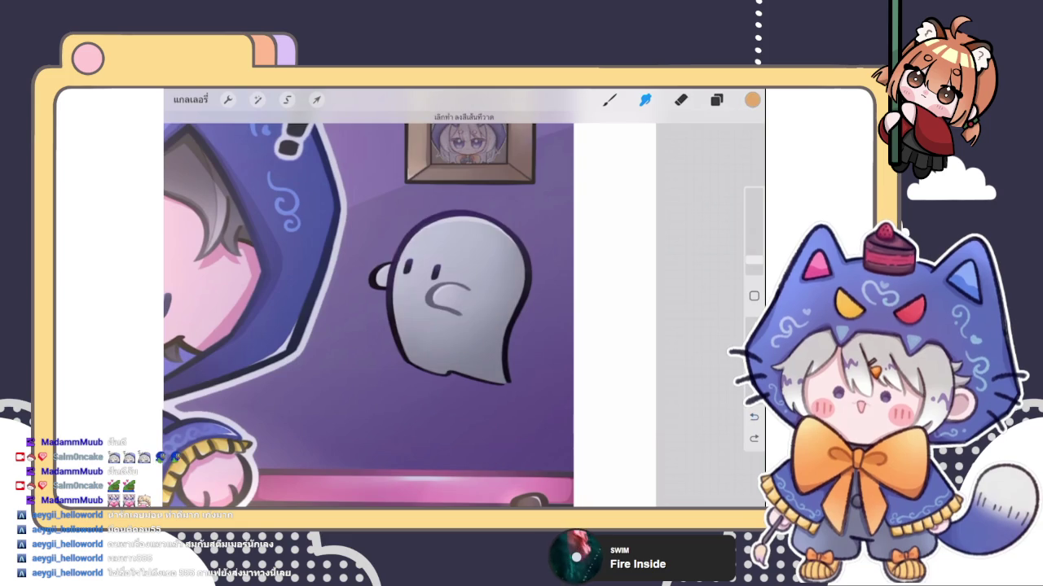
Step: Add new layer 125 at the top and set its blend mode to Add
click(716, 99)
click(717, 135)
click(627, 169)
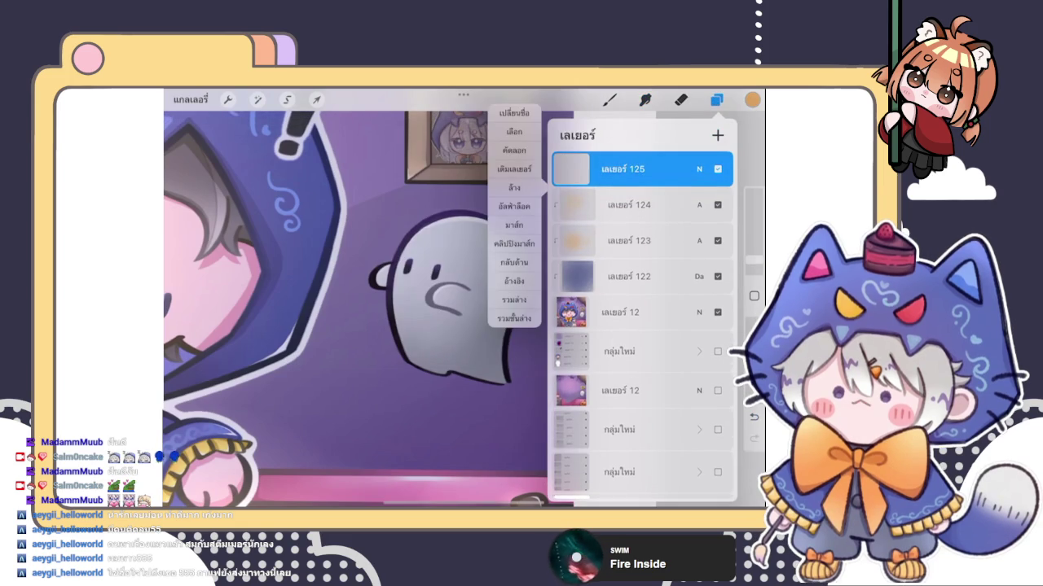
click(698, 168)
click(570, 316)
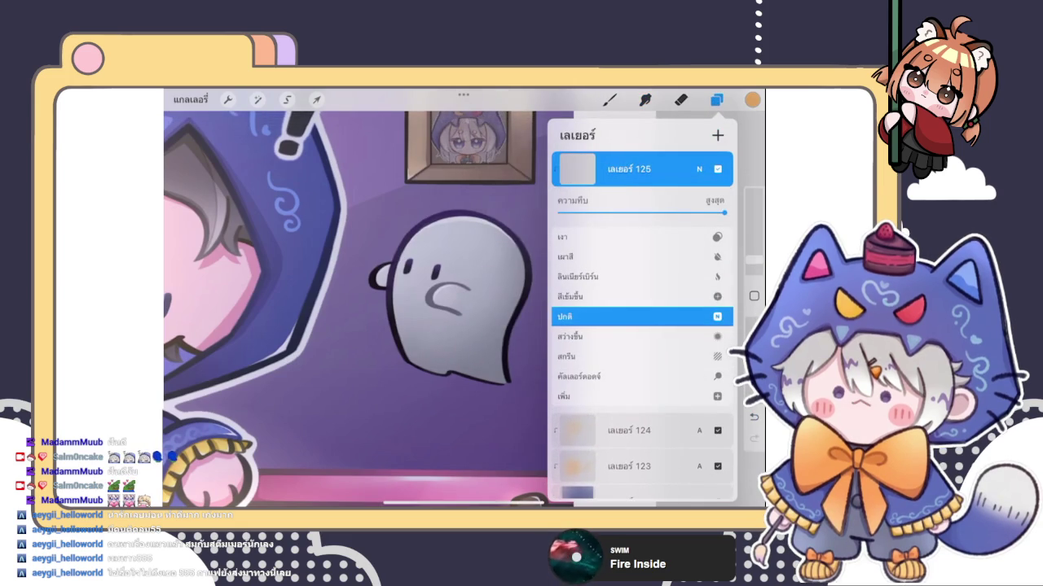
scroll(640, 317, down, 1)
click(699, 169)
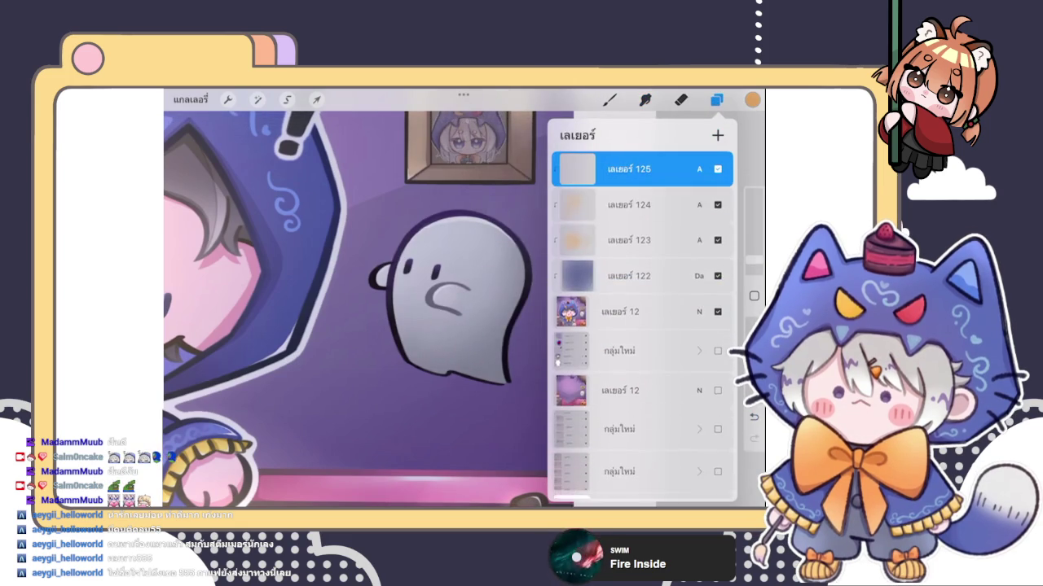
click(415, 263)
Step: Airbrush a soft white glow over the ghost on the new layer
click(645, 99)
click(645, 99)
click(610, 99)
mouse_move(440, 268)
mouse_down()
mouse_move(470, 257)
mouse_move(447, 232)
mouse_move(441, 318)
mouse_move(440, 255)
mouse_up()
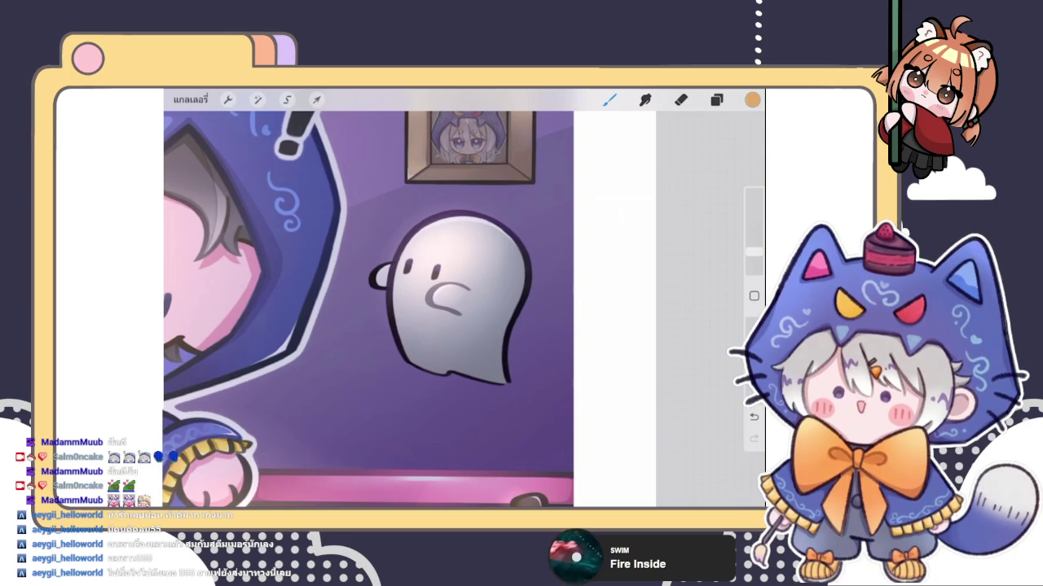
Step: Zoom in and out around the Halloween artwork, then show the Layers panel
scroll(366, 293, down, 5)
scroll(342, 285, up, 2)
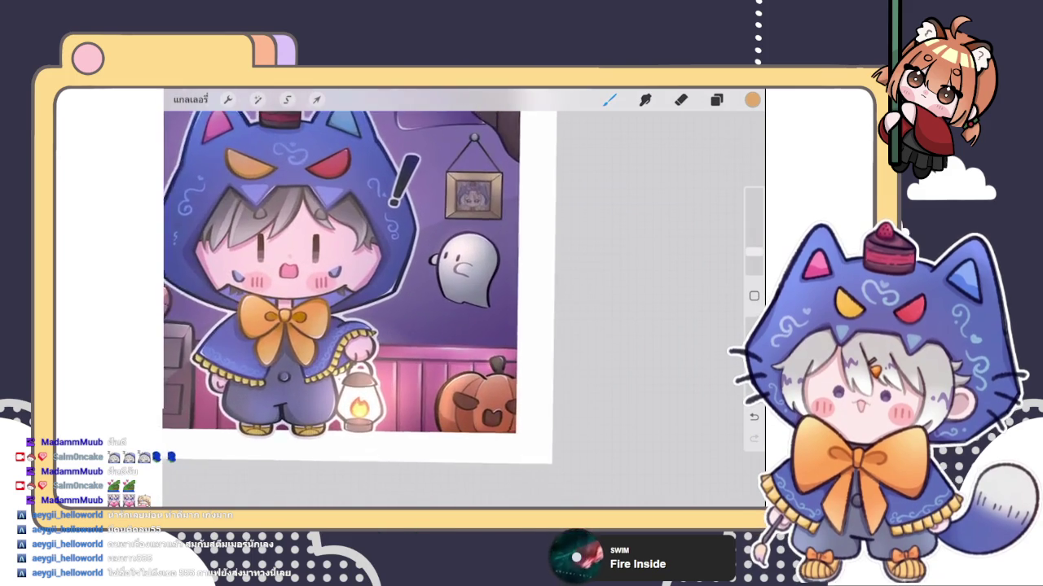
scroll(342, 285, up, 2)
scroll(342, 285, up, 2)
scroll(342, 285, up, 1)
scroll(452, 269, up, 2)
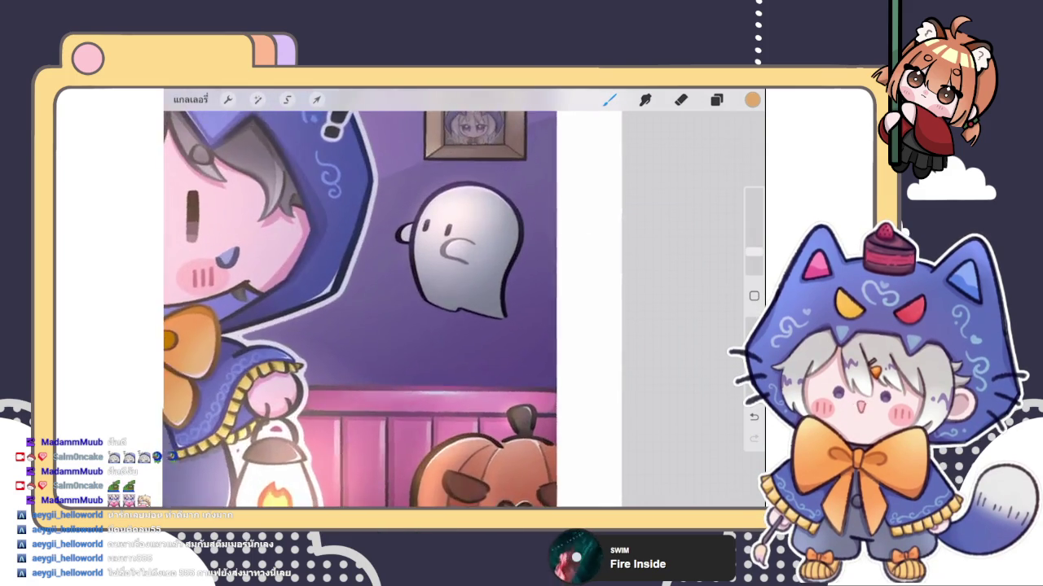
scroll(452, 269, up, 2)
scroll(383, 298, down, 3)
scroll(383, 297, down, 3)
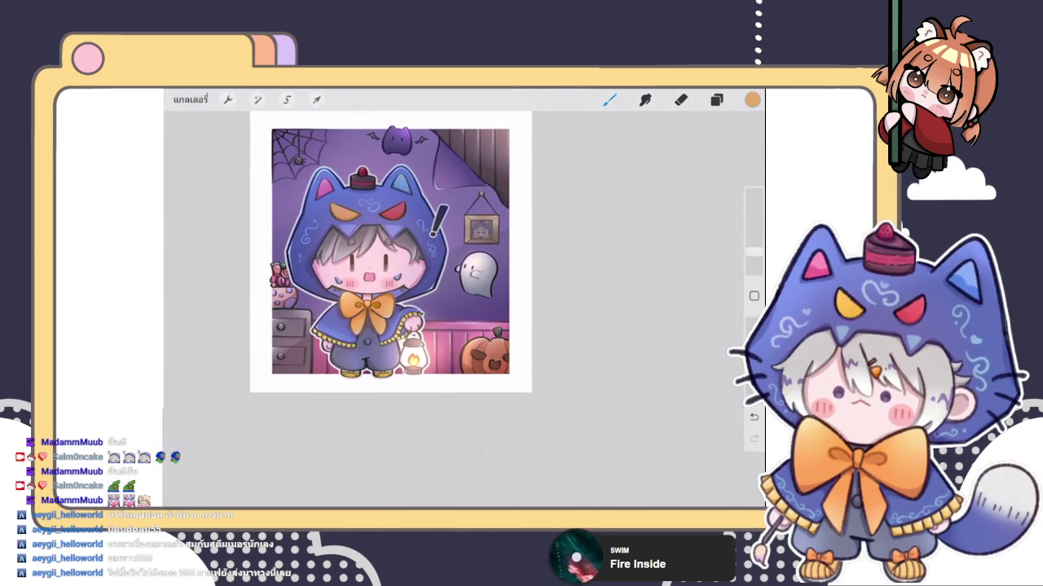
scroll(391, 253, up, 2)
click(716, 99)
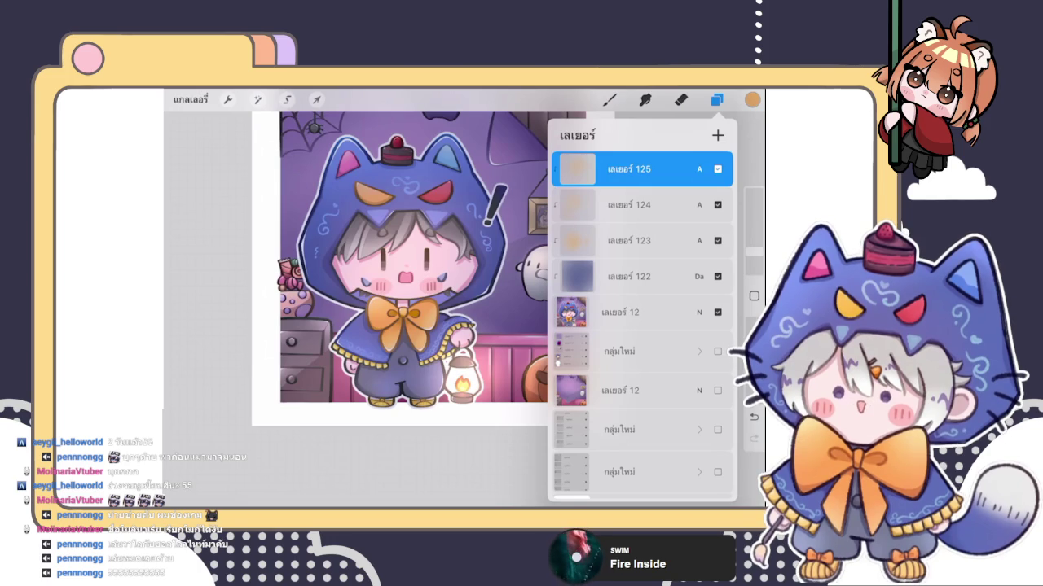
Step: Select layers 125, 124, 123, 122 and 12 and combine them into a new group
drag(603, 205, 651, 204)
drag(602, 241, 652, 240)
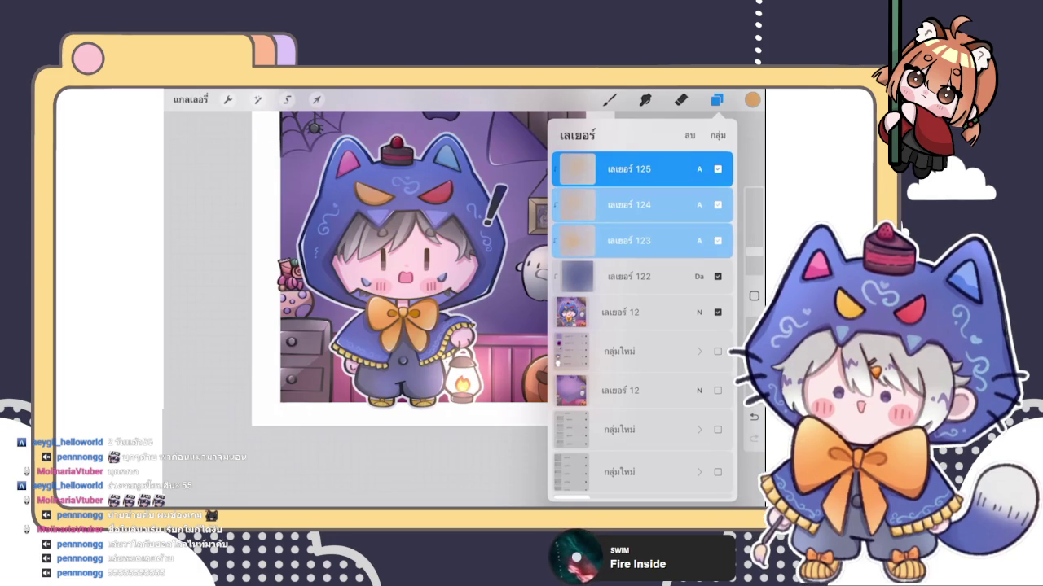
drag(602, 276, 651, 276)
drag(603, 312, 651, 312)
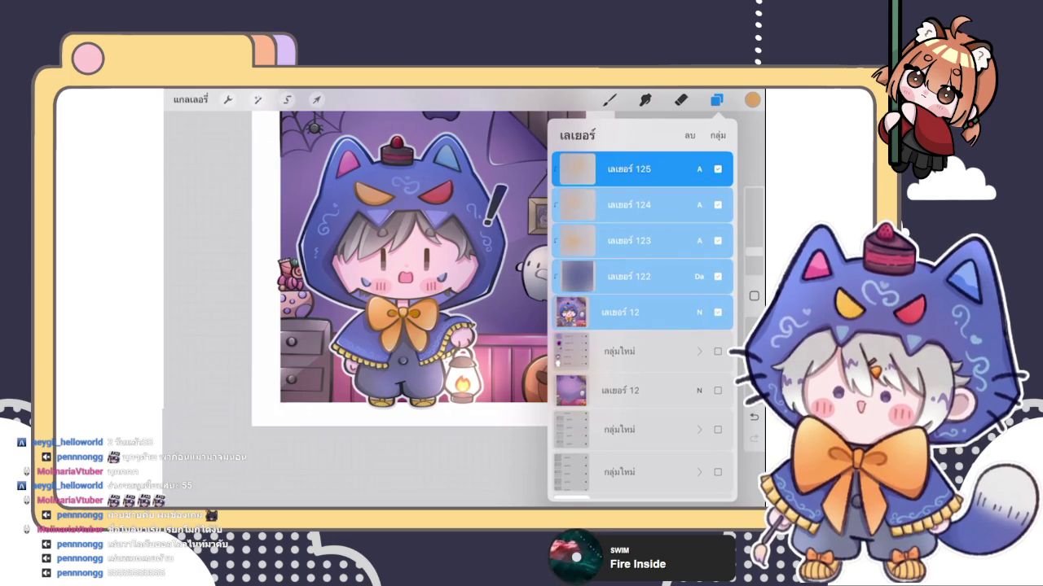
click(717, 135)
Step: Collapse the new group and make the second group and Layer 12 visible
click(698, 171)
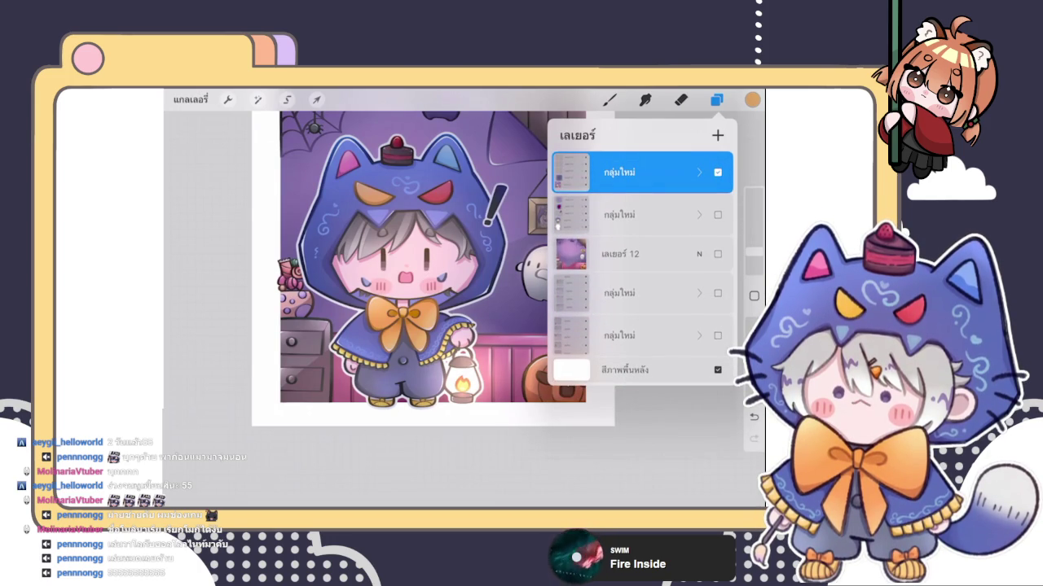
click(718, 215)
click(718, 253)
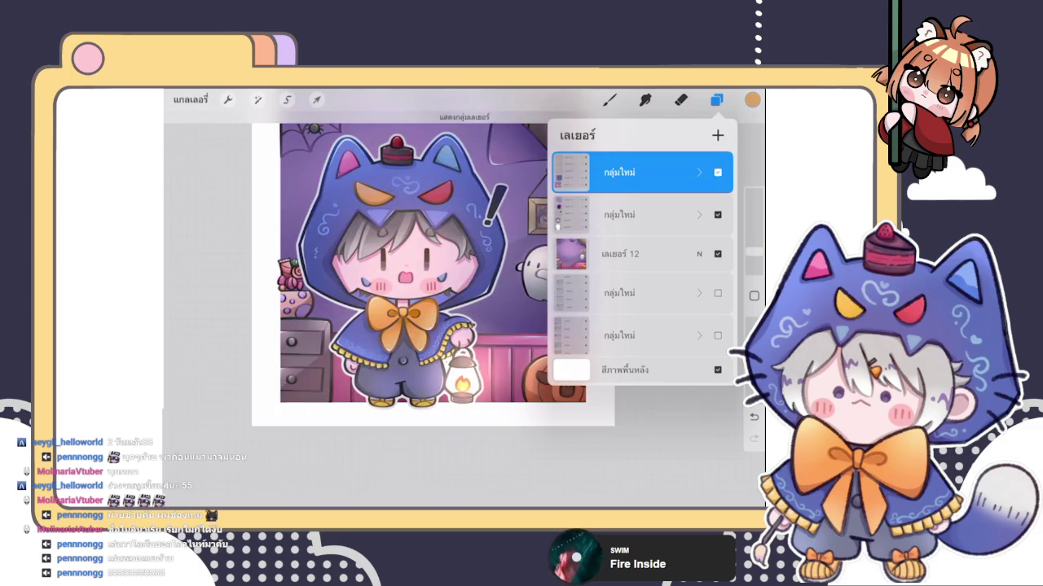
Step: Toggle the top group's visibility repeatedly to compare the artwork before and after
scroll(433, 257, down, 5)
click(717, 172)
click(718, 172)
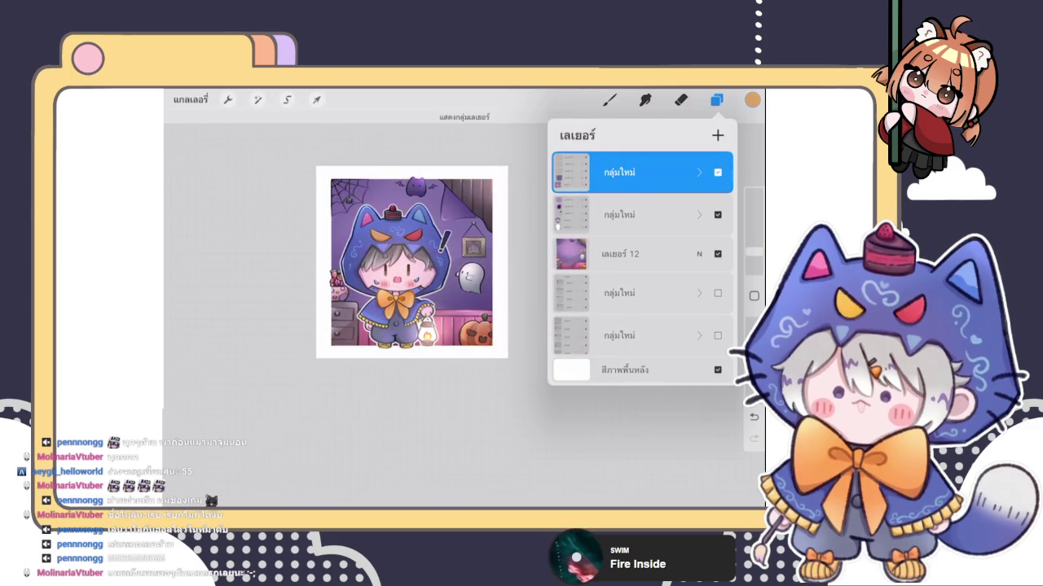
click(718, 172)
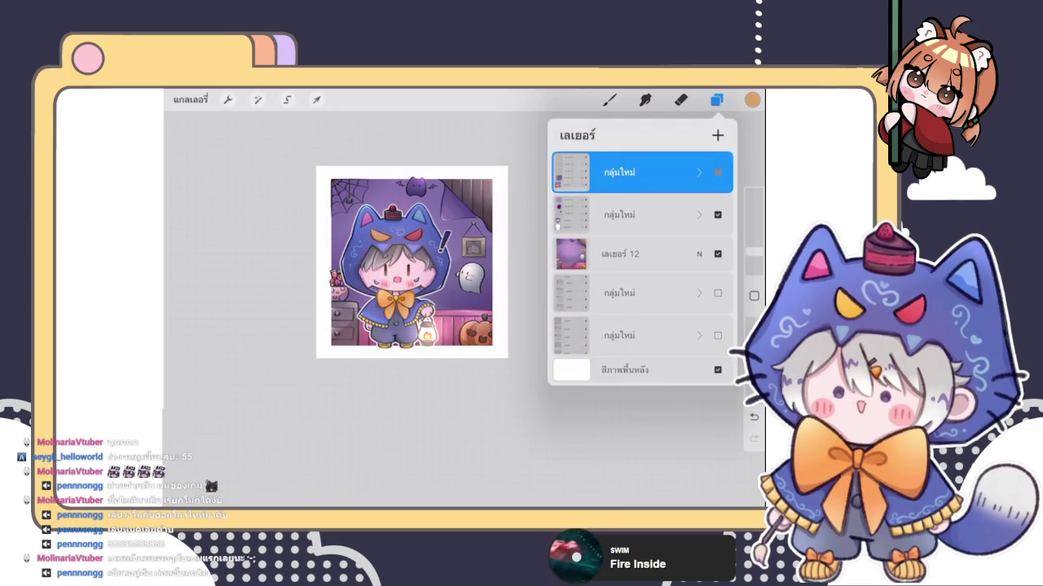
scroll(401, 281, up, 3)
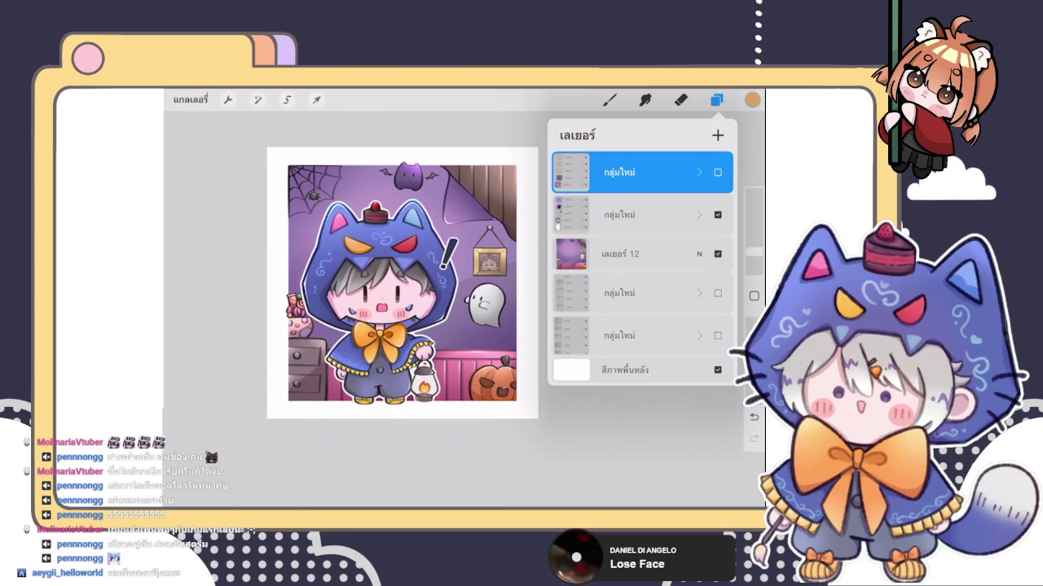
click(717, 172)
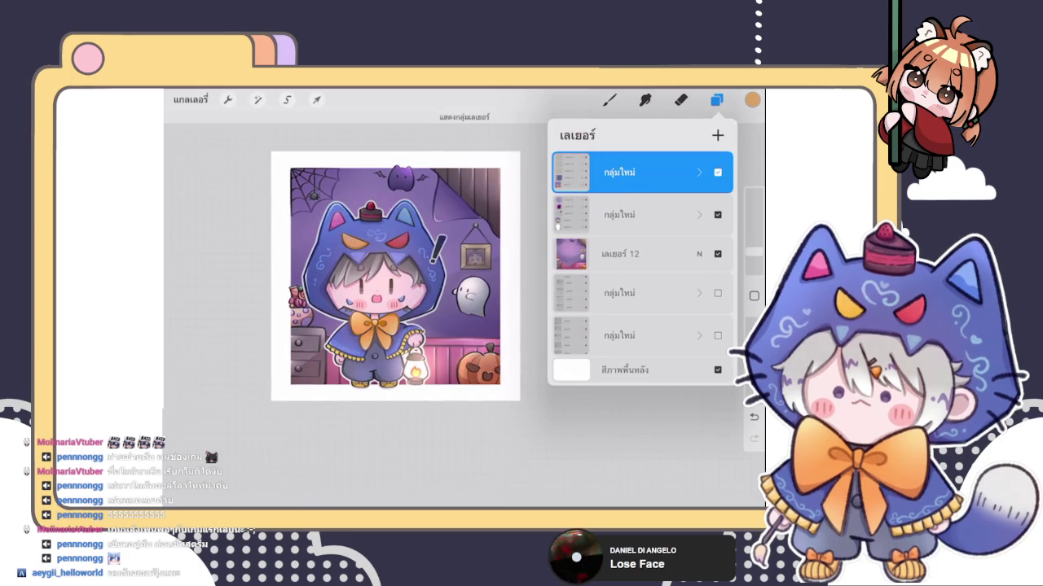
click(717, 172)
click(717, 172)
click(717, 172)
click(716, 172)
Step: Zoom around the canvas, show the top group again, then finally hide it
scroll(479, 293, up, 3)
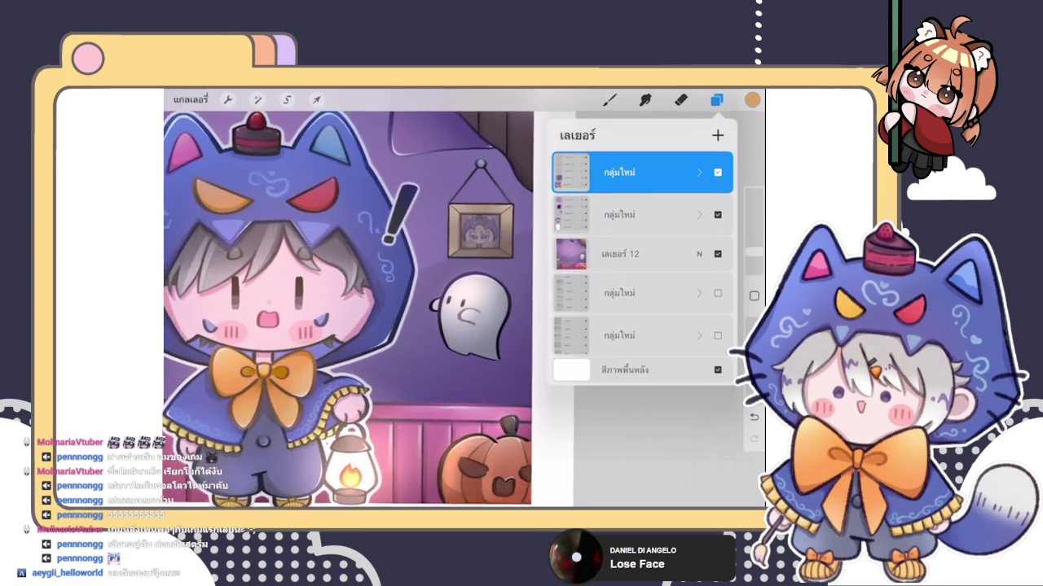
scroll(479, 294, up, 3)
scroll(478, 293, up, 3)
scroll(479, 293, up, 2)
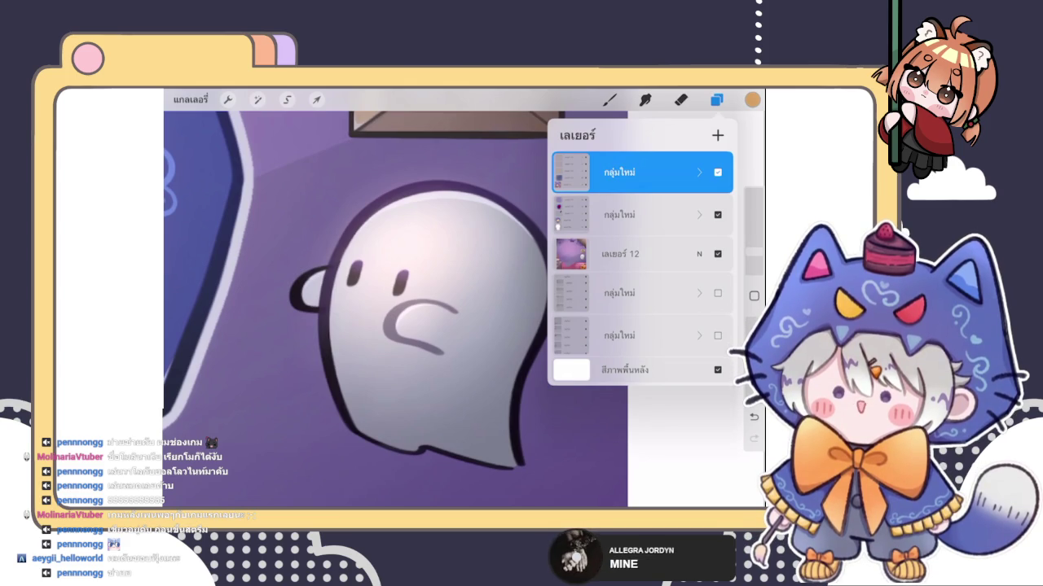
scroll(367, 293, down, 3)
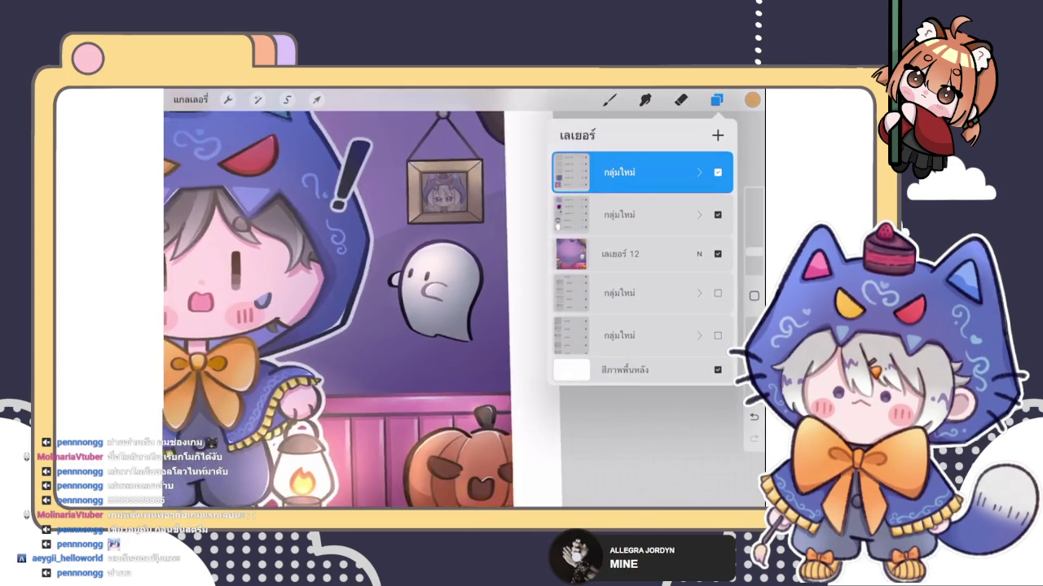
scroll(366, 293, down, 3)
scroll(366, 294, down, 2)
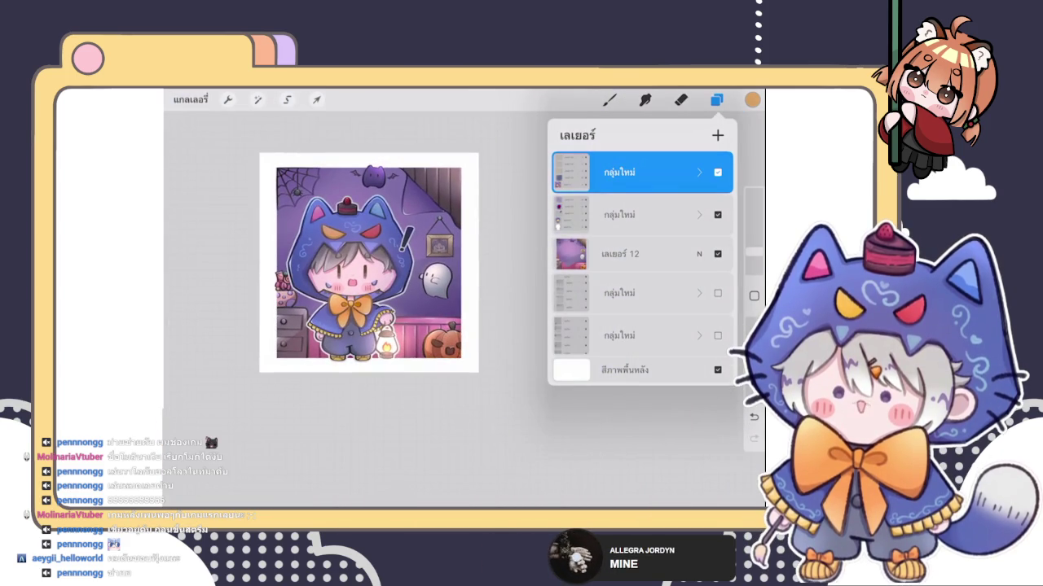
scroll(367, 269, up, 3)
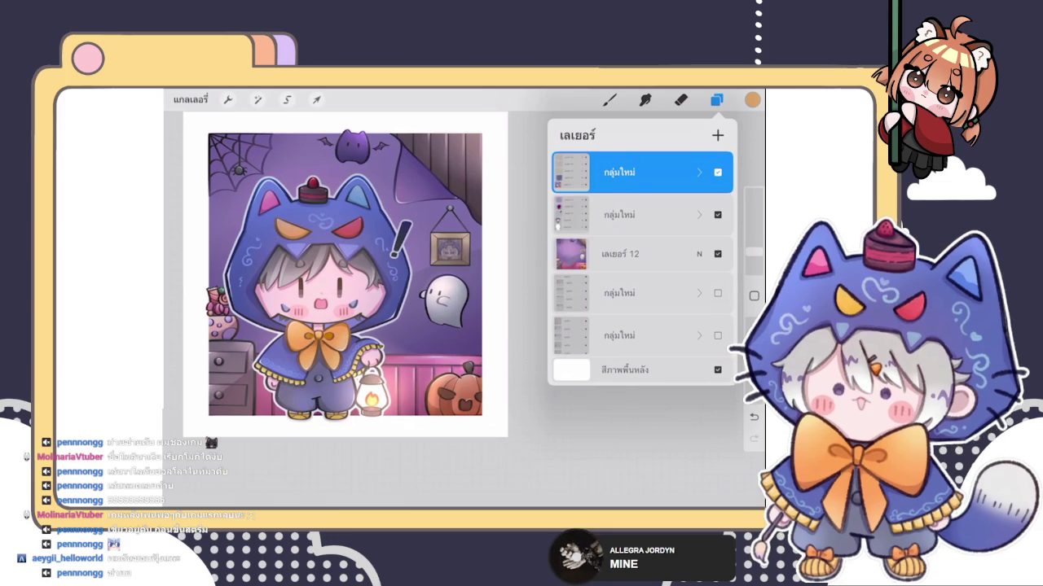
click(717, 172)
click(718, 172)
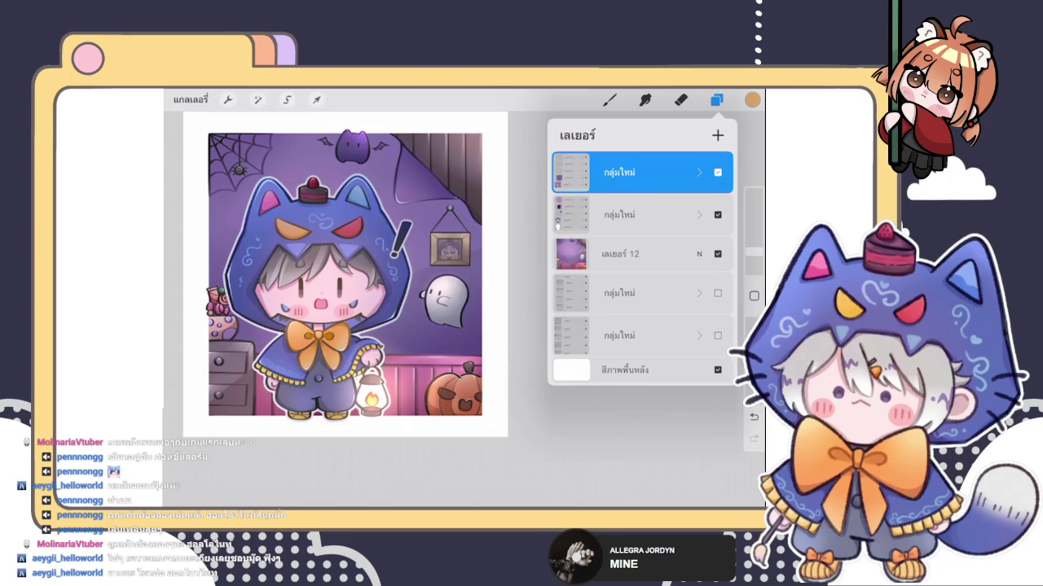
click(717, 172)
Step: Make the top group visible again and expand it to show its layers
click(619, 172)
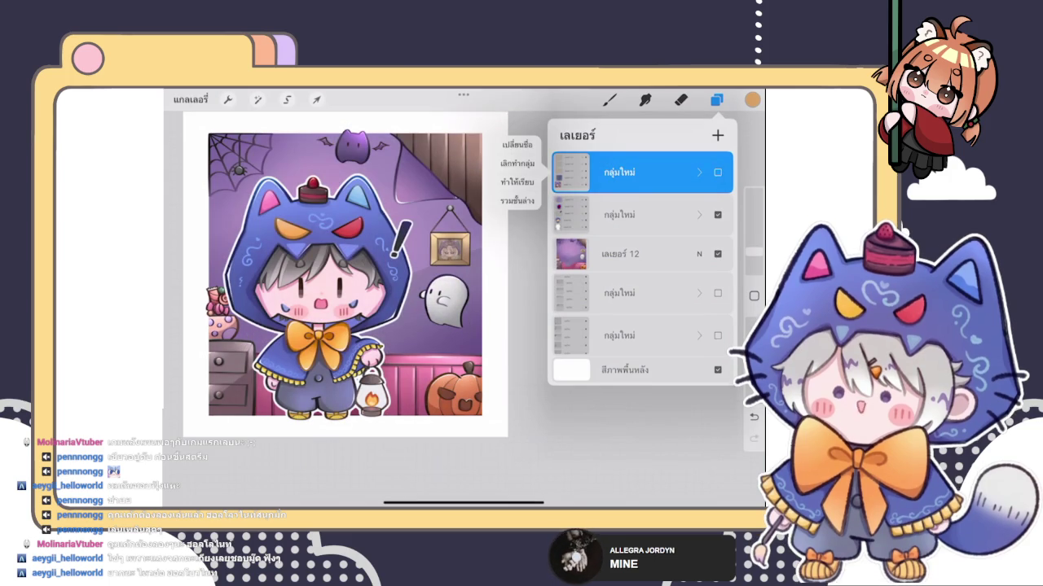
click(716, 172)
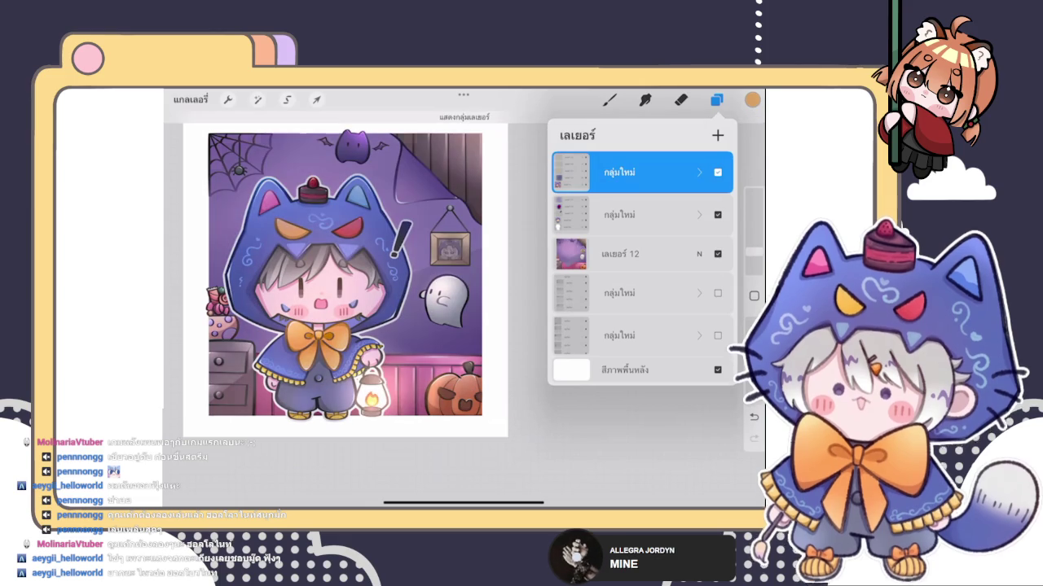
scroll(350, 309, up, 5)
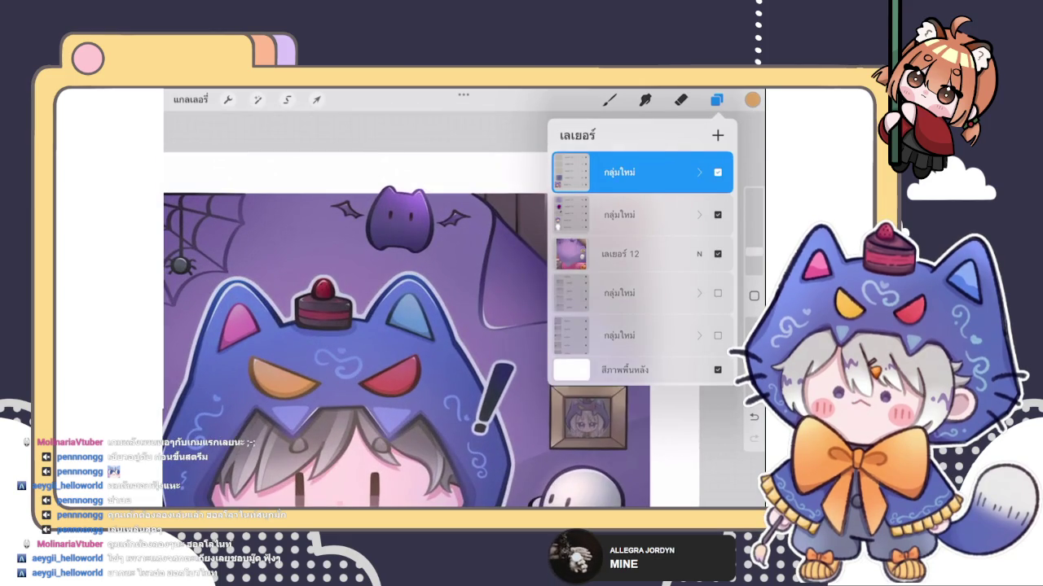
click(698, 172)
Step: Brush a lighter tone over the purple bat's lower body
click(609, 100)
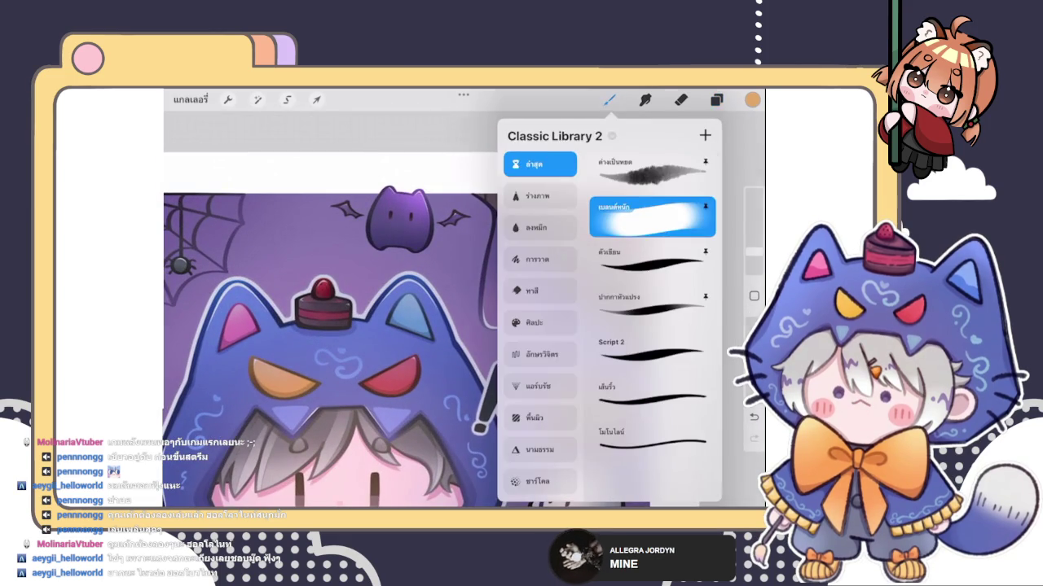
scroll(367, 326, up, 3)
drag(754, 253, 753, 258)
mouse_move(371, 281)
mouse_down()
mouse_move(403, 293)
mouse_move(403, 283)
mouse_move(456, 281)
mouse_move(383, 277)
mouse_move(423, 305)
mouse_move(456, 301)
mouse_up()
Step: Erase the pink glow under the bat and smudge its lower shading with a smaller tool
click(681, 99)
mouse_move(351, 297)
mouse_down()
mouse_move(444, 302)
mouse_move(432, 356)
mouse_up()
drag(754, 247, 754, 259)
click(645, 99)
drag(383, 300, 432, 290)
drag(753, 259, 753, 256)
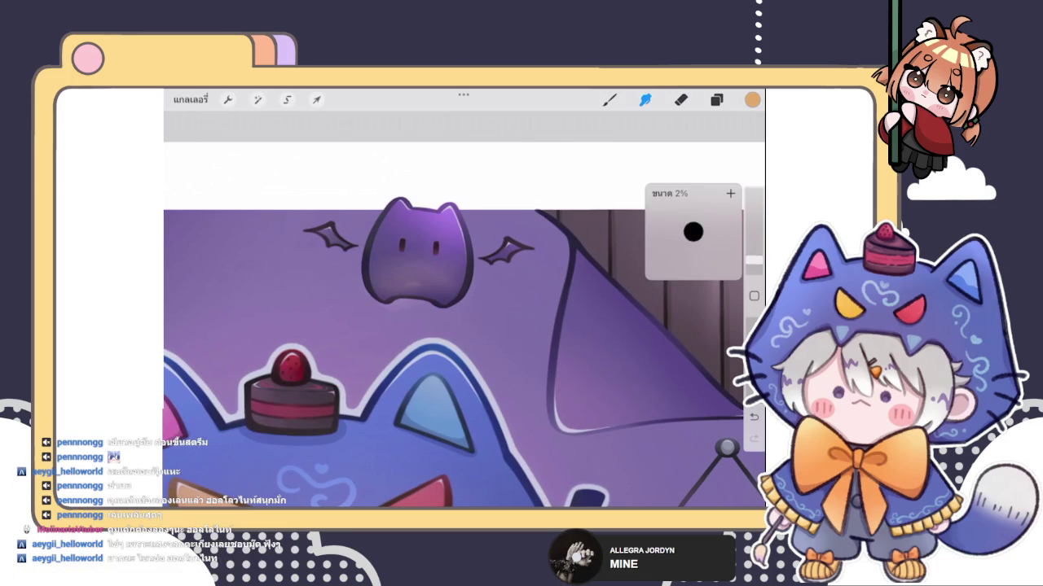
mouse_move(420, 293)
mouse_down()
mouse_move(436, 286)
mouse_move(387, 281)
mouse_move(397, 262)
mouse_up()
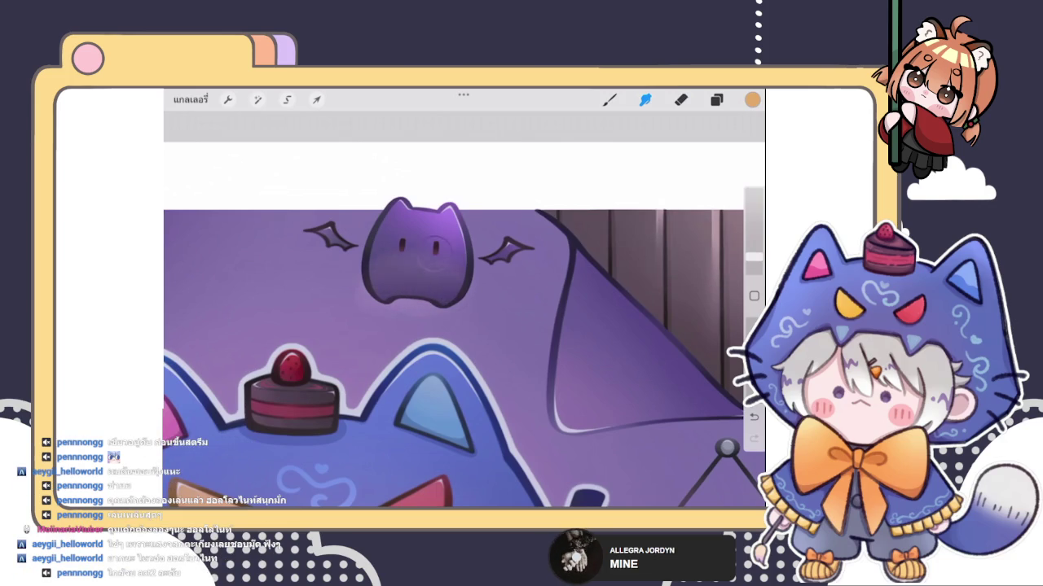
Step: Erase along the bat's lower edge with an enlarged eraser
click(681, 99)
drag(753, 257, 754, 245)
mouse_move(367, 290)
mouse_down()
mouse_move(420, 298)
mouse_move(387, 350)
mouse_move(431, 382)
mouse_up()
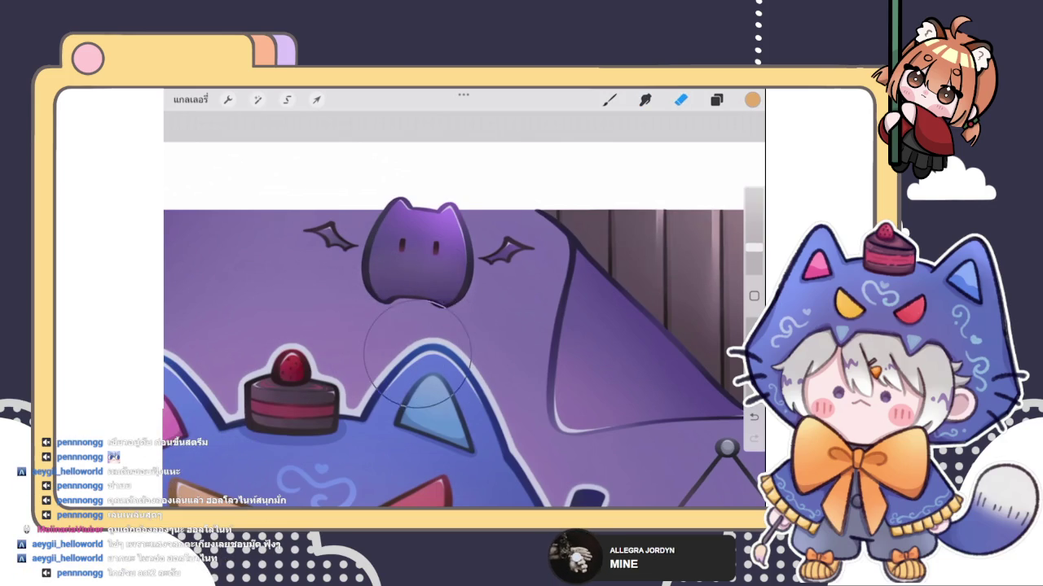
scroll(464, 326, down, 3)
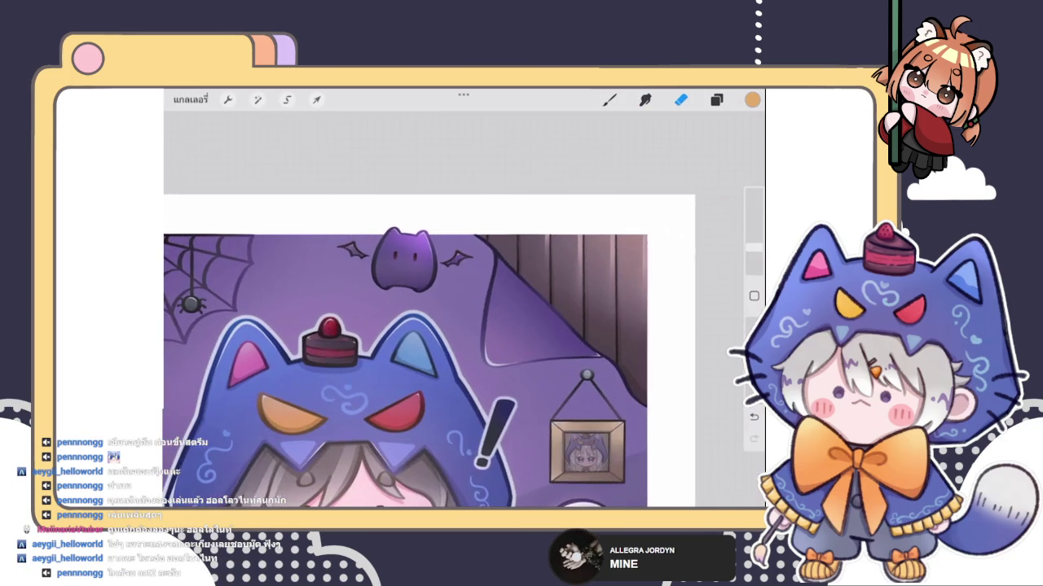
scroll(464, 326, up, 3)
click(645, 99)
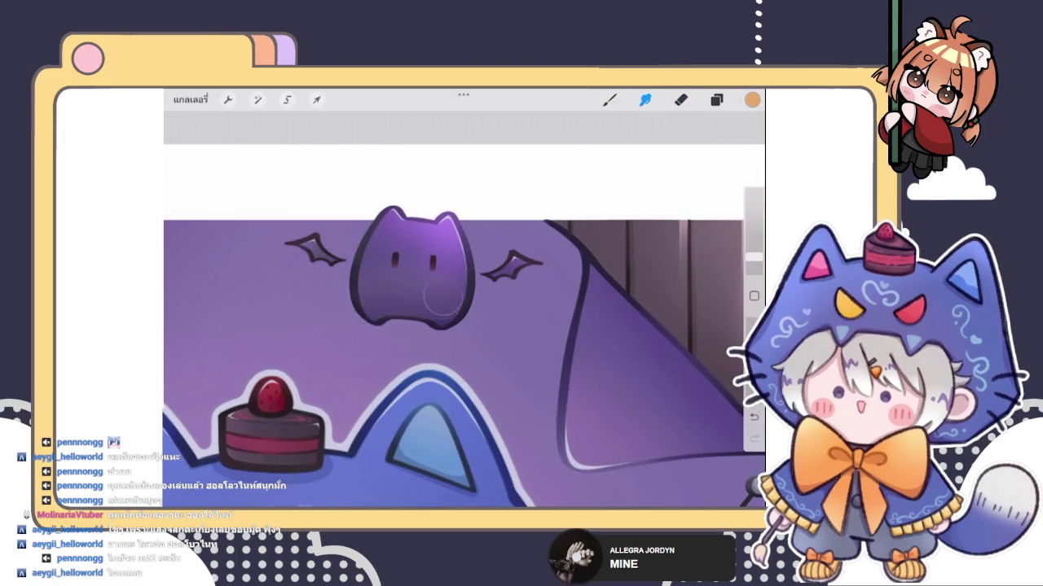
scroll(464, 325, down, 5)
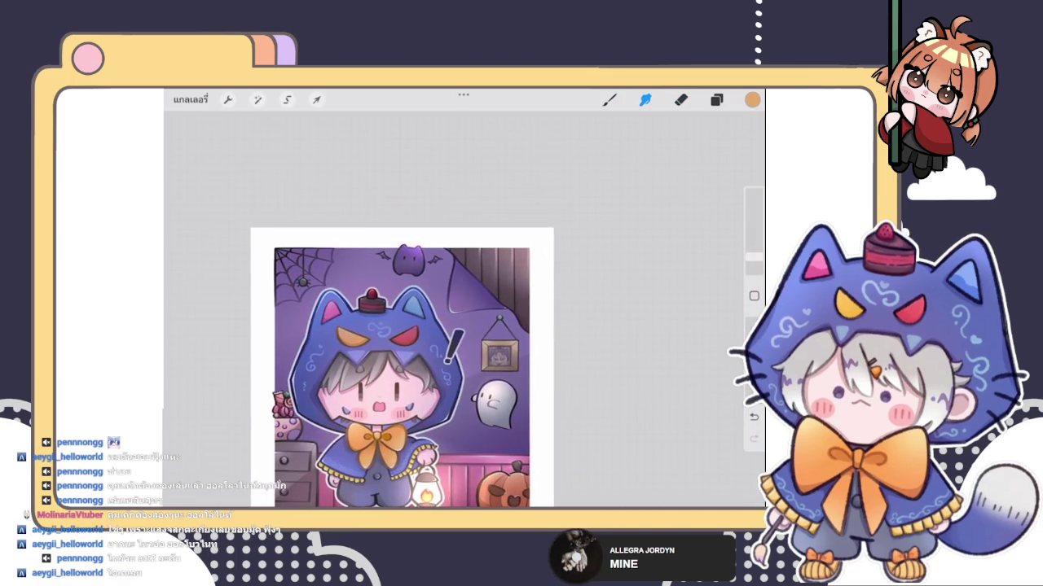
Step: Paint a warm orange highlight on the pumpkin's left side, then undo it
scroll(403, 330, down, 2)
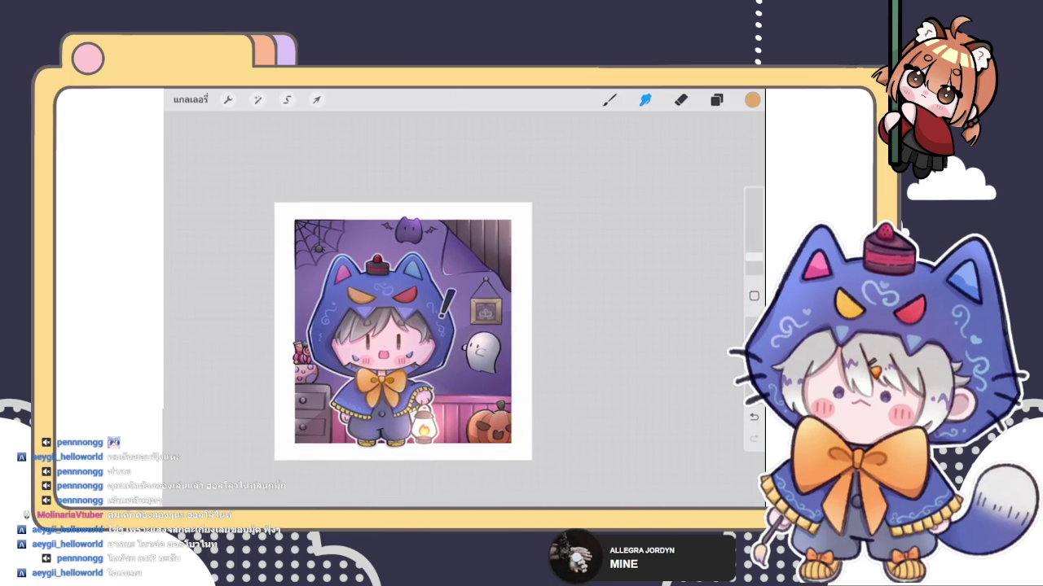
scroll(489, 415, up, 2)
scroll(489, 416, up, 3)
scroll(489, 416, up, 2)
key(b)
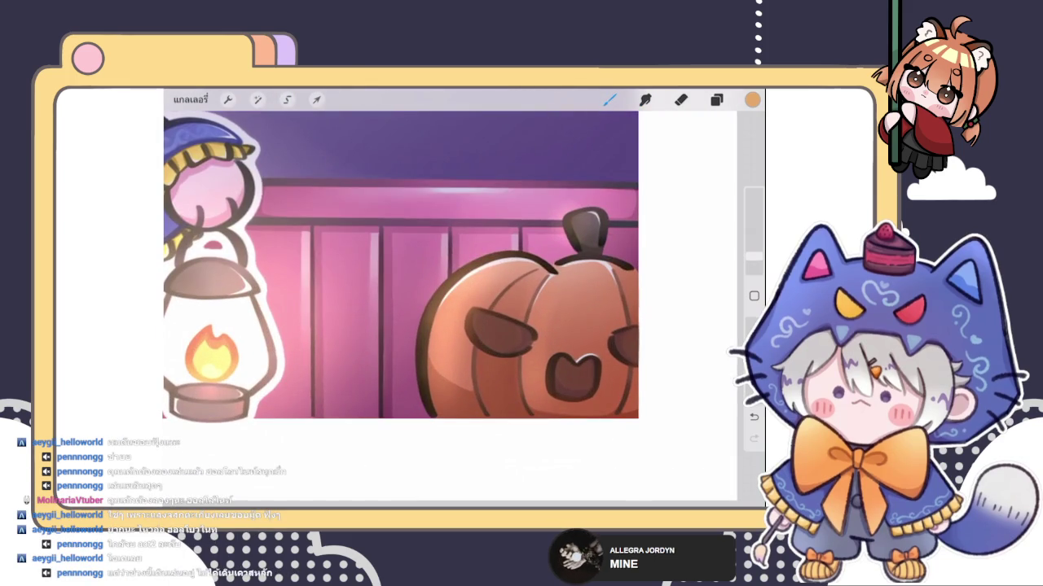
mouse_move(452, 322)
mouse_down()
mouse_move(444, 411)
mouse_move(448, 297)
mouse_up()
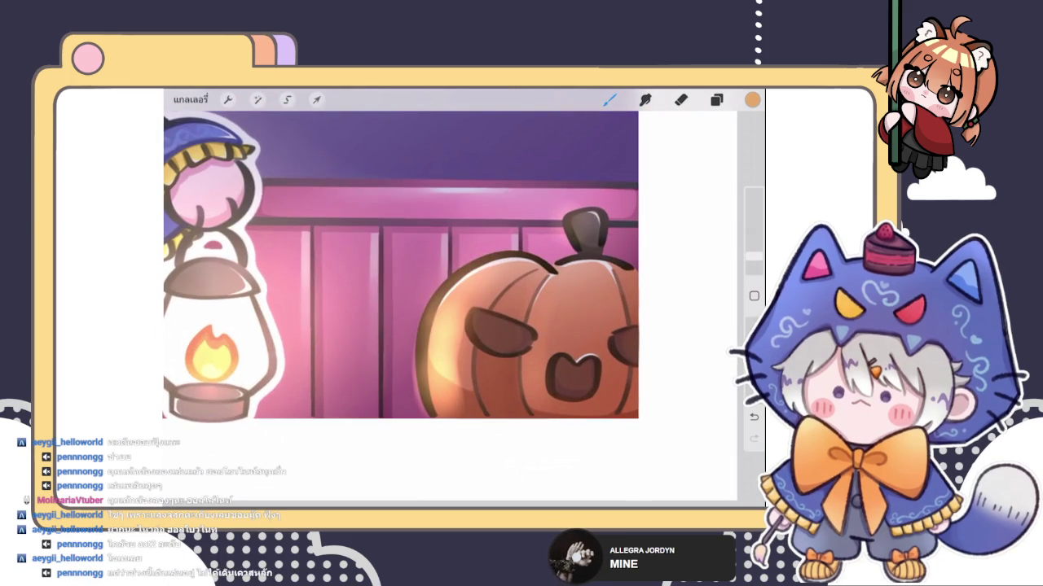
key(ctrl+z)
drag(753, 257, 753, 262)
Step: Repaint the orange highlight along the pumpkin's left edge and smudge it smoother
drag(433, 384, 440, 297)
mouse_move(444, 378)
mouse_down()
mouse_move(442, 316)
mouse_move(455, 381)
mouse_up()
click(645, 100)
drag(482, 286, 501, 267)
drag(753, 257, 754, 263)
Step: Cycle through the Brush, Smudge and Eraser tools, then undo the last change
click(610, 100)
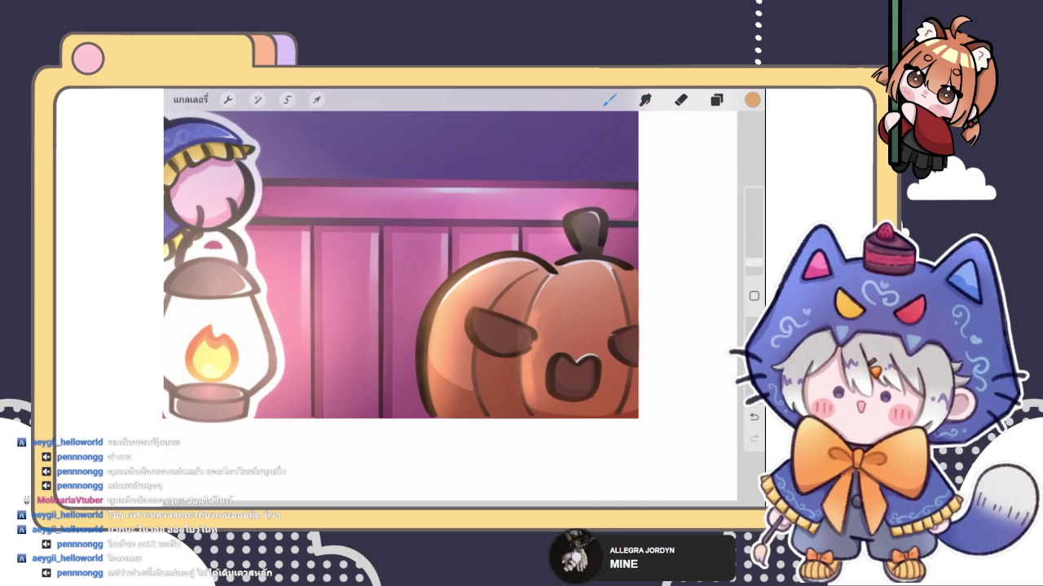
click(644, 100)
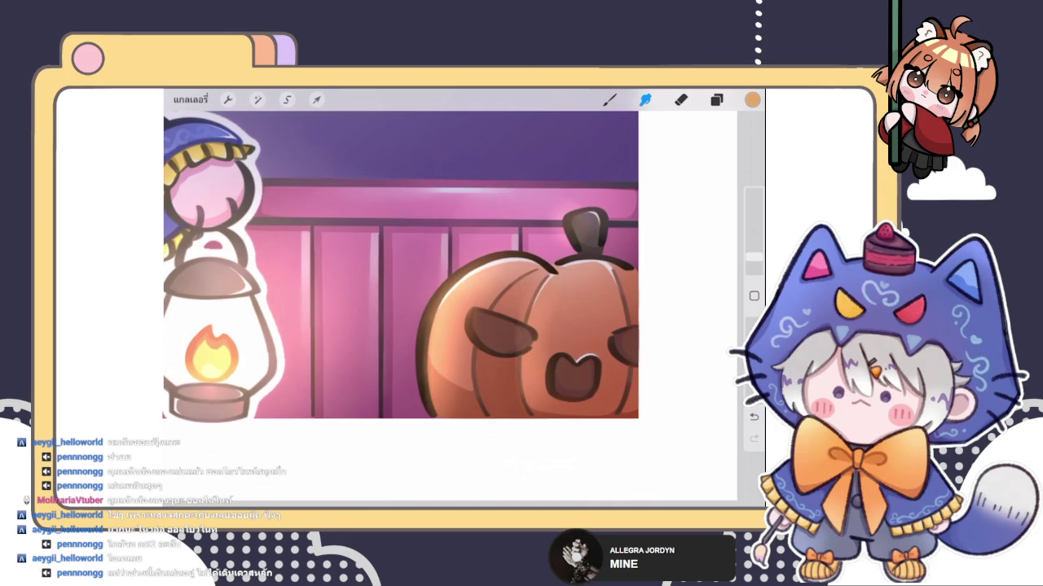
click(681, 99)
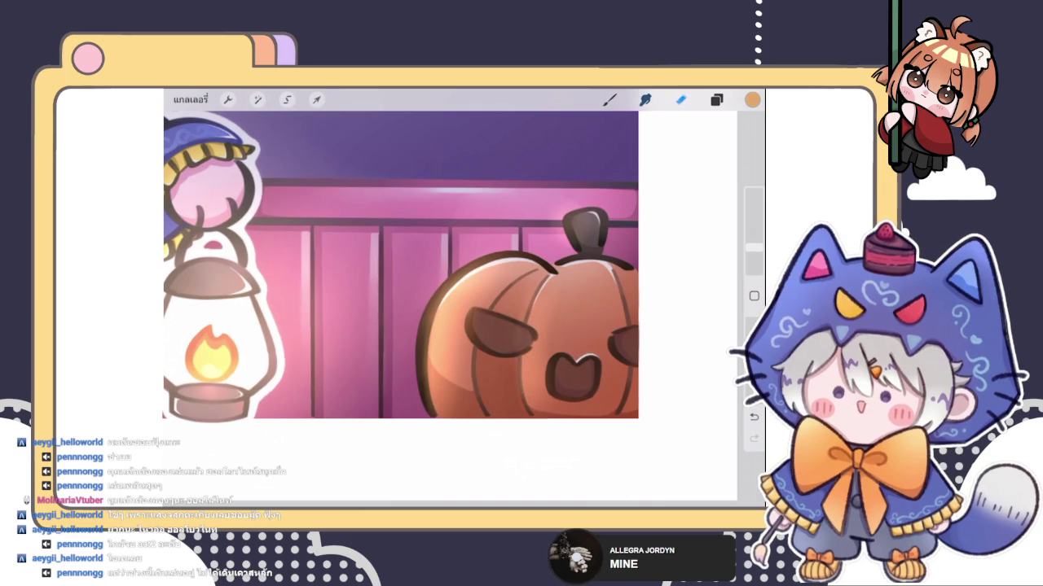
key(ctrl+z)
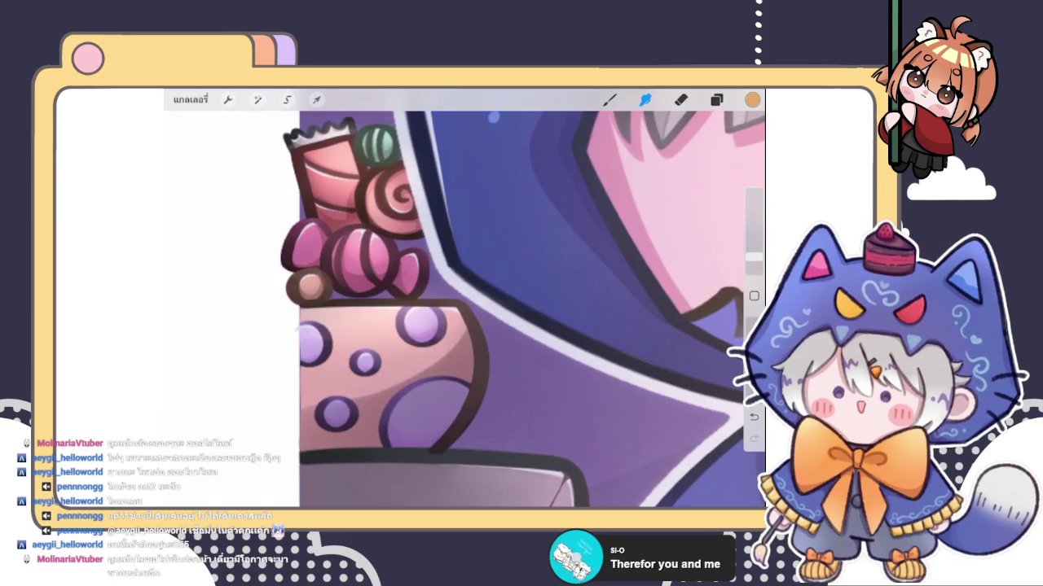
Step: Switch between the Eraser and Smudge tools, ending on the Eraser
key(e)
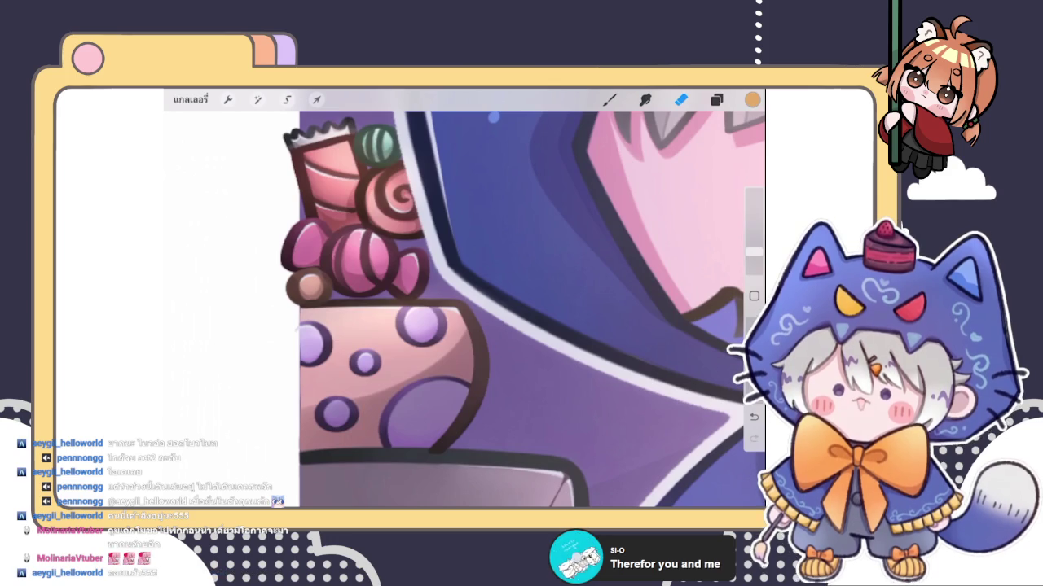
key(s)
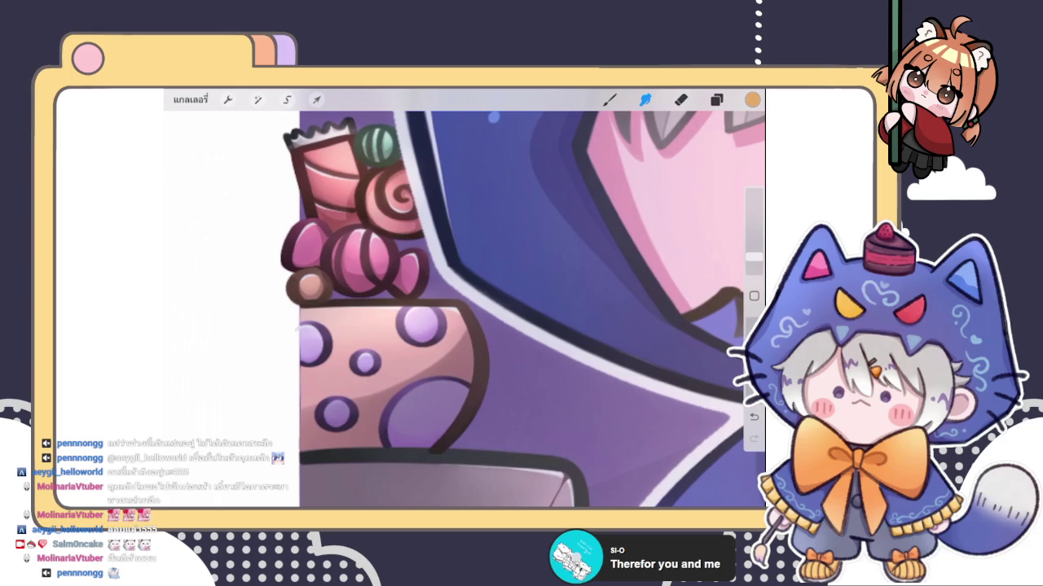
key(e)
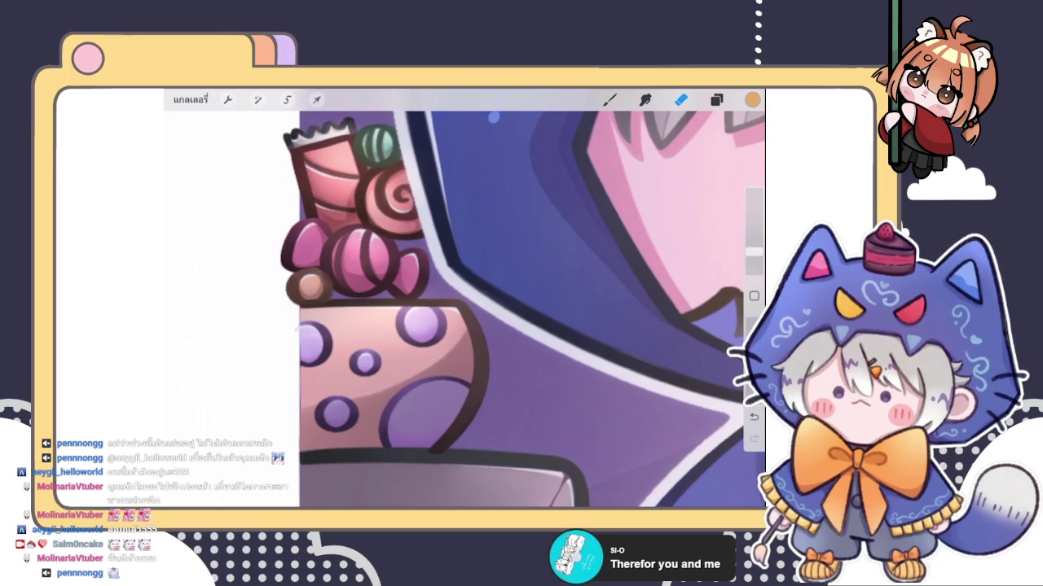
Step: Zoom onto the wall frame and brush light highlights along its lower-left and bottom bevels
key(l)
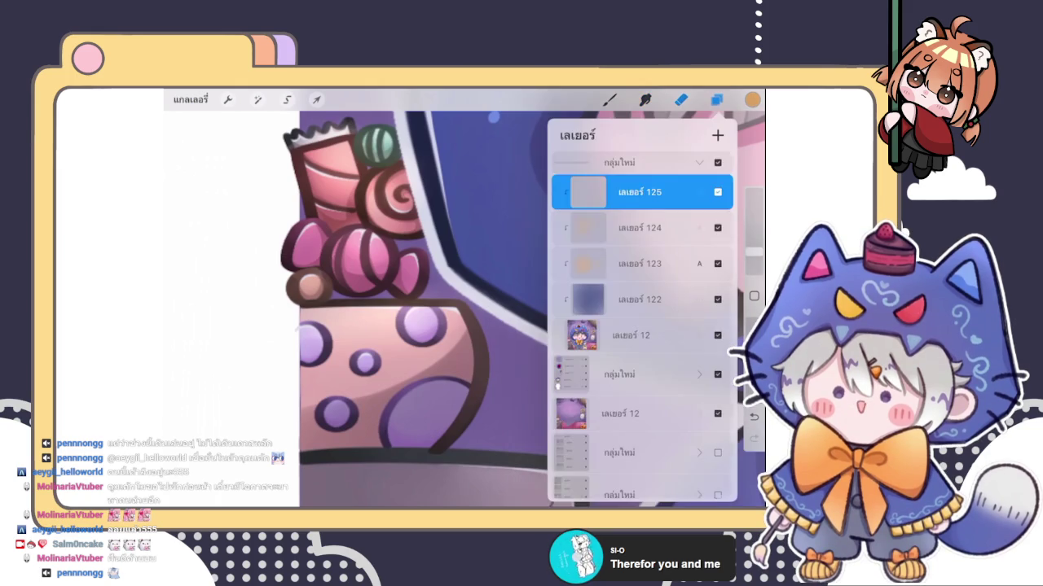
key(b)
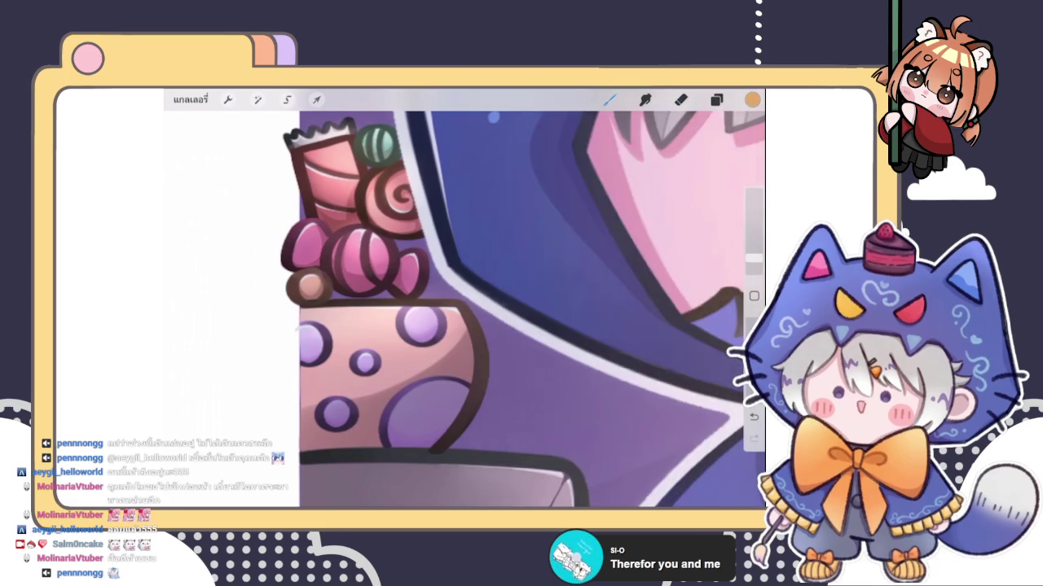
scroll(529, 310, down, 5)
scroll(529, 310, up, 5)
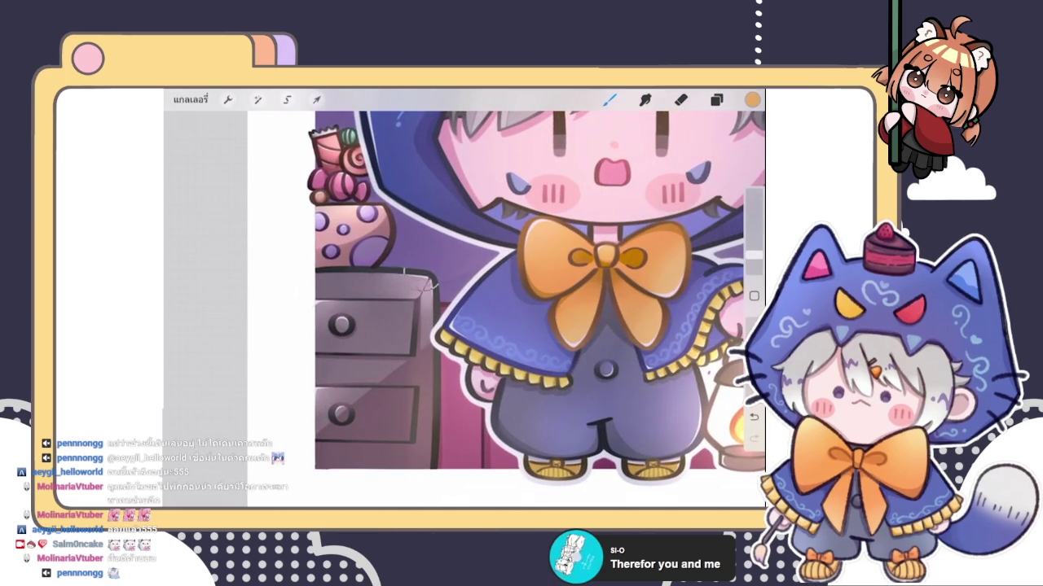
scroll(411, 383, down, 5)
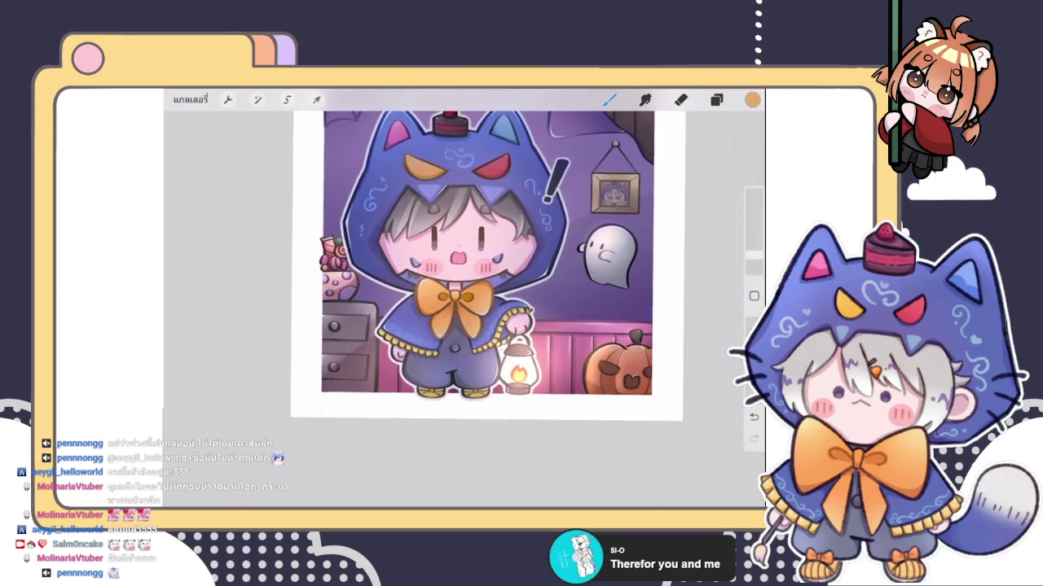
scroll(420, 285, up, 3)
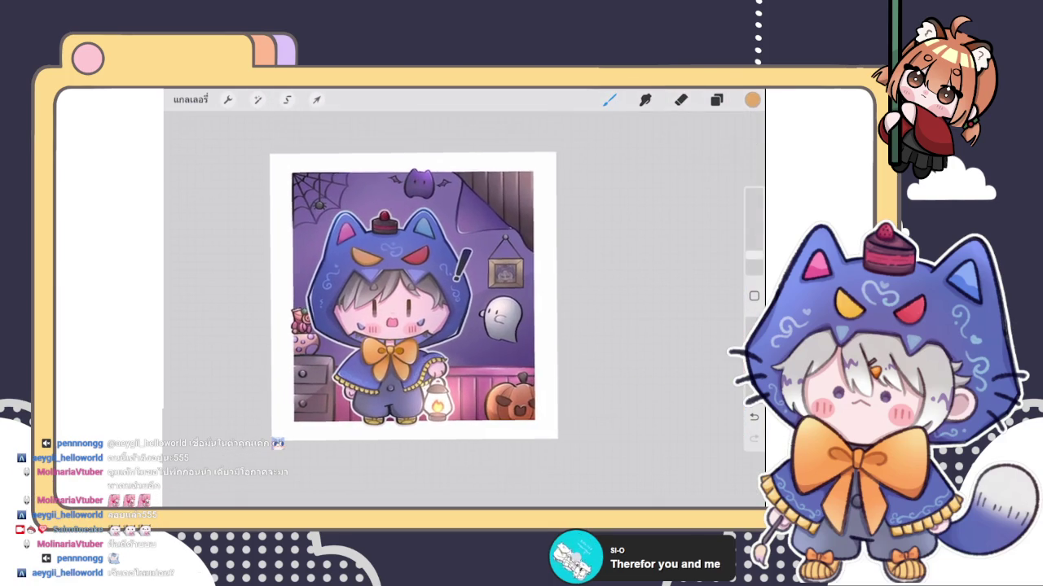
scroll(502, 273, up, 10)
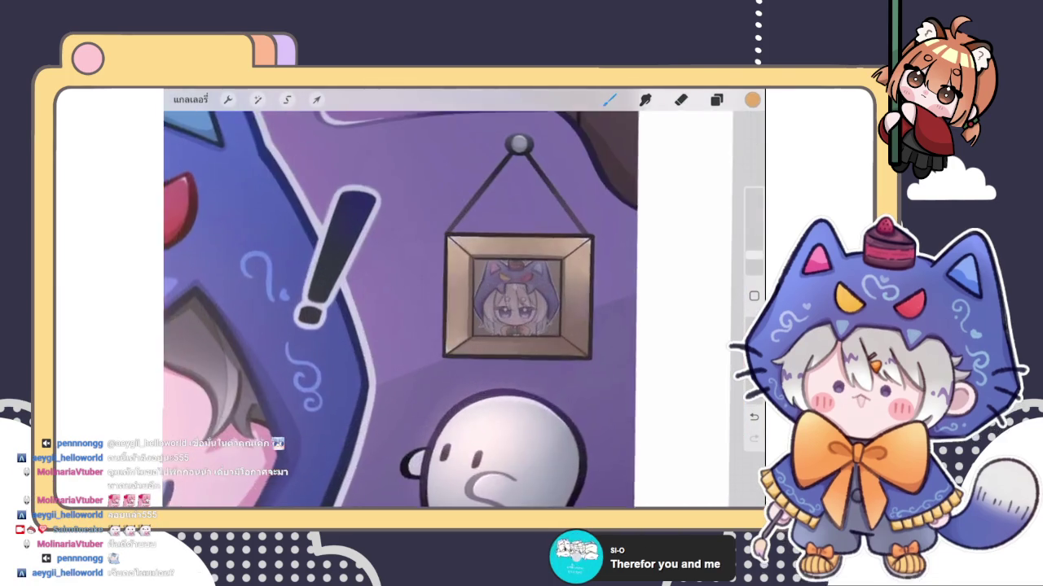
scroll(502, 273, up, 3)
drag(753, 264, 754, 259)
drag(429, 388, 521, 397)
mouse_move(423, 310)
mouse_down()
mouse_move(466, 393)
mouse_move(557, 395)
mouse_up()
drag(440, 261, 438, 301)
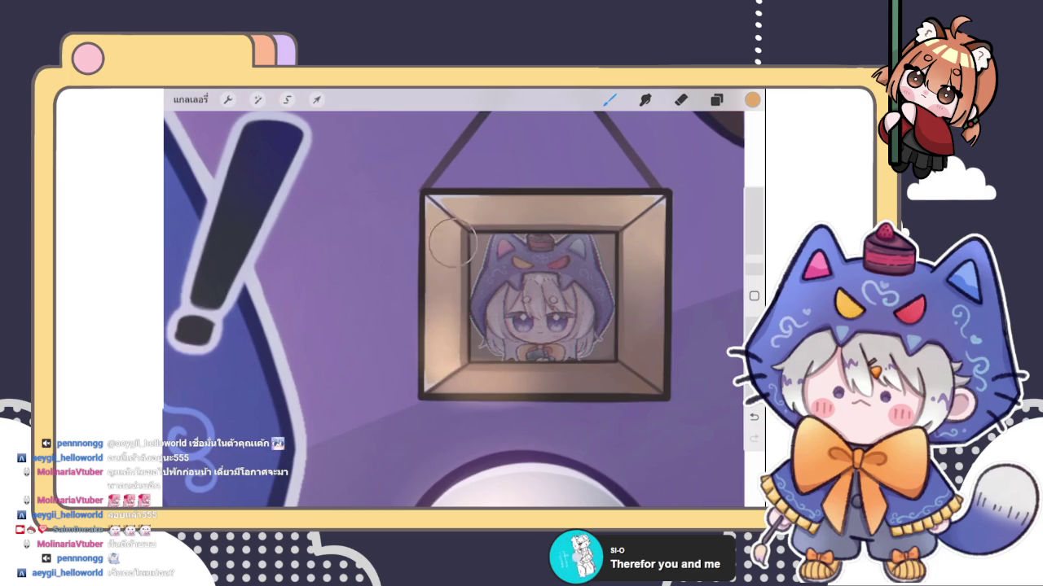
drag(525, 372, 602, 377)
Step: Pick the Eraser and reduce its size slightly
click(681, 99)
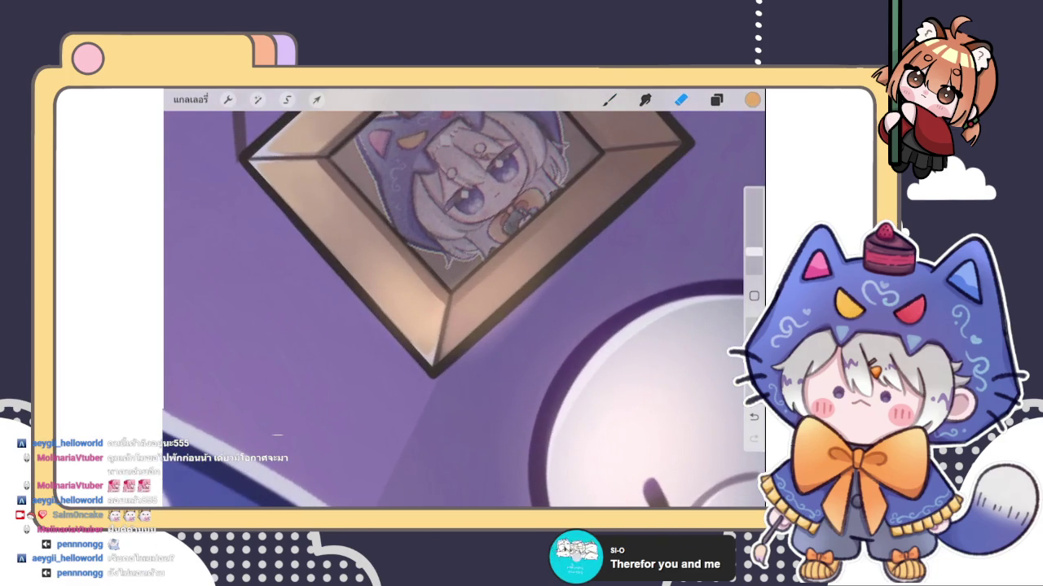
scroll(455, 236, up, 2)
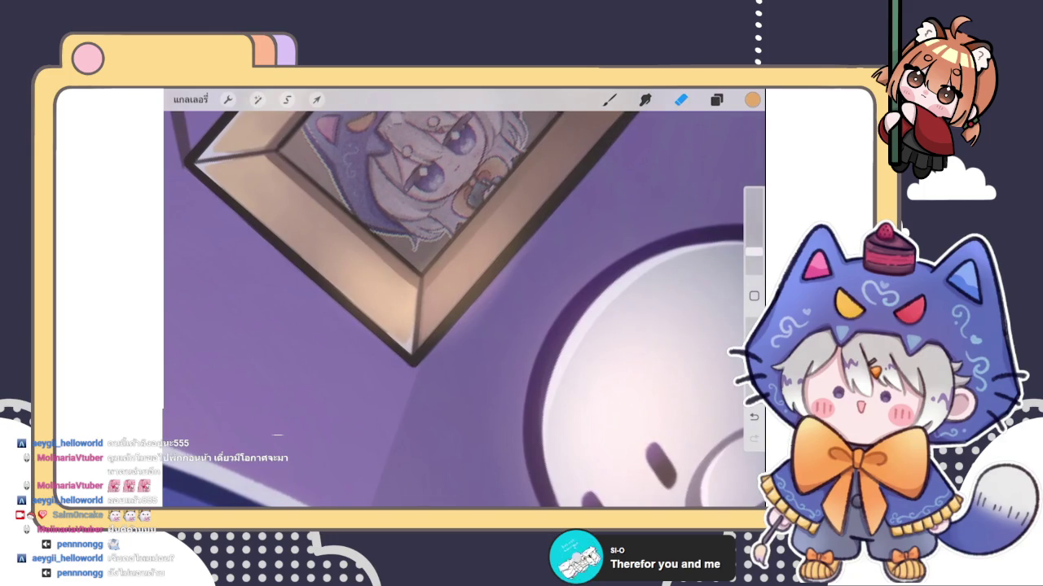
drag(754, 253, 754, 259)
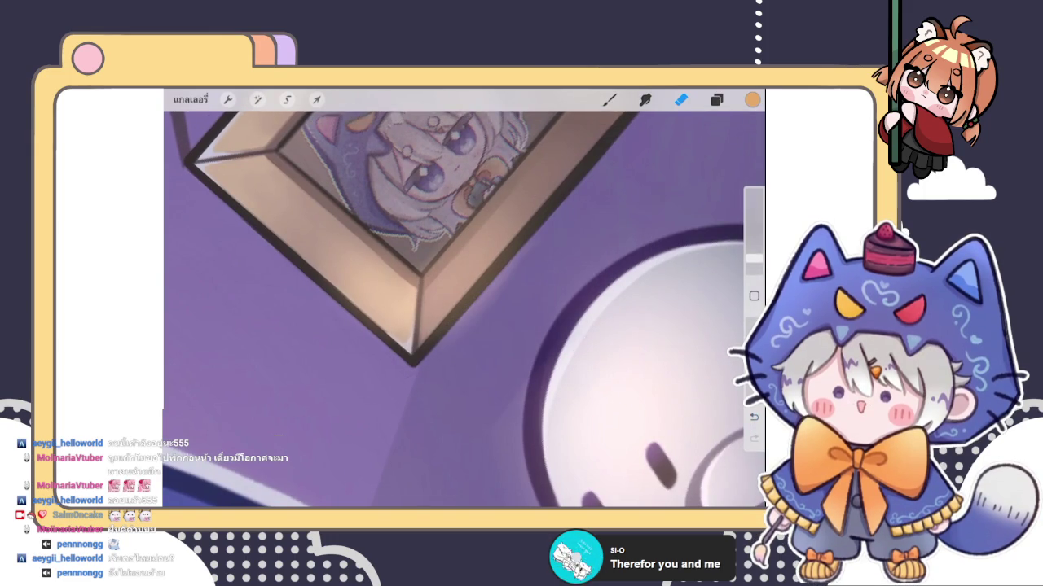
drag(753, 257, 753, 260)
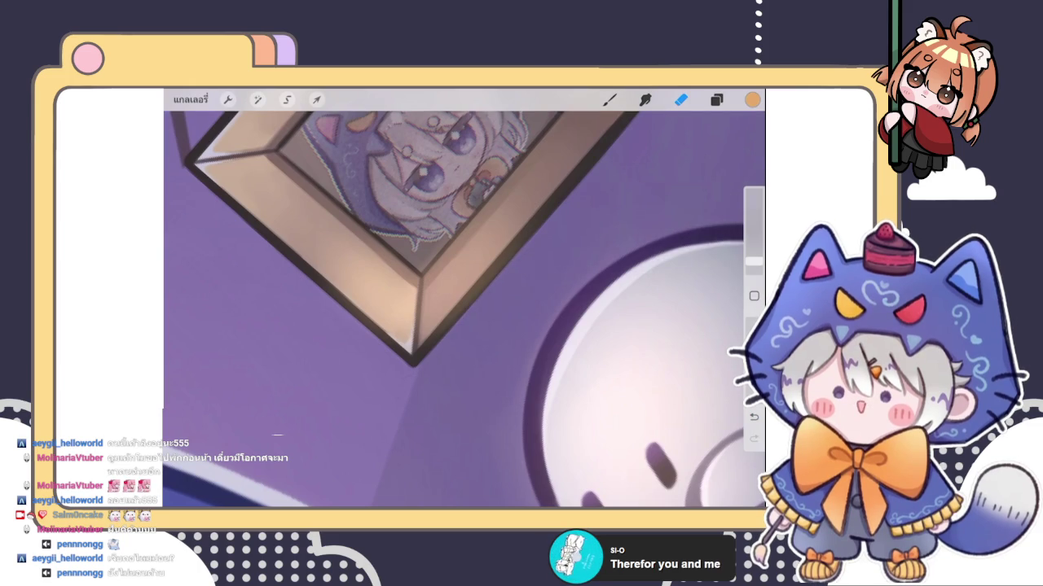
scroll(464, 310, down, 3)
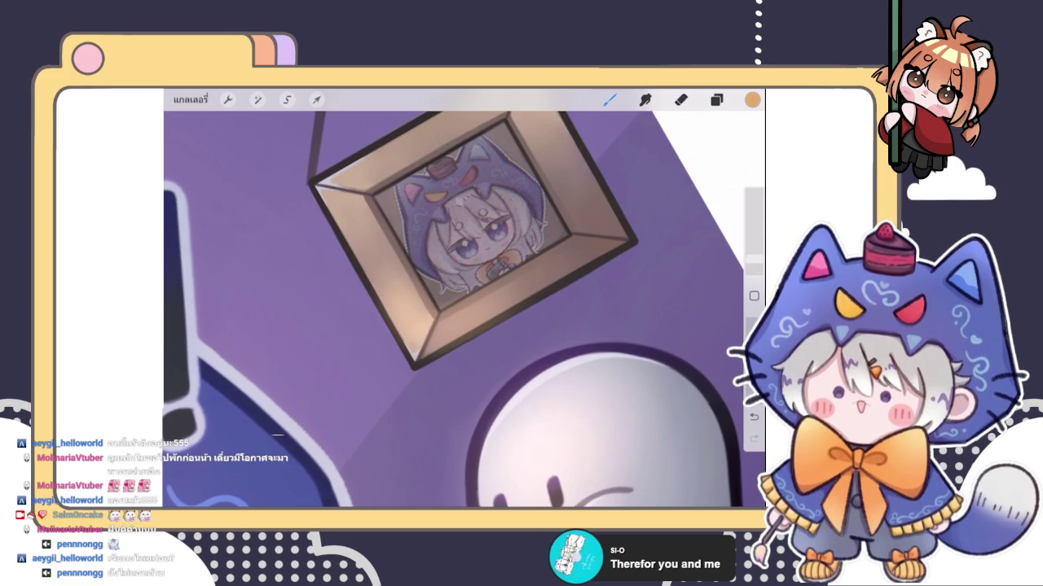
Step: Dab light paint inside the framed portrait, then zoom out to the whole artwork
key(b)
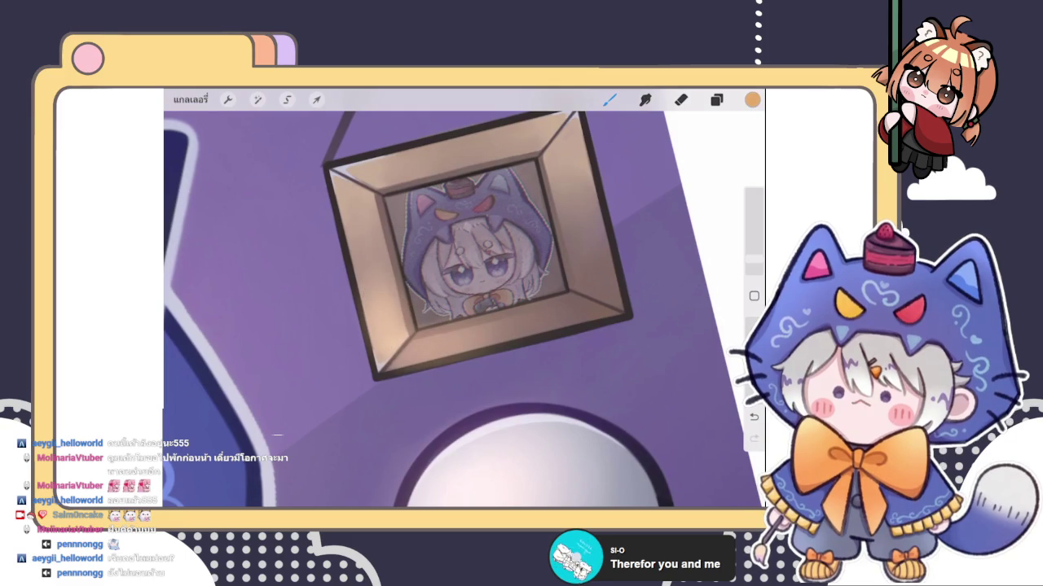
click(609, 99)
click(609, 99)
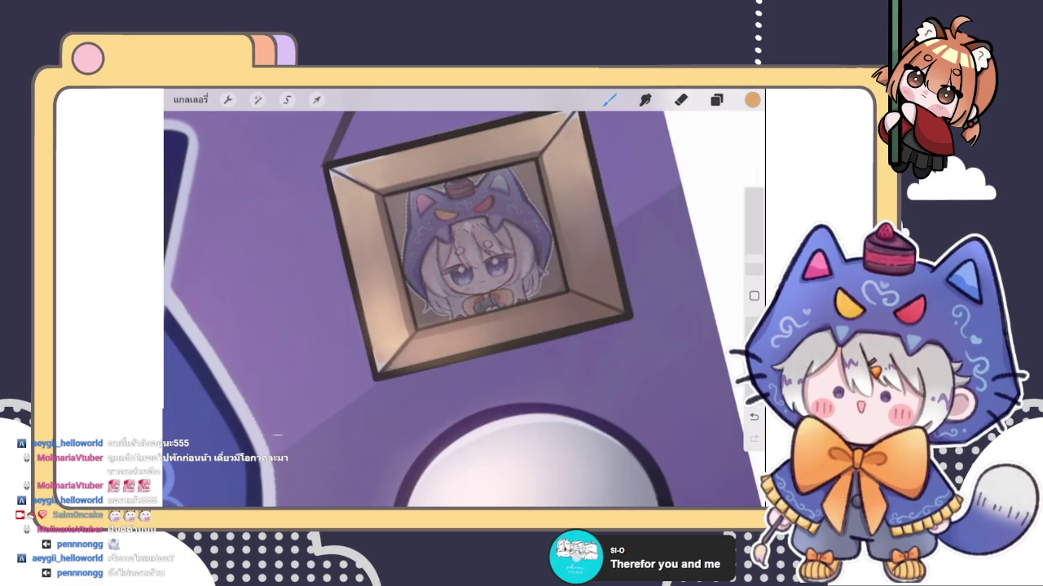
key(s)
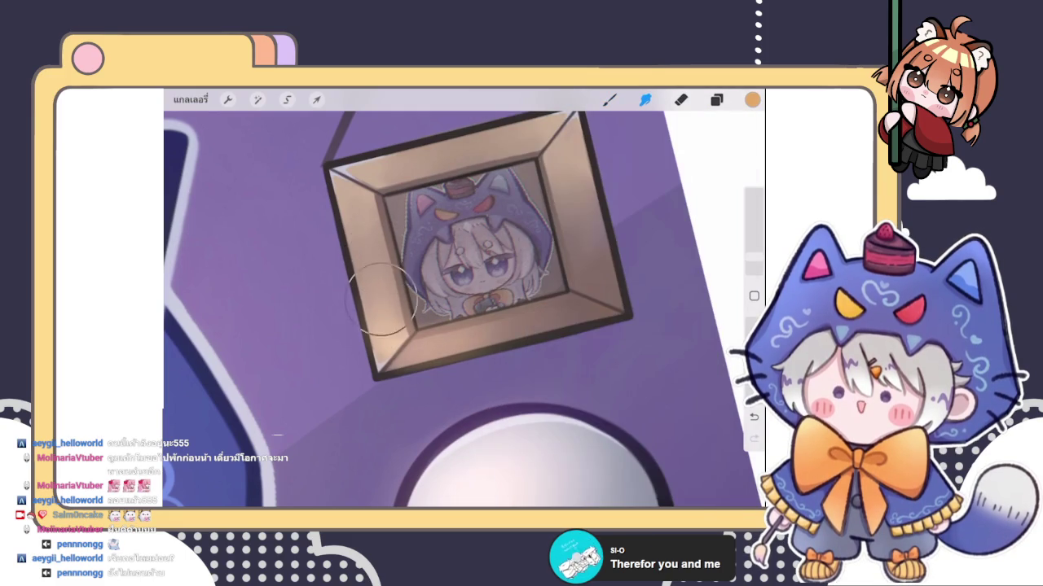
drag(477, 245, 452, 224)
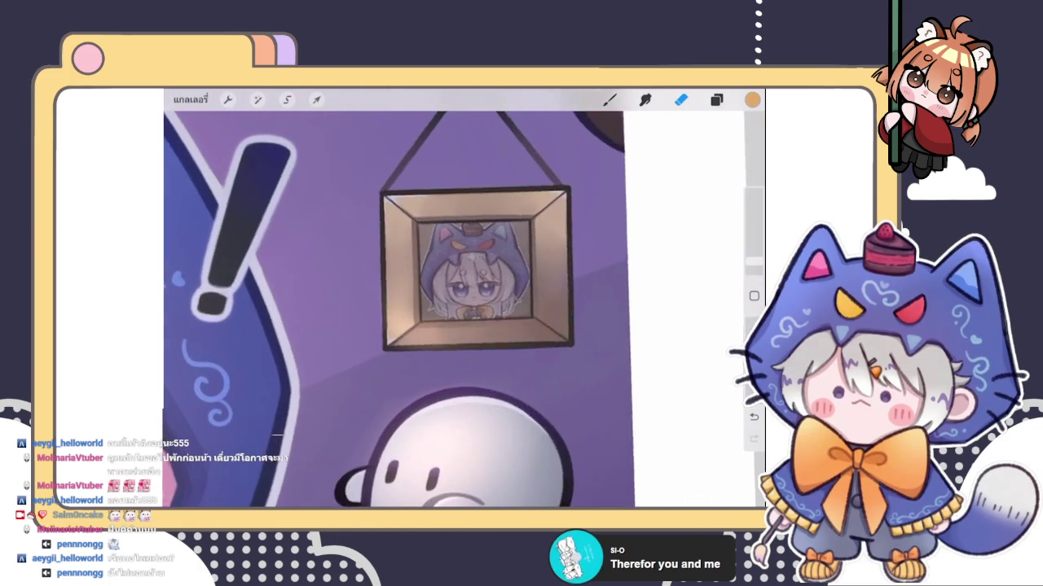
click(609, 100)
click(399, 300)
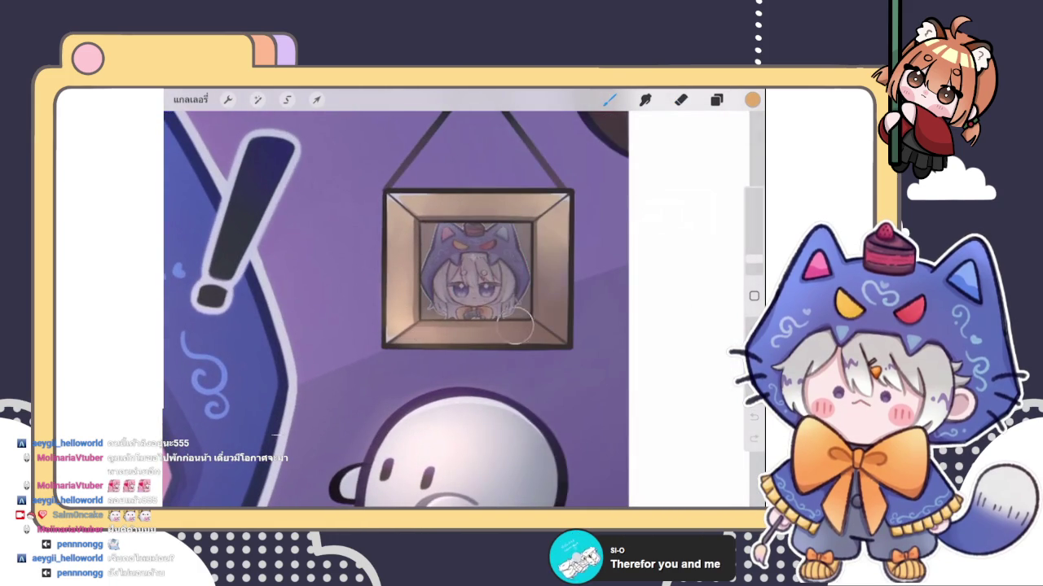
click(454, 325)
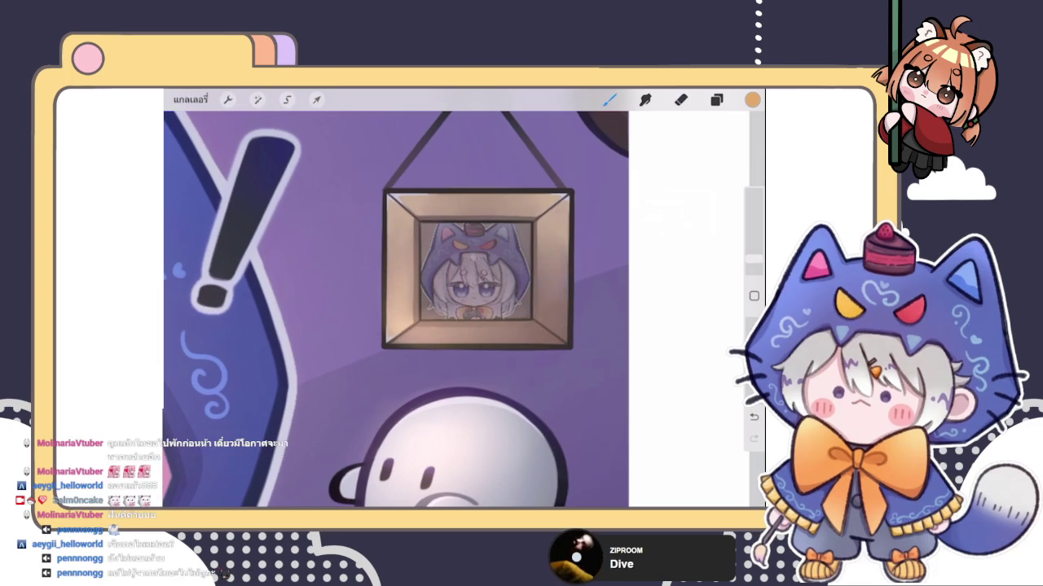
scroll(464, 301, down, 2)
scroll(464, 301, down, 2)
scroll(465, 301, down, 3)
scroll(464, 302, down, 2)
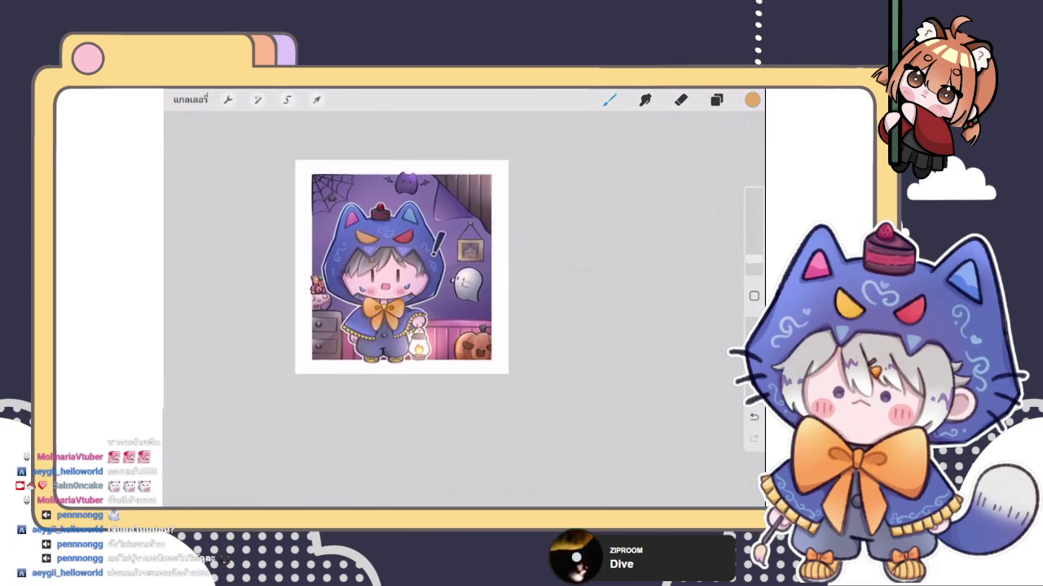
scroll(379, 302, up, 3)
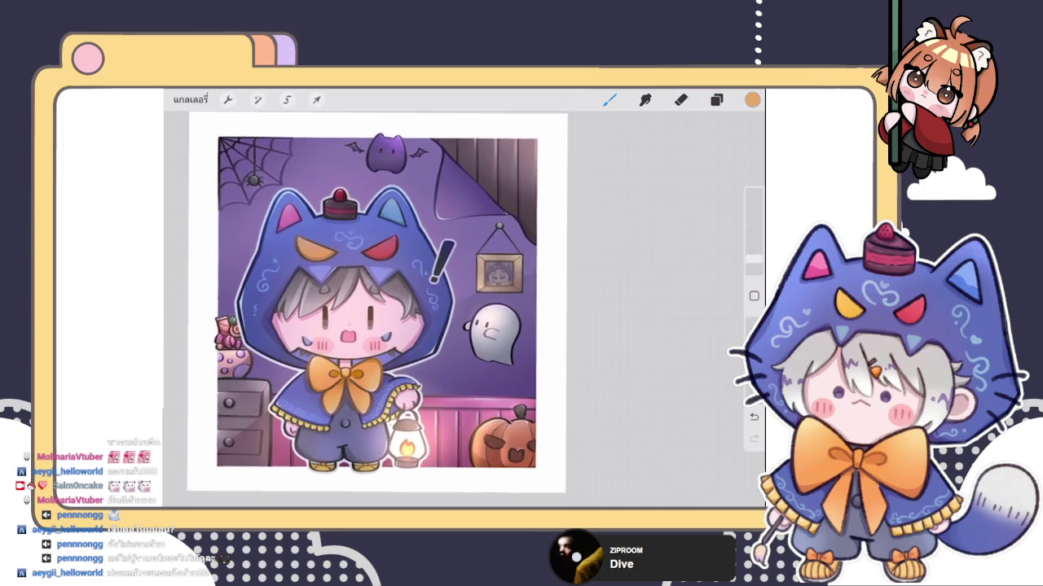
Step: Select Layer 12 as the working layer in the Layers panel, then close the panel
scroll(529, 288, up, 3)
scroll(530, 289, up, 2)
click(716, 100)
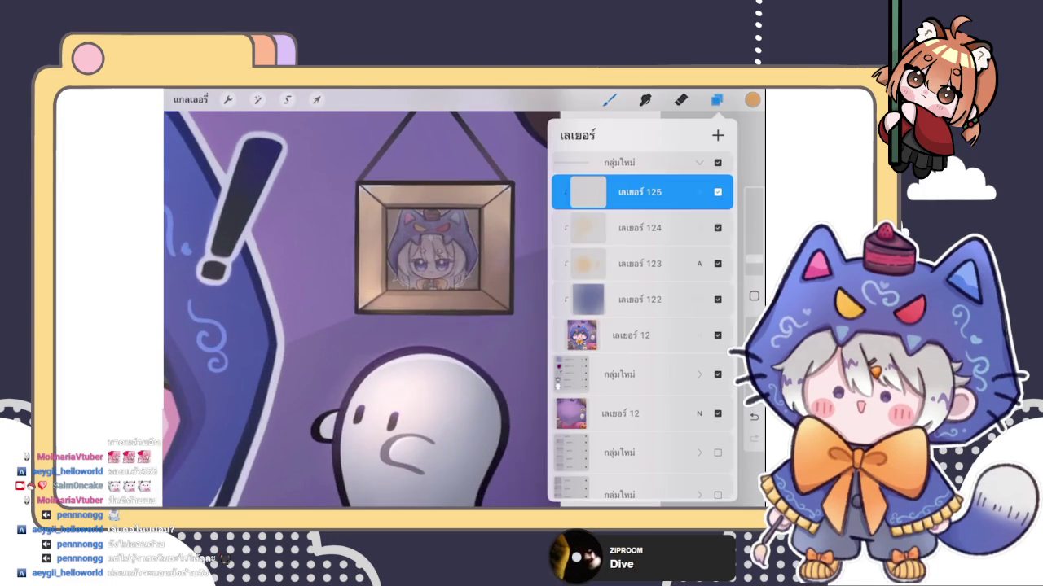
click(644, 335)
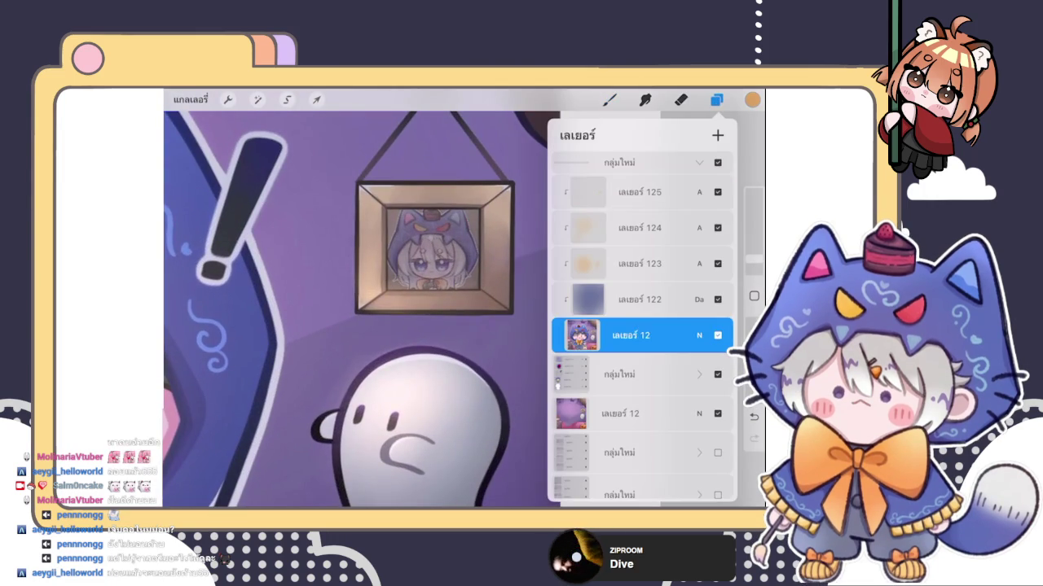
click(610, 99)
click(550, 302)
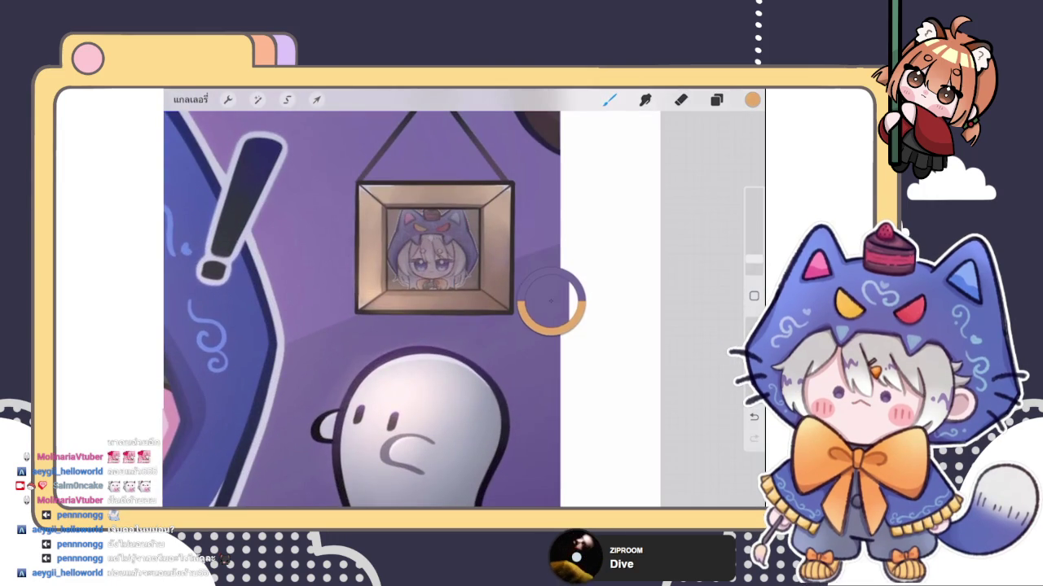
click(716, 99)
click(716, 99)
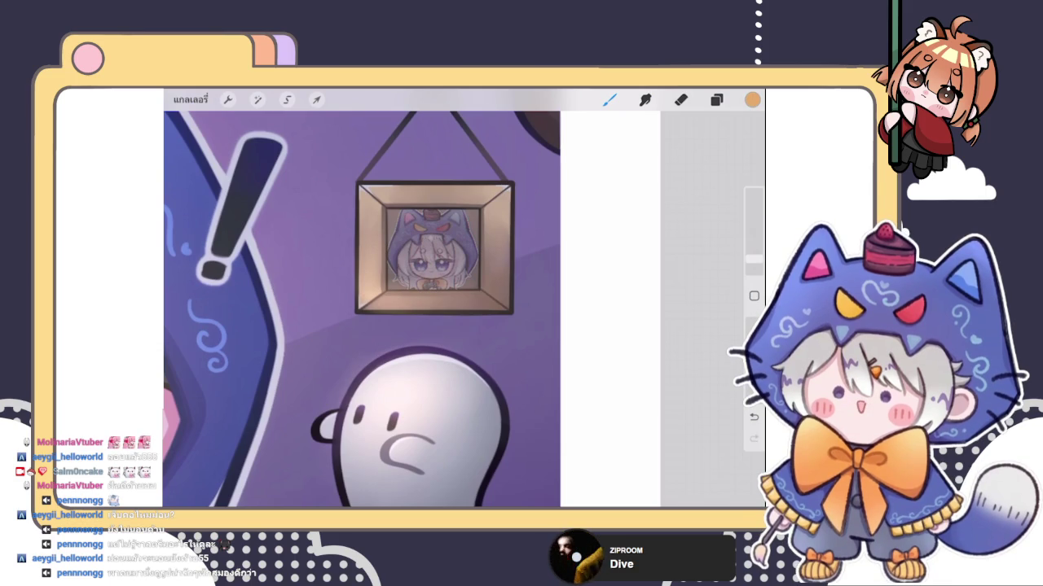
Step: Toggle Layer 125 off and on to check its glow, then select Layer 124 with the Eraser
scroll(363, 310, down, 5)
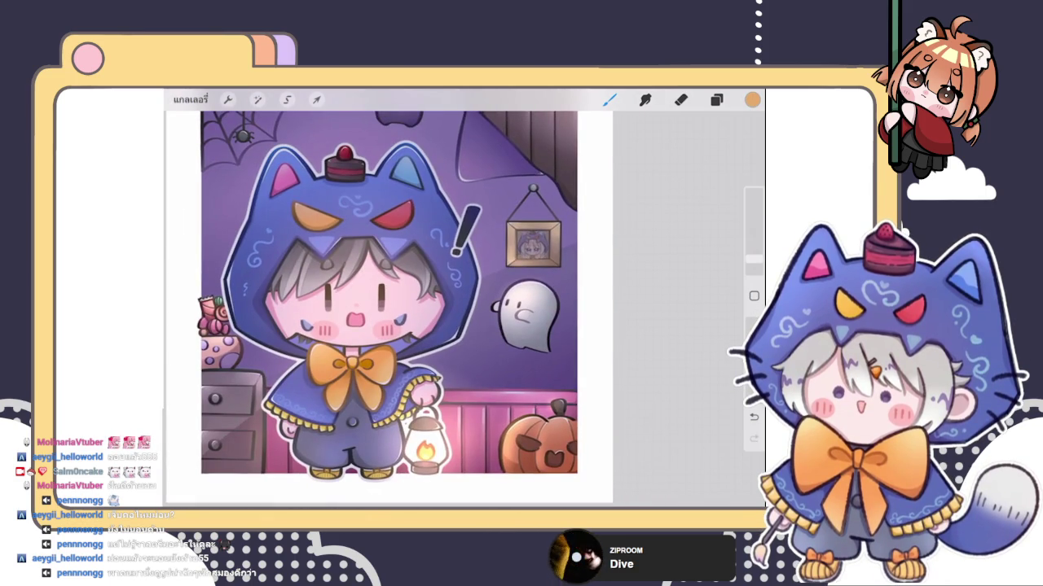
scroll(389, 295, down, 3)
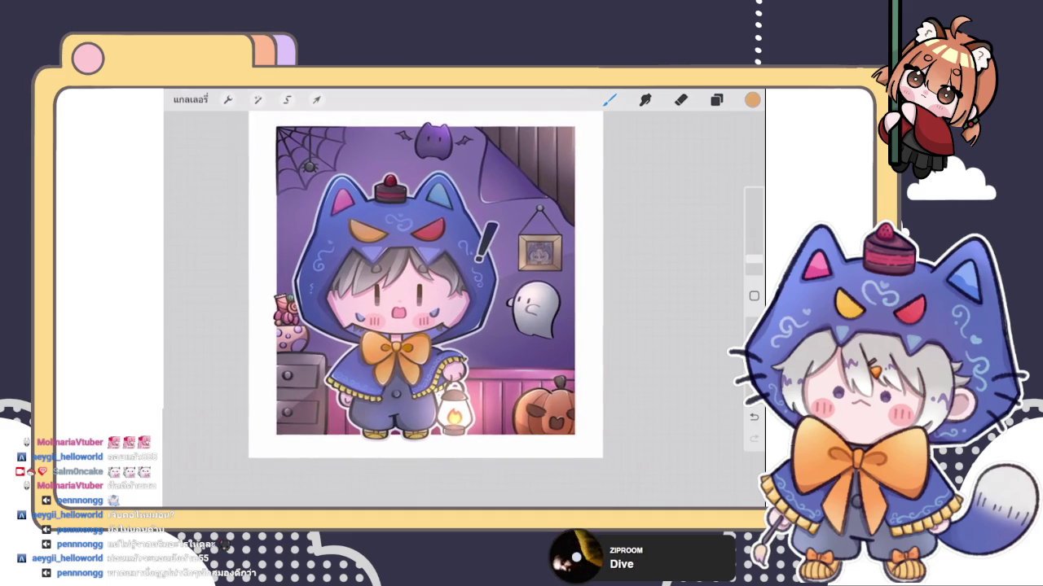
scroll(417, 285, up, 2)
scroll(417, 285, down, 3)
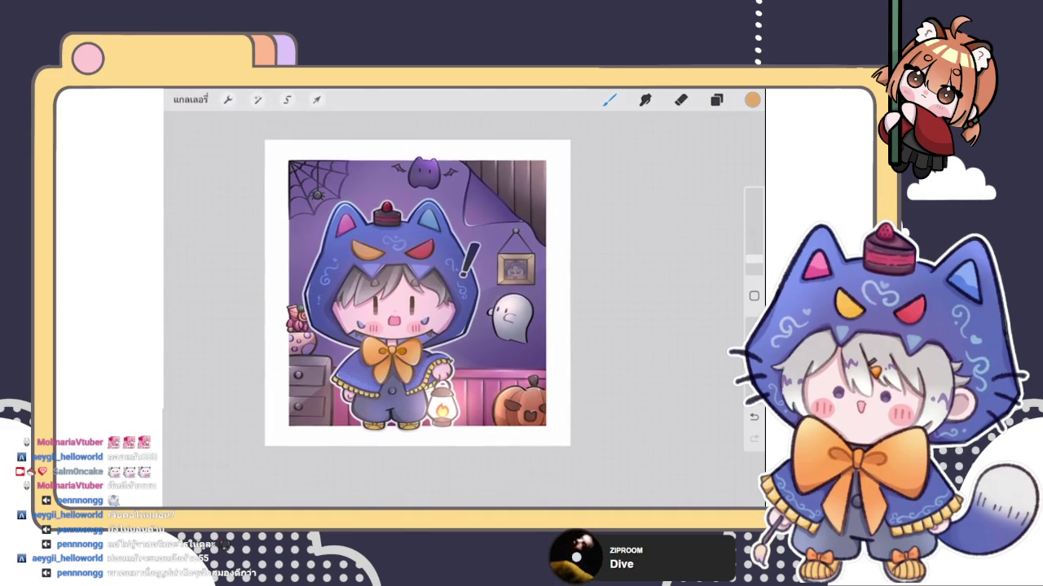
click(716, 100)
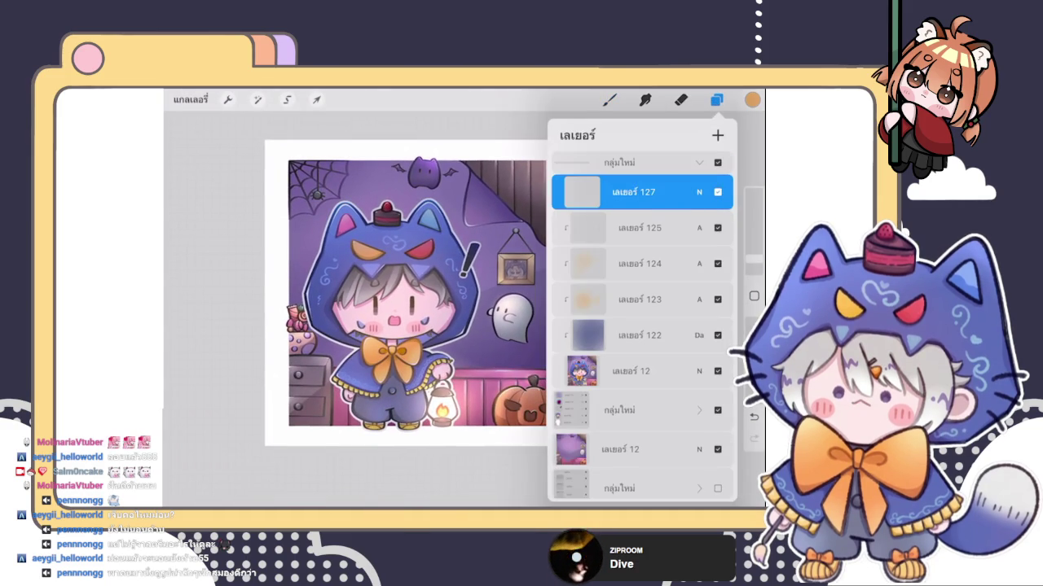
click(699, 162)
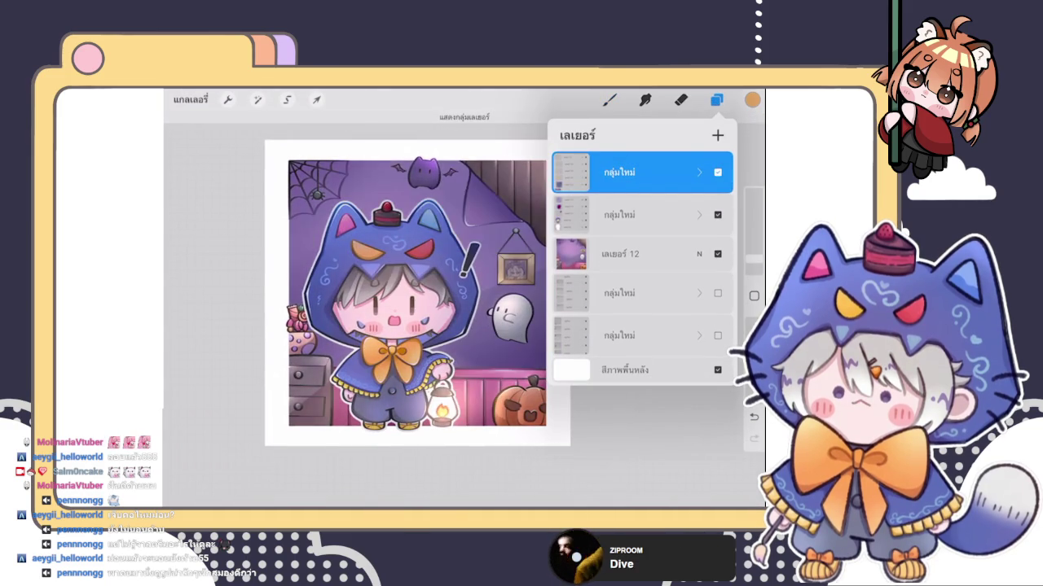
scroll(379, 311, up, 5)
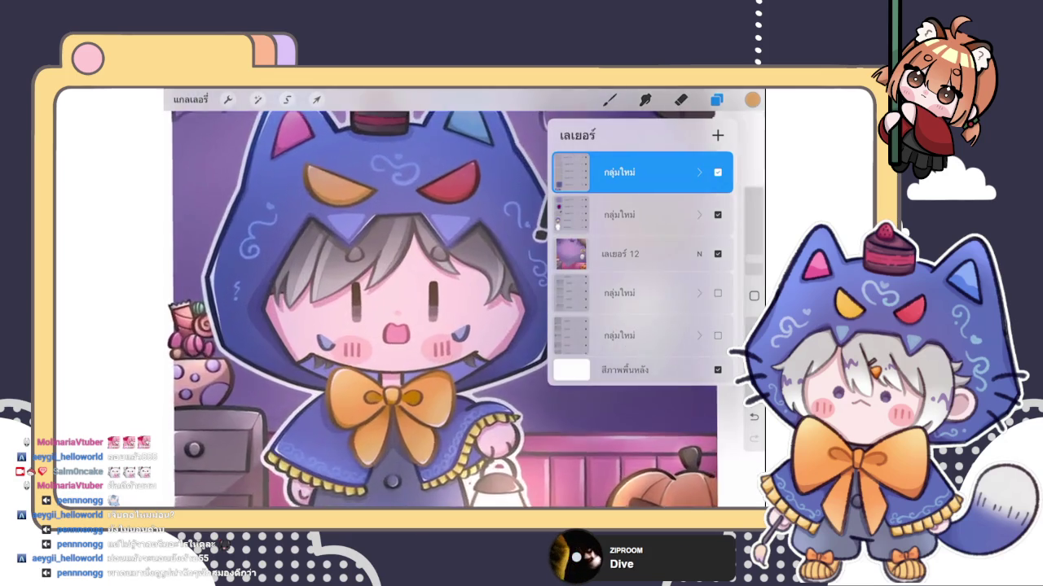
scroll(379, 311, up, 2)
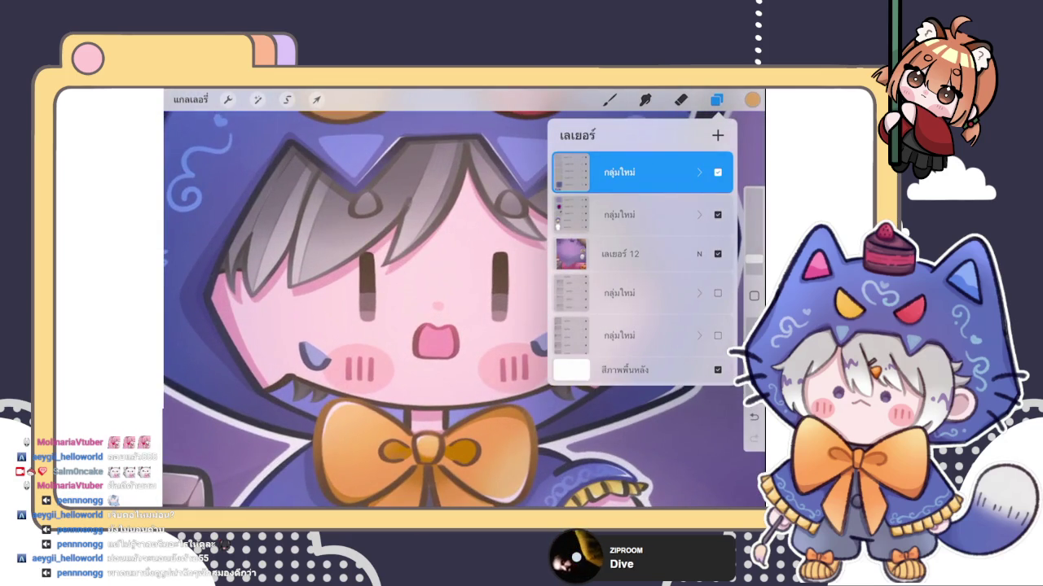
click(699, 172)
click(718, 227)
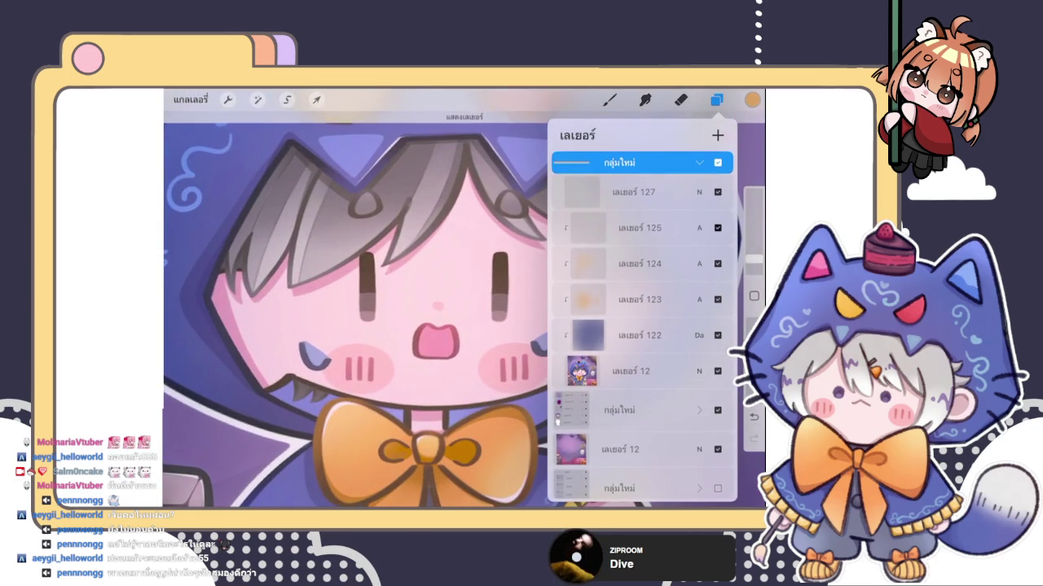
click(718, 227)
click(640, 263)
click(681, 99)
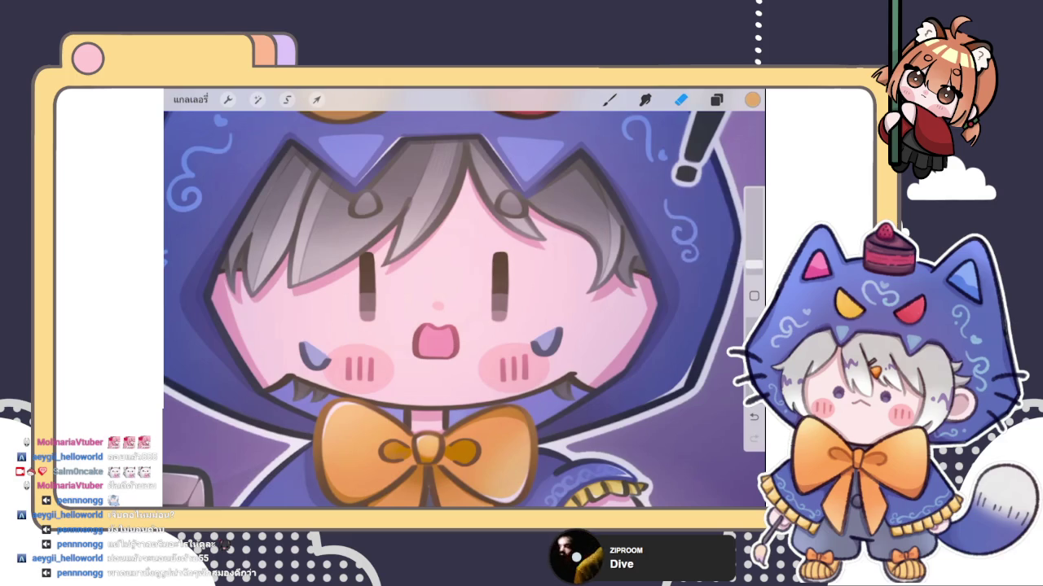
Step: Erase light shading on the left eye, undo the last stroke, and slightly adjust eraser size
scroll(339, 277, up, 3)
mouse_move(385, 281)
mouse_down()
mouse_move(384, 309)
mouse_move(389, 265)
mouse_up()
scroll(383, 309, down, 5)
scroll(464, 310, up, 5)
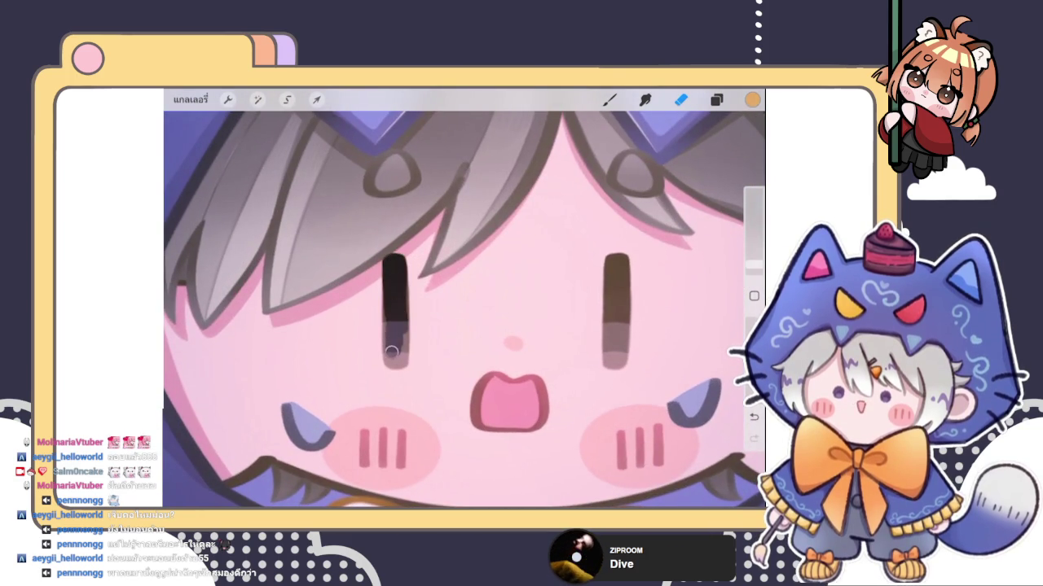
drag(398, 363, 401, 286)
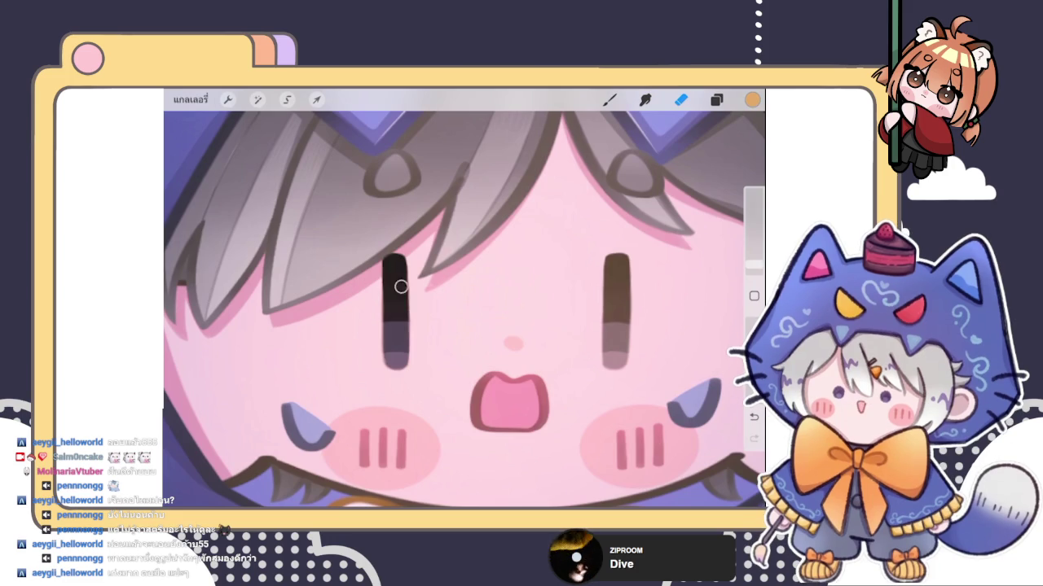
scroll(465, 310, down, 5)
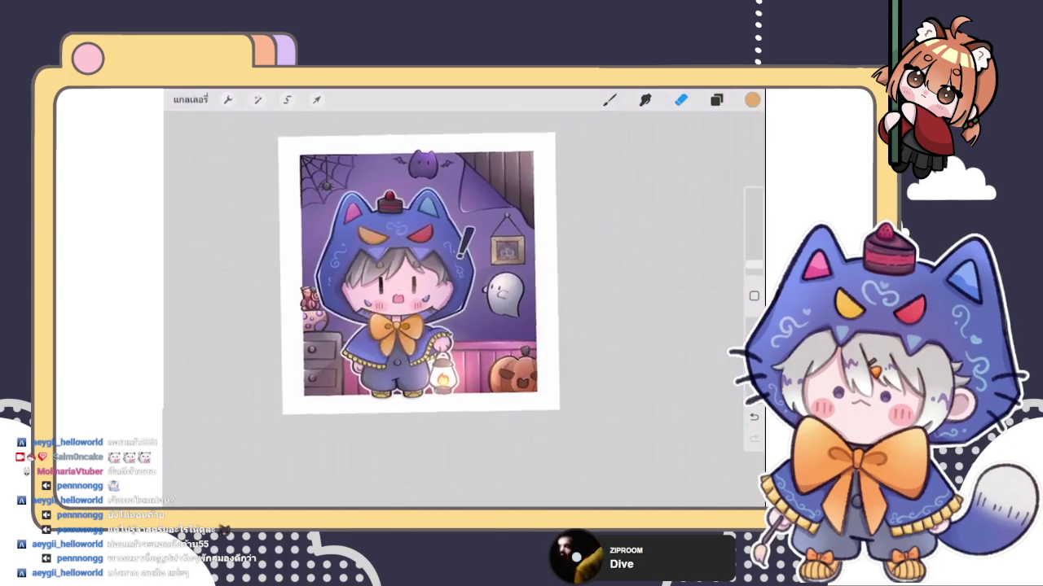
key(ctrl+z)
scroll(464, 309, up, 5)
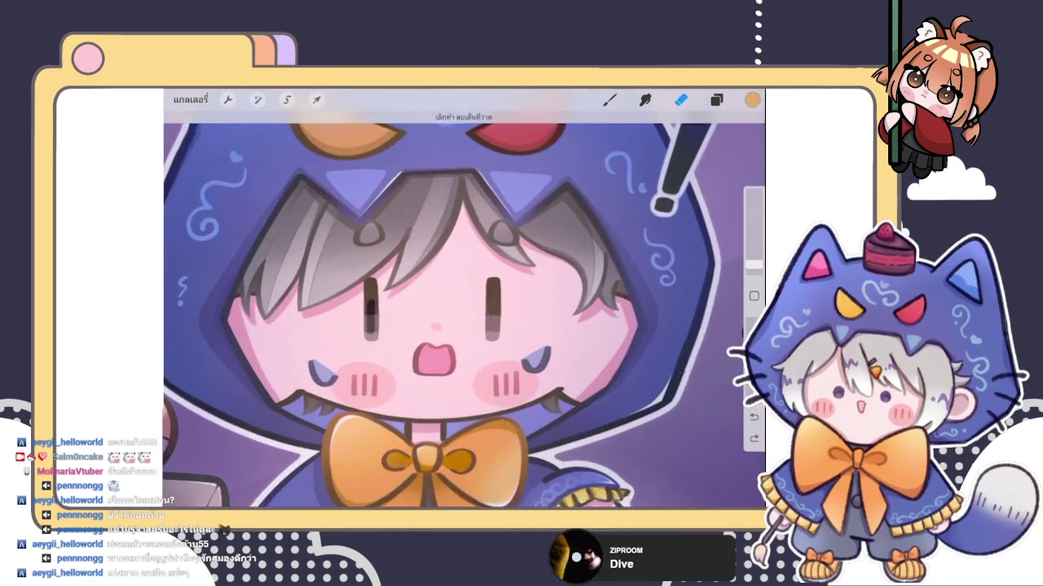
drag(754, 265, 753, 261)
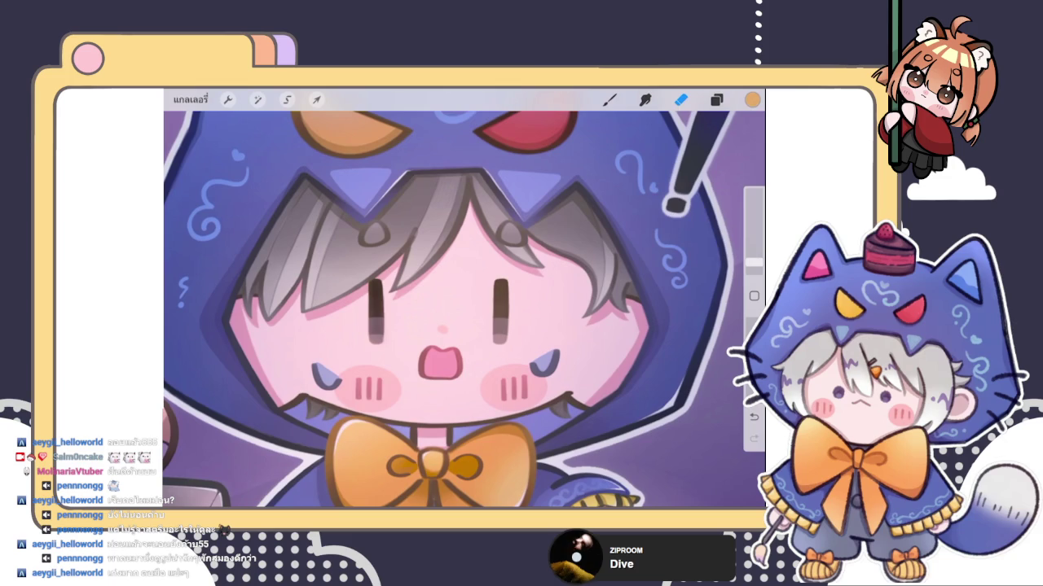
Step: Smudge the shading strokes smooth in both the left and right eyes
scroll(464, 310, down, 5)
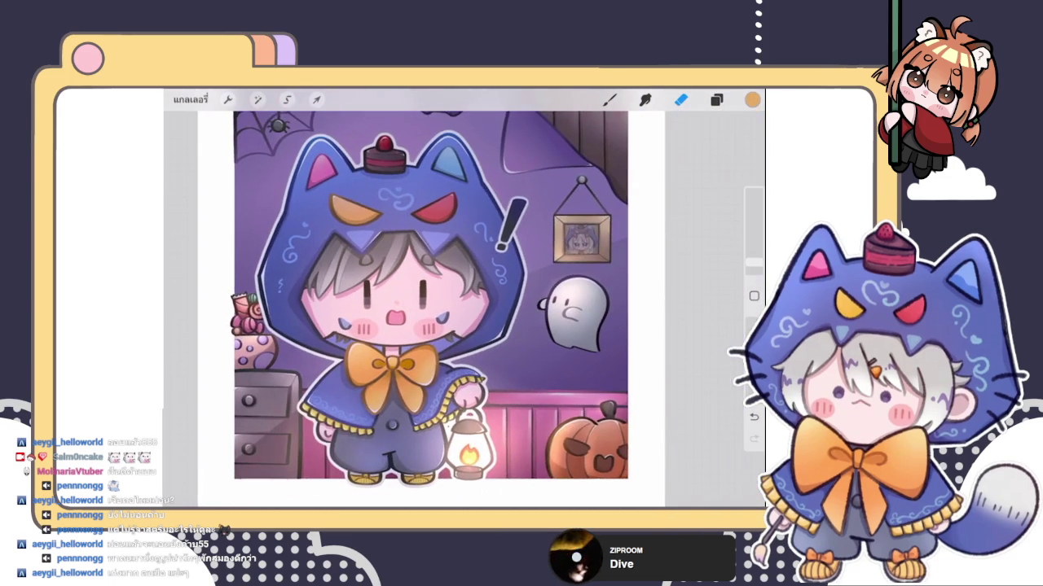
scroll(464, 309, up, 5)
key(s)
drag(361, 300, 361, 321)
drag(474, 309, 475, 330)
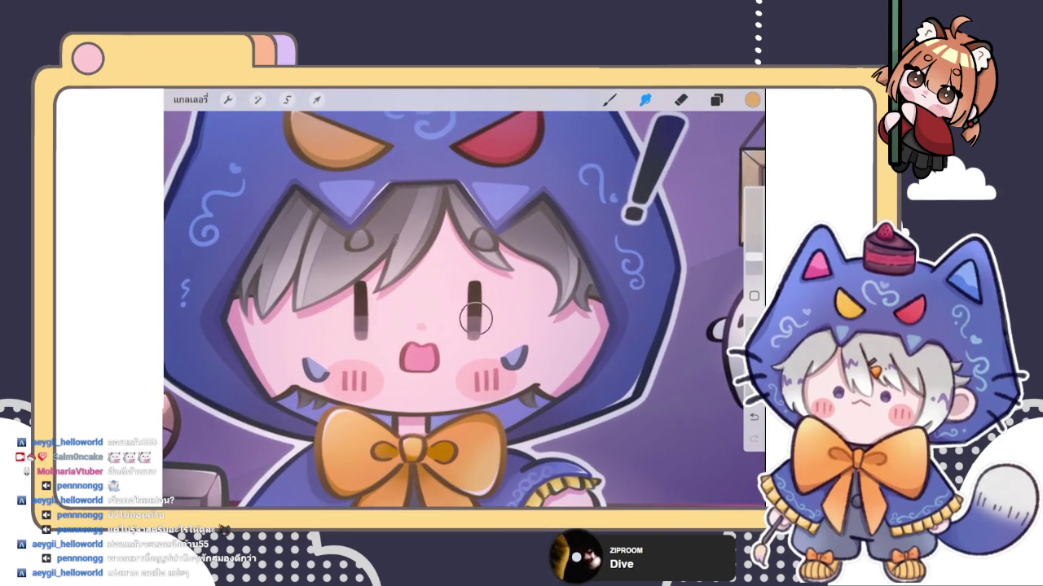
scroll(465, 309, down, 5)
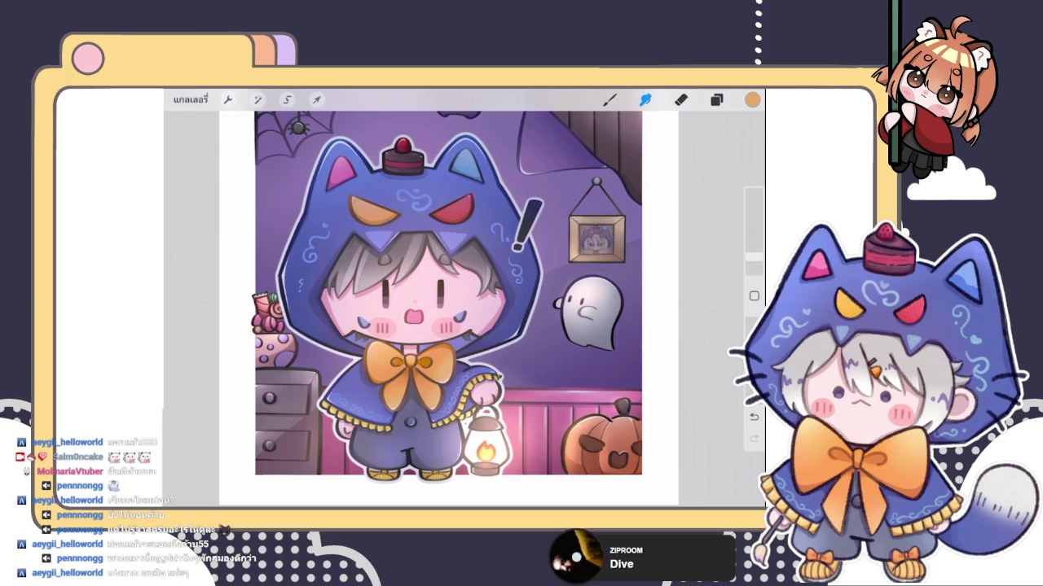
scroll(448, 297, down, 3)
scroll(448, 297, up, 10)
scroll(411, 220, up, 5)
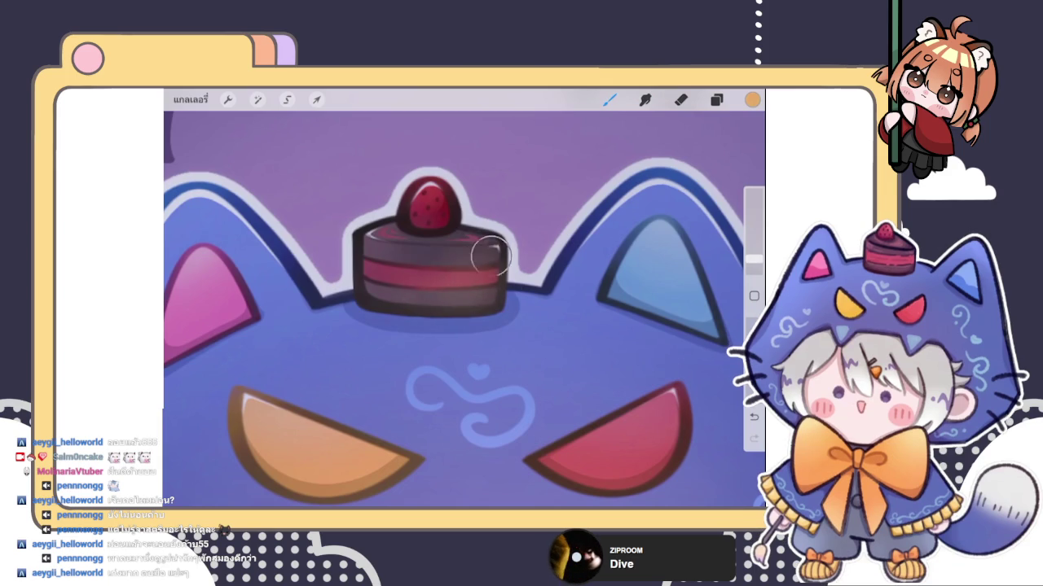
scroll(380, 302, down, 3)
scroll(380, 302, down, 2)
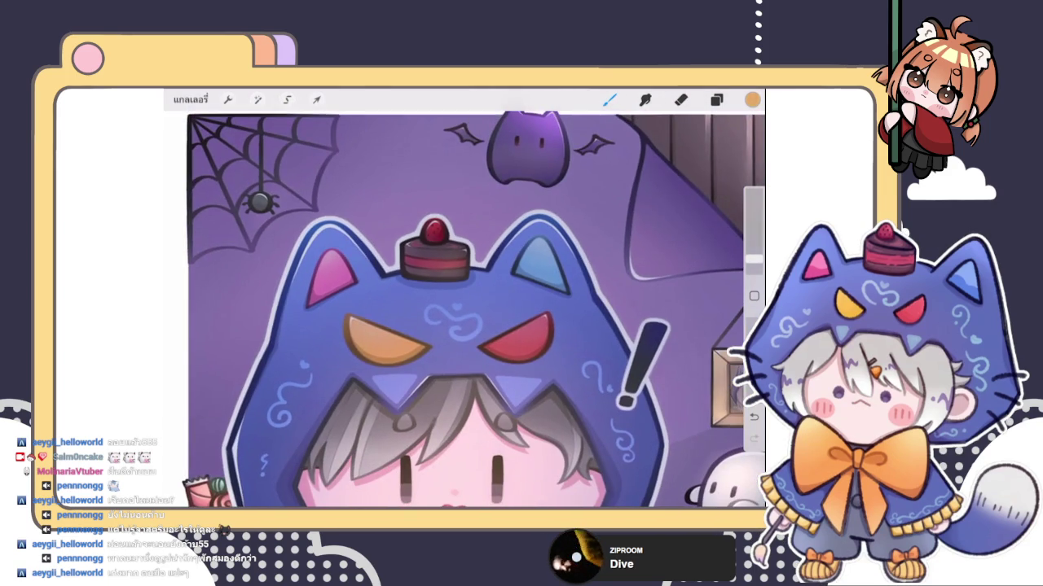
scroll(464, 310, up, 3)
click(644, 100)
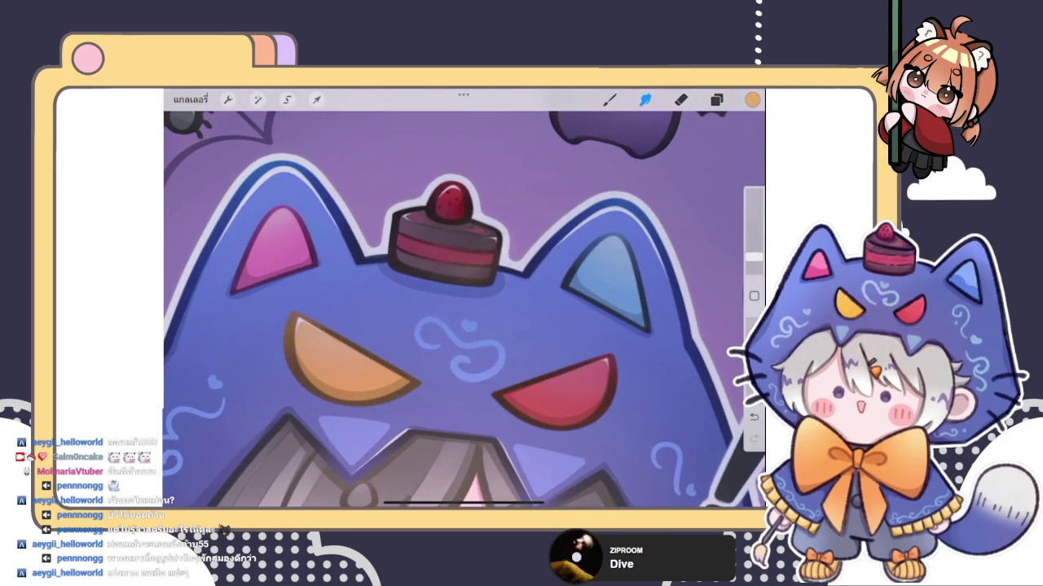
scroll(464, 301, down, 3)
scroll(464, 301, down, 3)
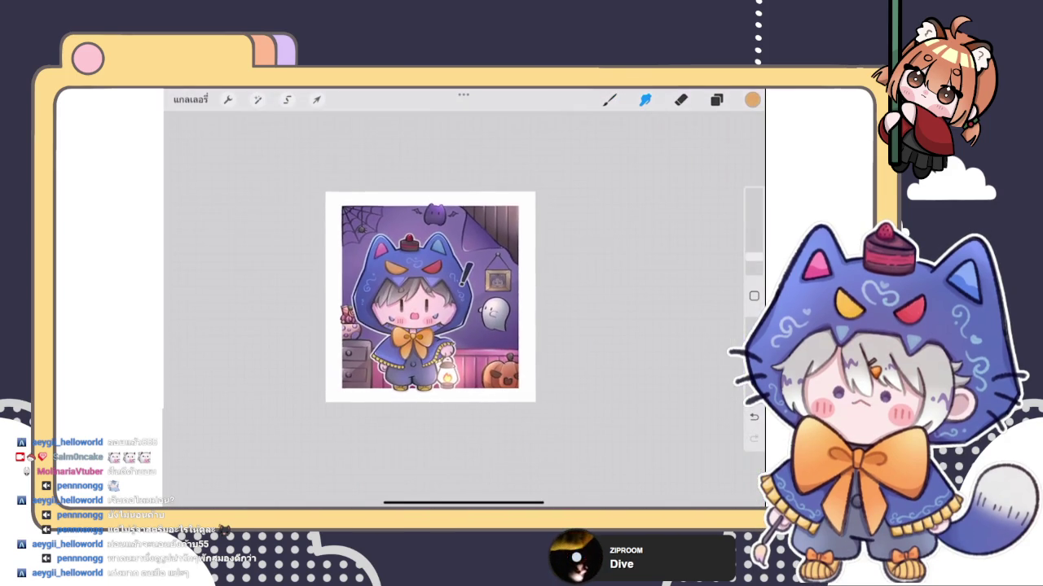
scroll(430, 297, up, 3)
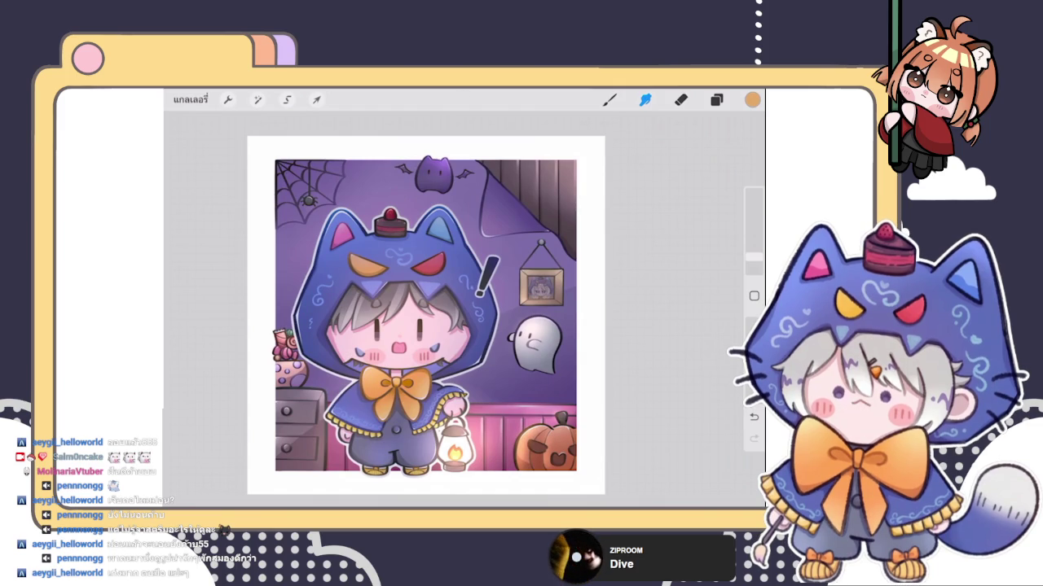
Step: Collapse the top layer group and toggle its visibility several times to compare the artwork
scroll(425, 315, down, 2)
click(716, 99)
click(699, 172)
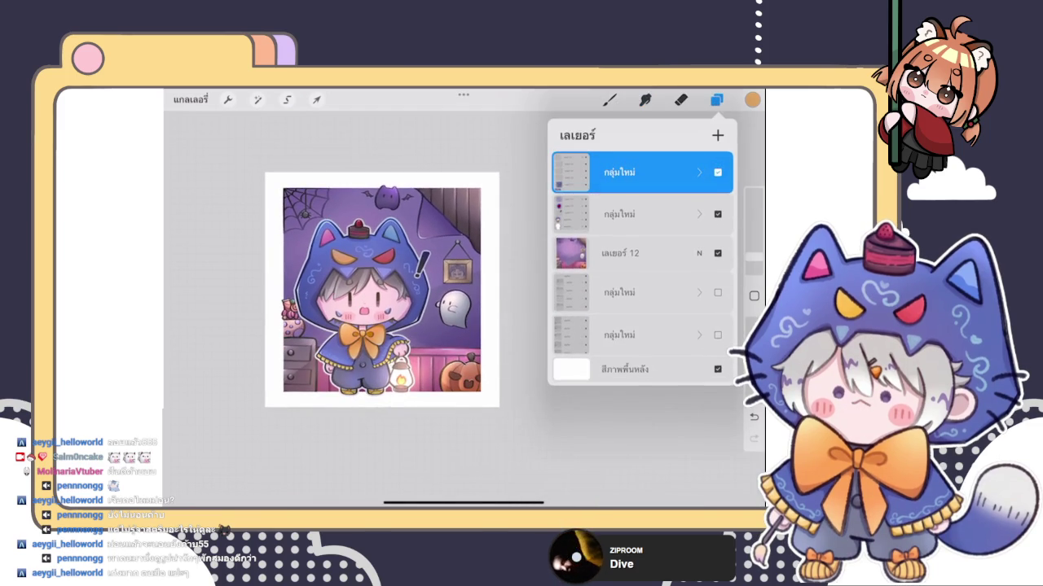
click(717, 172)
click(718, 172)
click(718, 172)
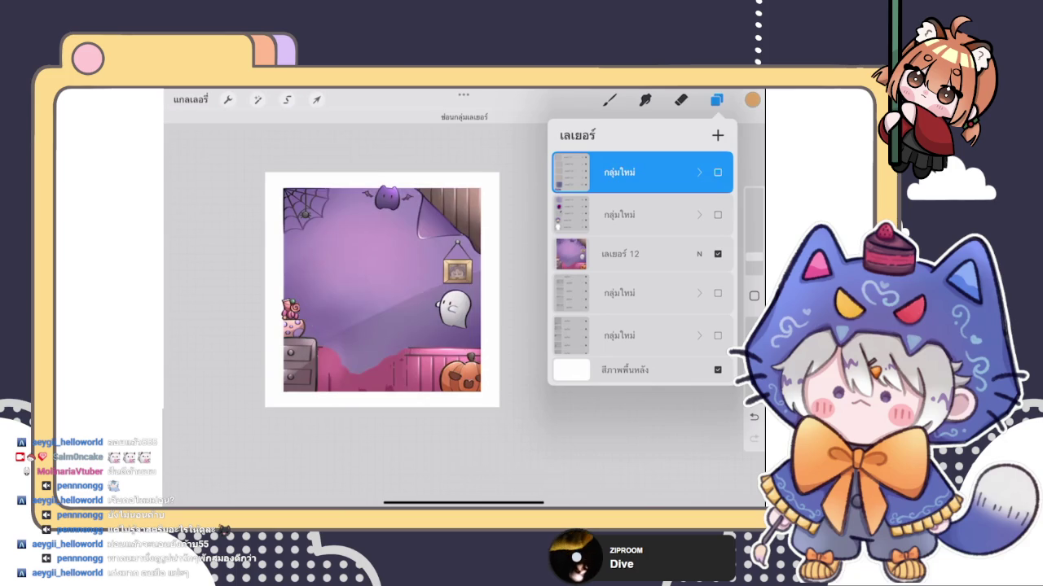
click(717, 172)
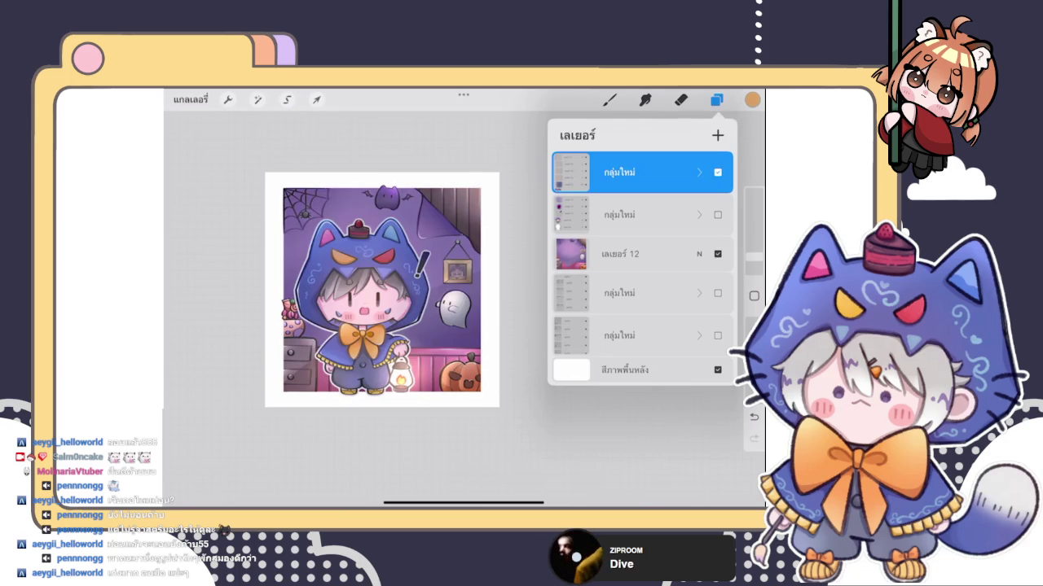
click(718, 172)
click(718, 172)
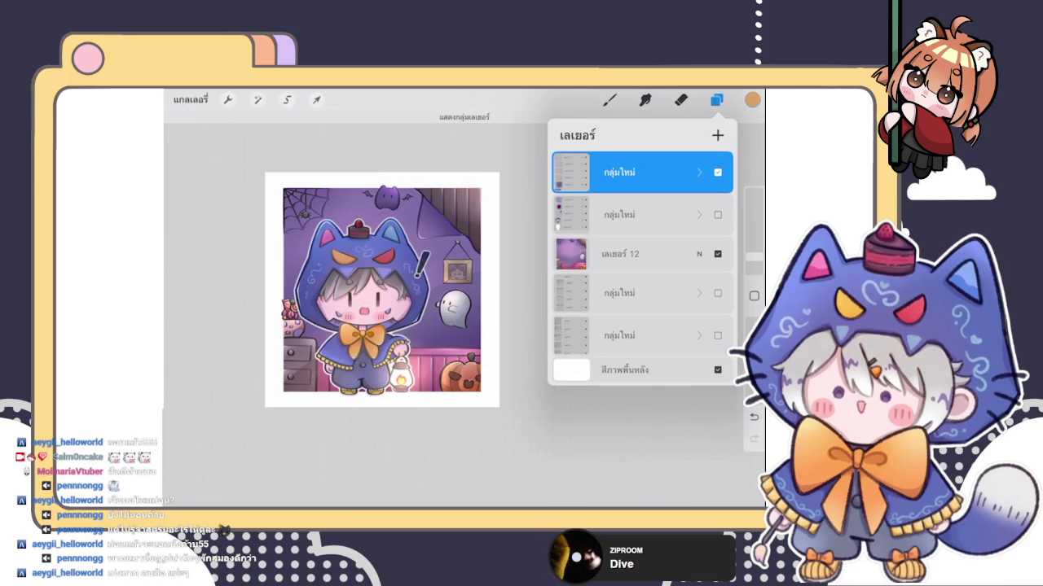
Step: Show the second group and group it with the top group and Layer 12 into a new group
click(718, 214)
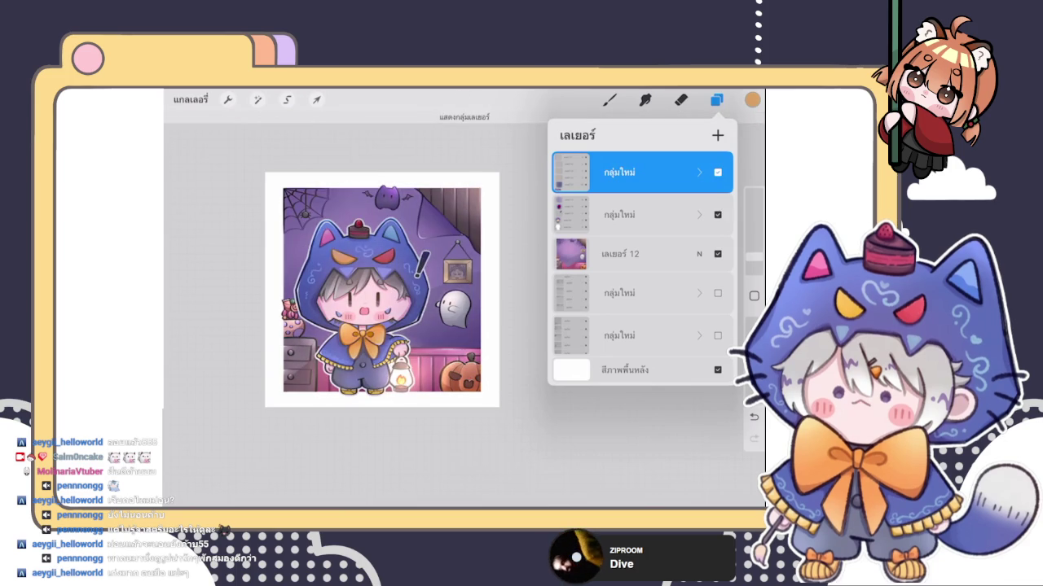
drag(570, 214, 652, 214)
drag(570, 253, 651, 253)
click(724, 135)
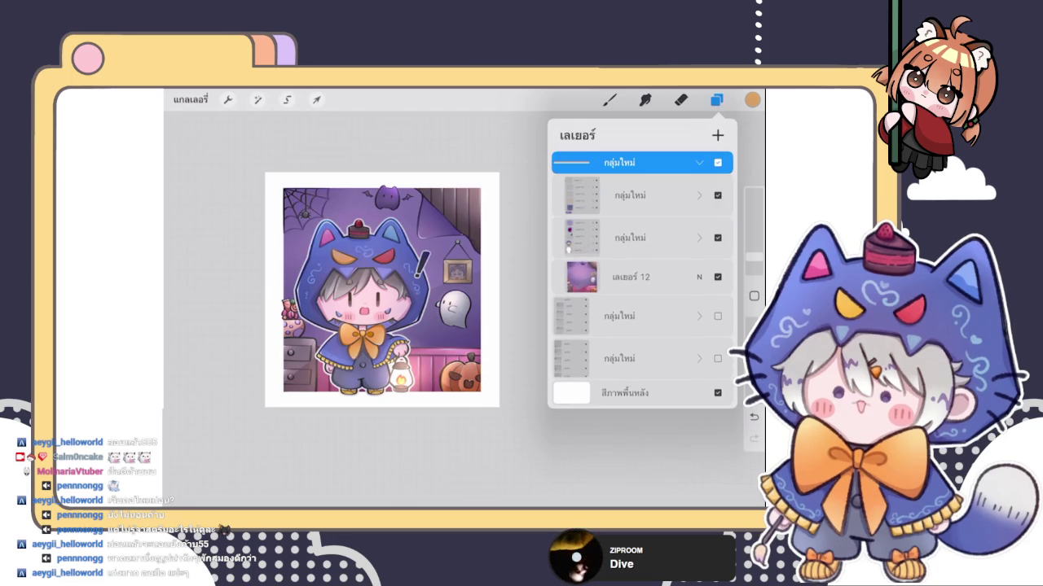
click(699, 162)
click(717, 172)
click(718, 172)
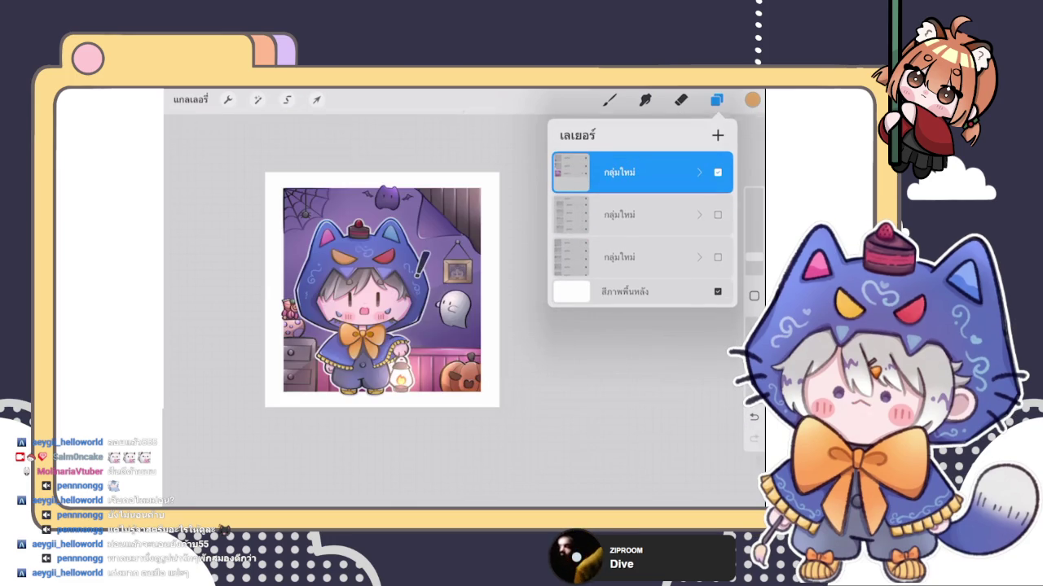
Step: Nudge the whole artwork slightly left and down with the Transform tool
click(316, 99)
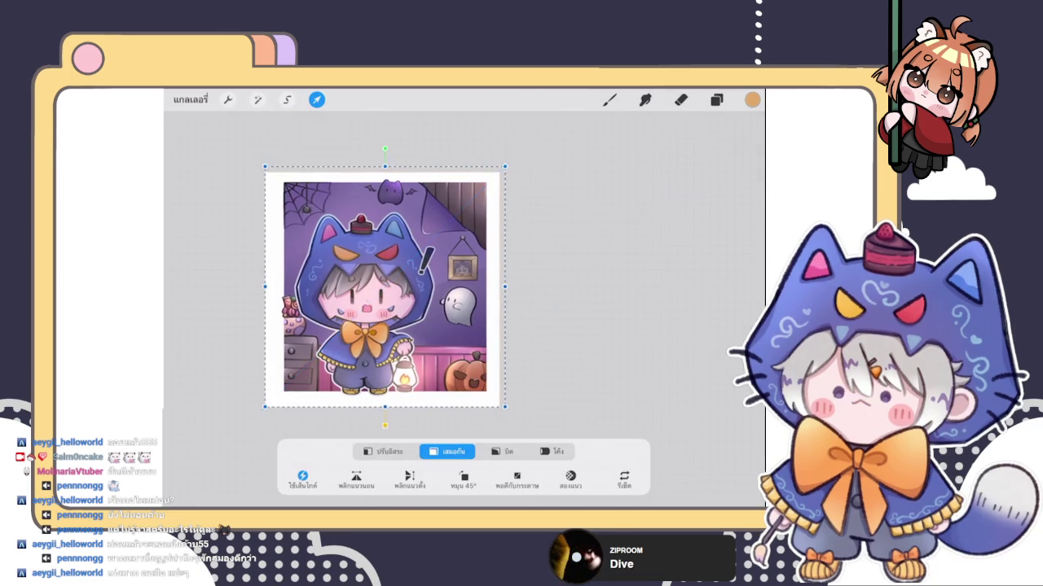
drag(385, 287, 381, 290)
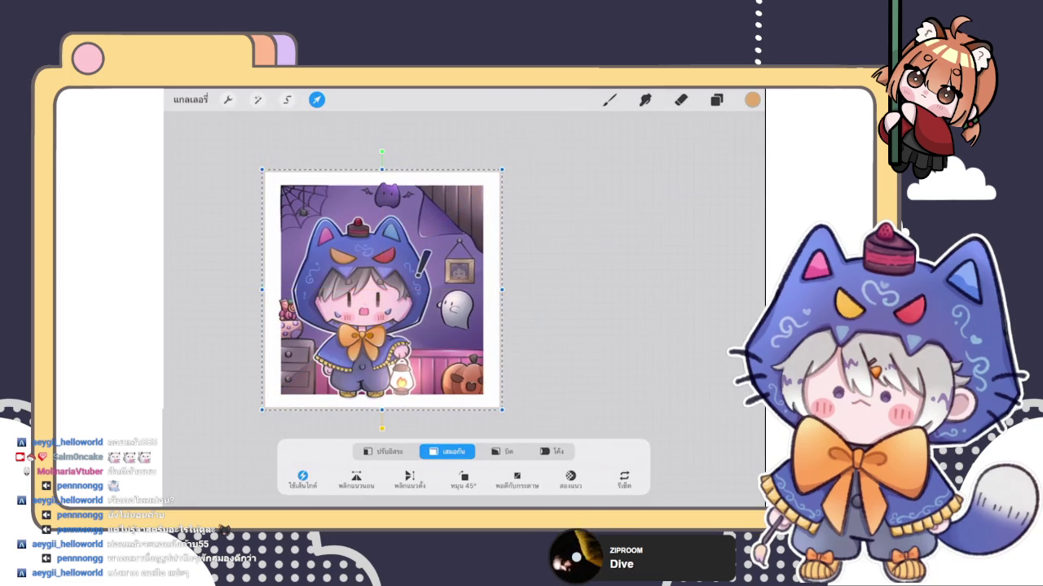
click(609, 100)
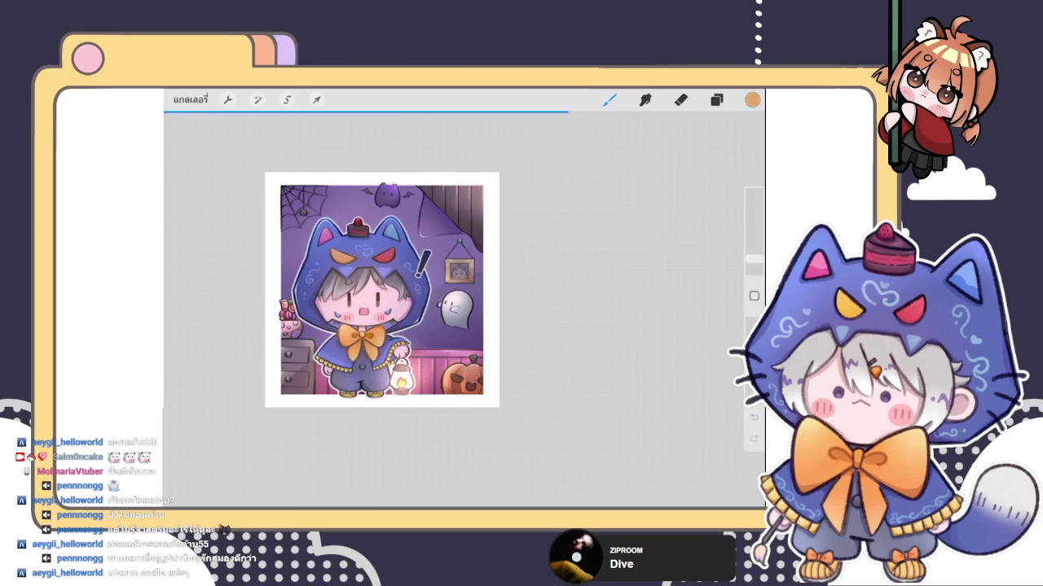
key(ctrl+z)
key(ctrl+shift+z)
scroll(407, 320, up, 3)
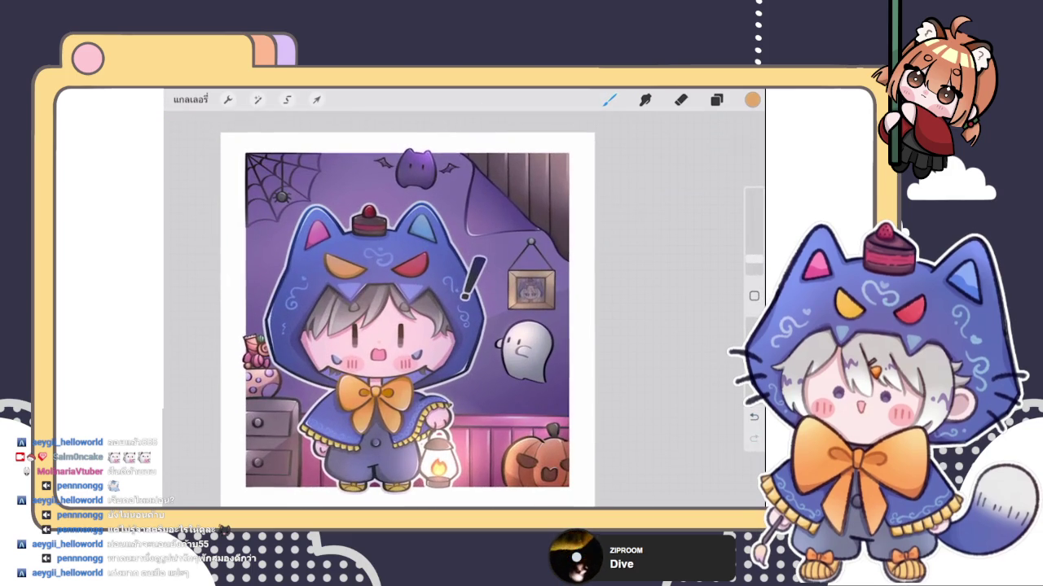
scroll(407, 320, down, 2)
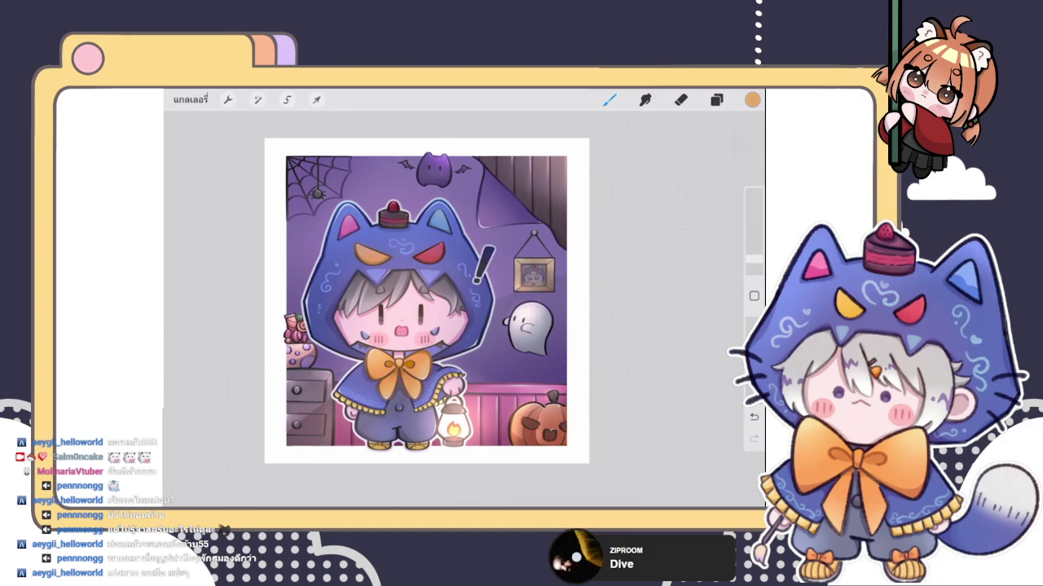
scroll(426, 302, up, 5)
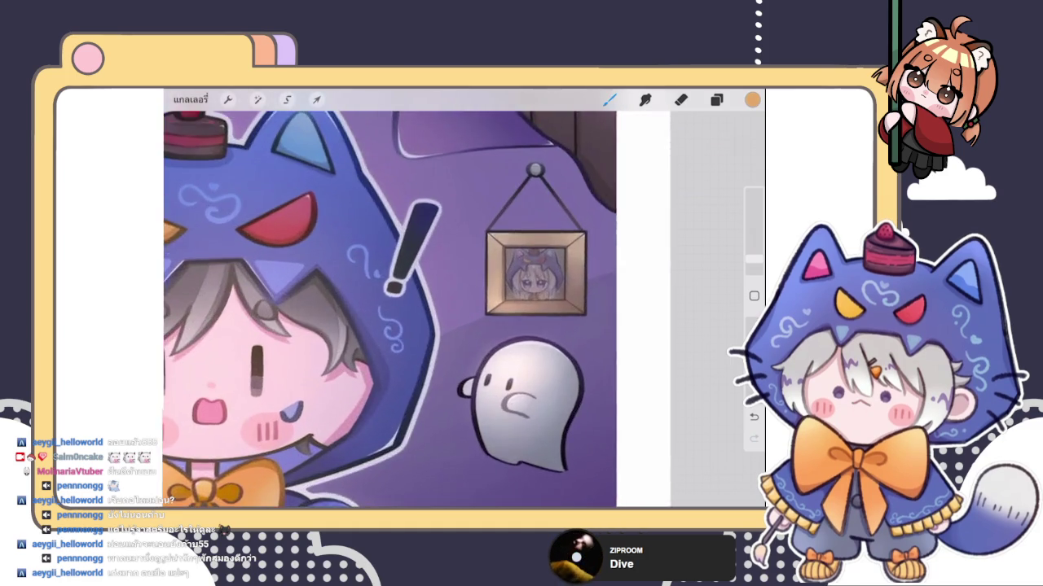
scroll(426, 302, down, 4)
scroll(391, 310, down, 2)
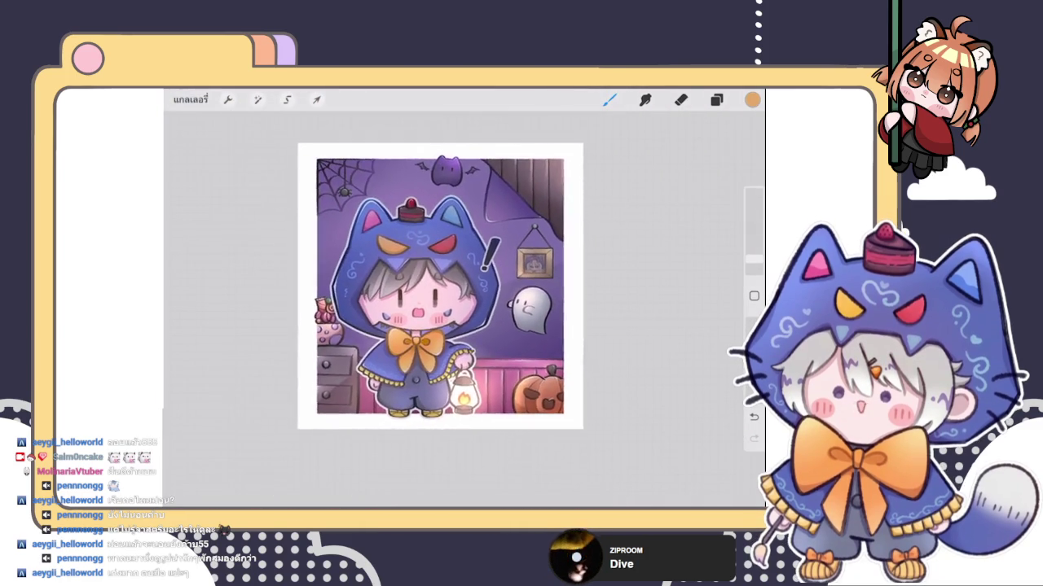
click(609, 99)
click(610, 99)
click(464, 292)
click(716, 100)
click(716, 99)
click(716, 99)
click(699, 172)
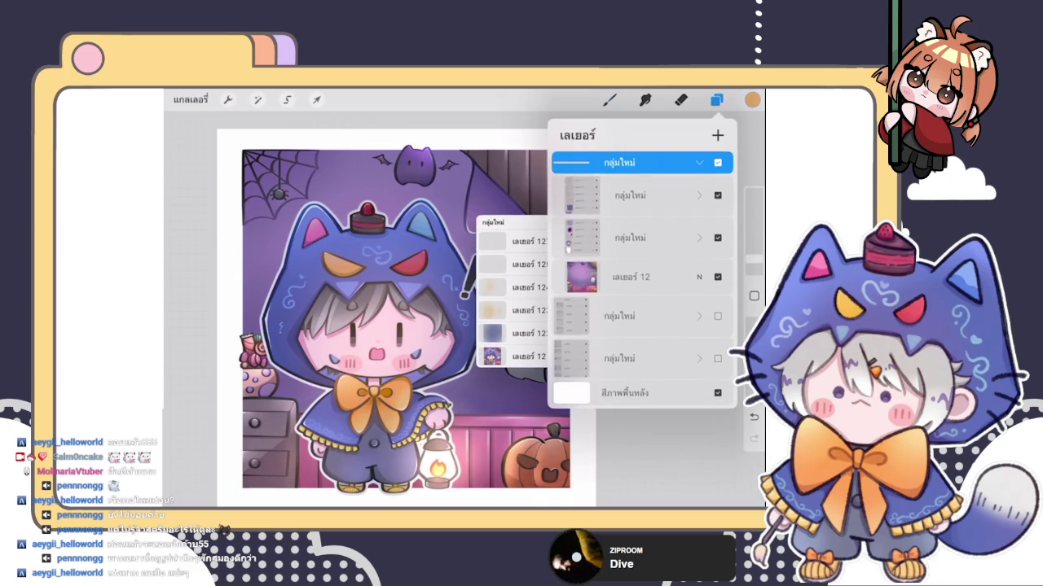
click(609, 99)
click(610, 100)
click(610, 99)
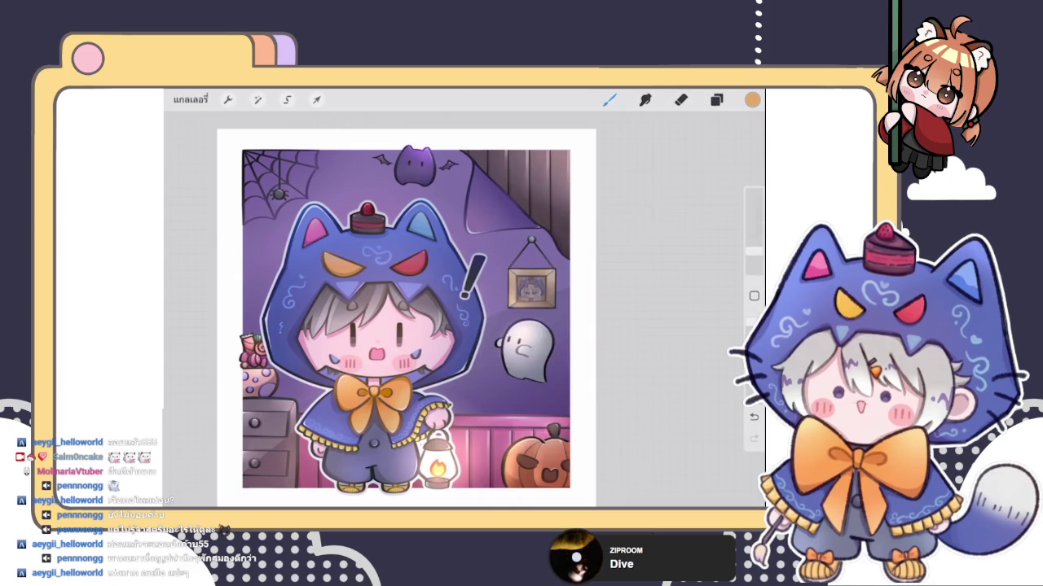
scroll(521, 276, up, 5)
scroll(522, 277, up, 5)
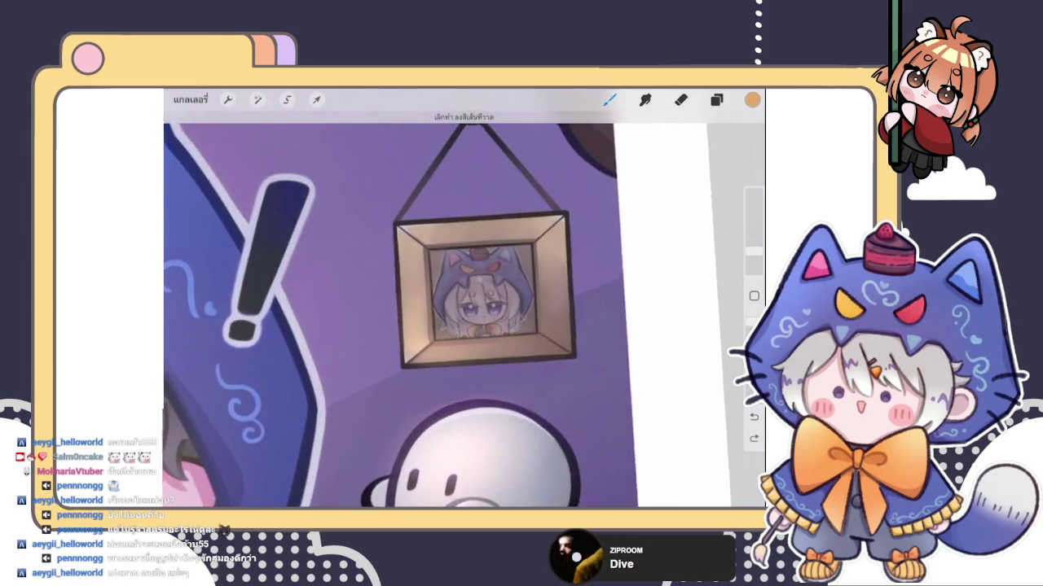
Step: With a darker colour and the heavy blend brush, soften the framed portrait's hood and face
click(716, 99)
click(716, 99)
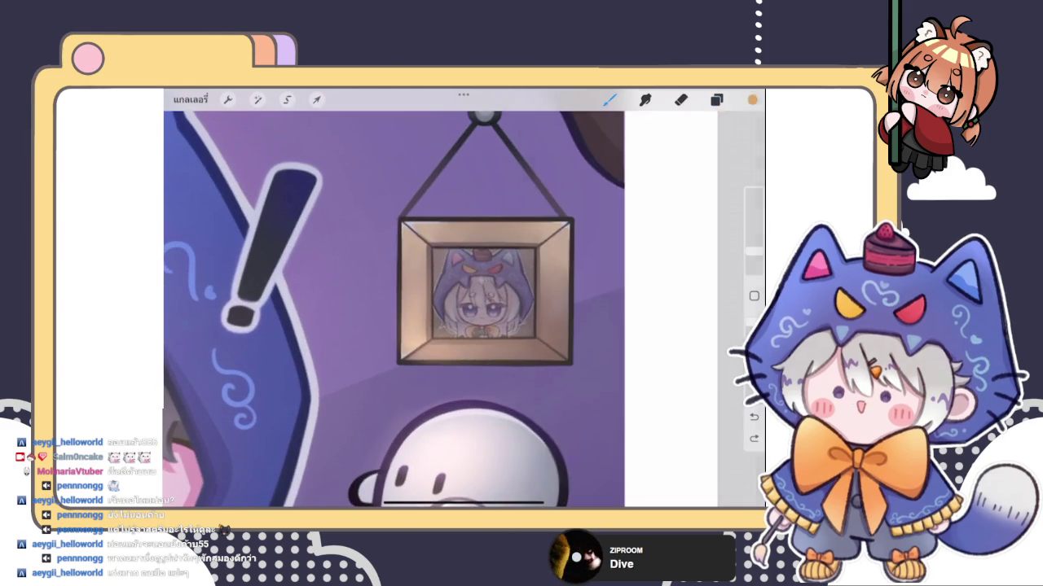
click(751, 100)
drag(603, 204, 596, 241)
click(609, 99)
click(652, 216)
click(609, 99)
mouse_move(489, 252)
mouse_down()
mouse_move(440, 314)
mouse_move(518, 291)
mouse_up()
drag(436, 275, 456, 238)
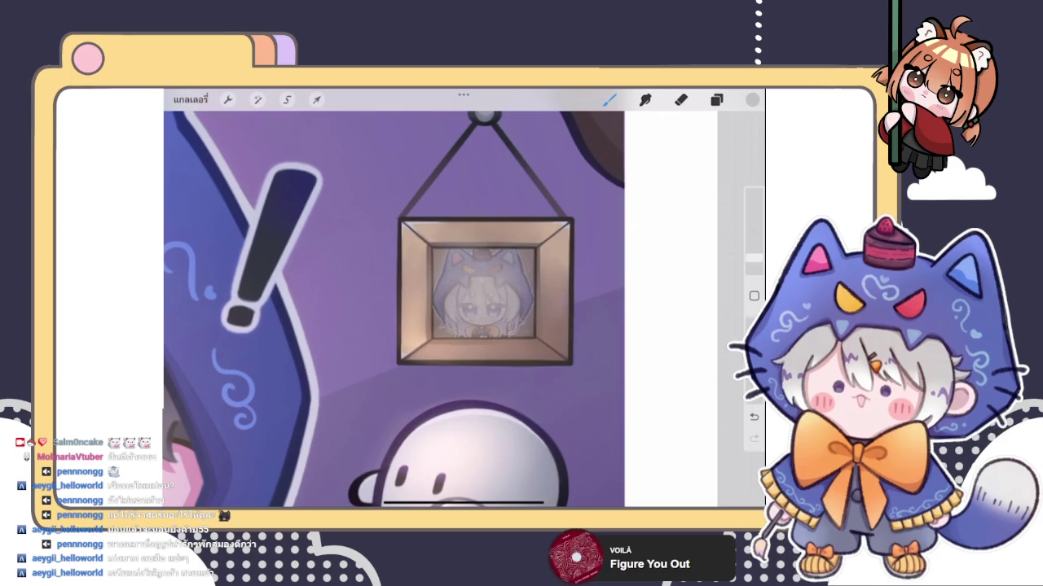
scroll(391, 310, down, 3)
Step: Set layer 129's blend mode to Multiply and lower its opacity to 87%
click(716, 99)
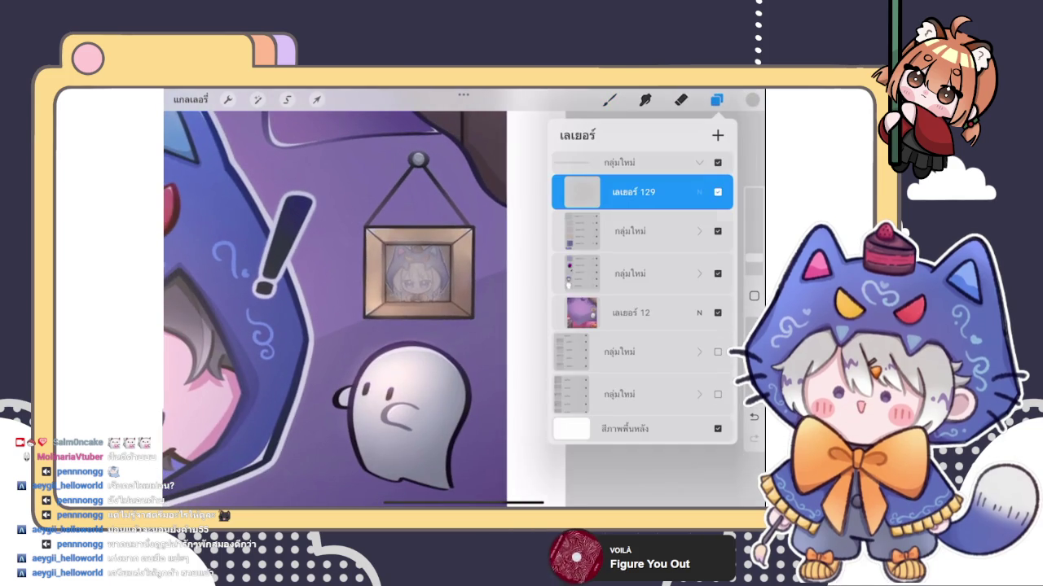
click(699, 192)
scroll(642, 342, down, 2)
scroll(642, 342, down, 3)
scroll(641, 342, down, 3)
scroll(642, 342, down, 2)
scroll(642, 342, down, 1)
scroll(642, 342, down, 1)
mouse_move(724, 235)
mouse_down()
mouse_move(605, 235)
mouse_move(703, 235)
mouse_up()
click(699, 192)
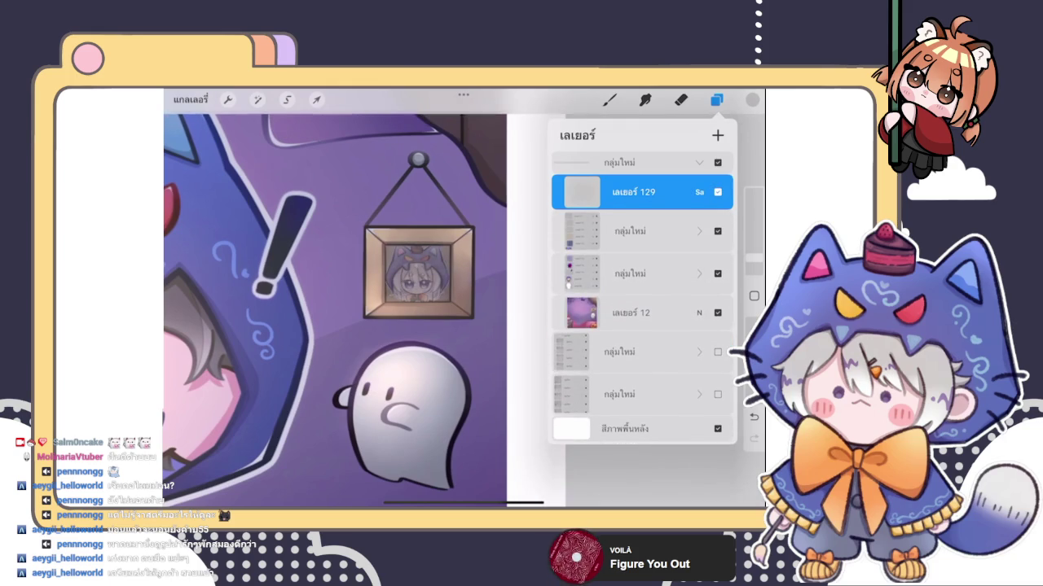
Step: Drop layer 129's opacity further to 25%
click(699, 192)
scroll(642, 340, up, 10)
mouse_move(703, 236)
mouse_down()
mouse_move(601, 235)
mouse_move(687, 236)
mouse_move(645, 235)
mouse_up()
click(699, 193)
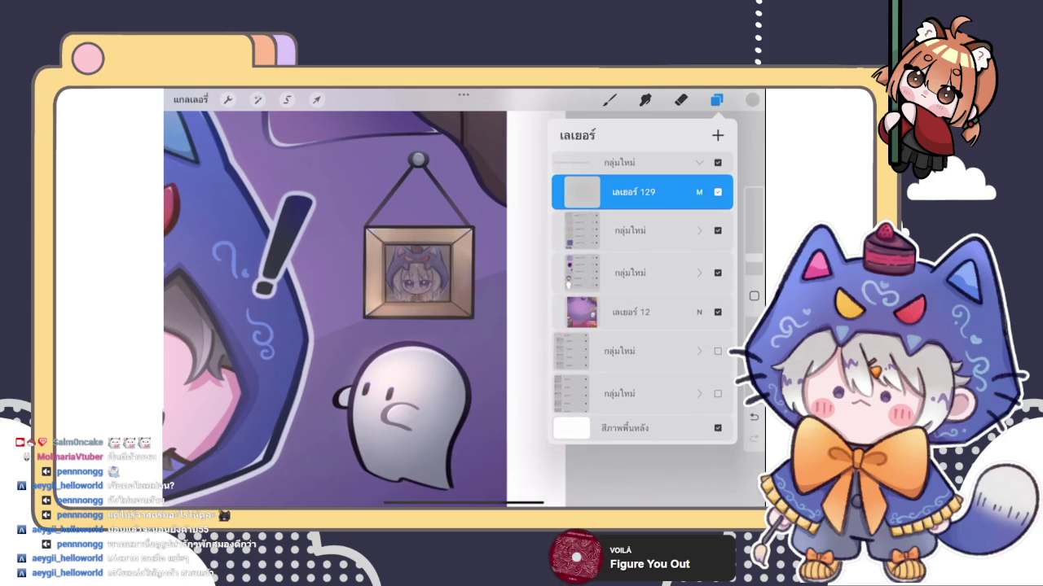
click(609, 100)
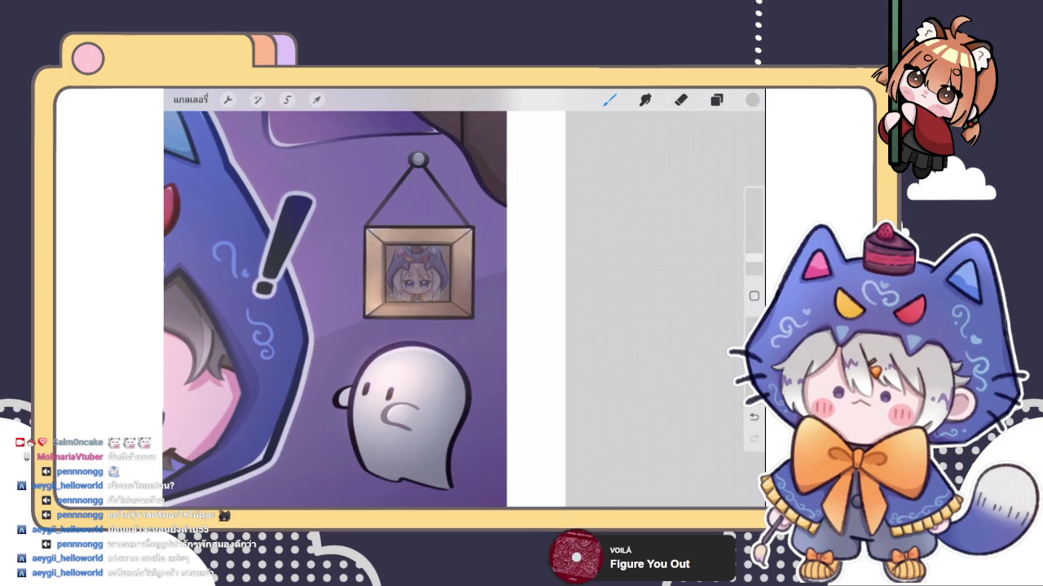
scroll(339, 310, down, 5)
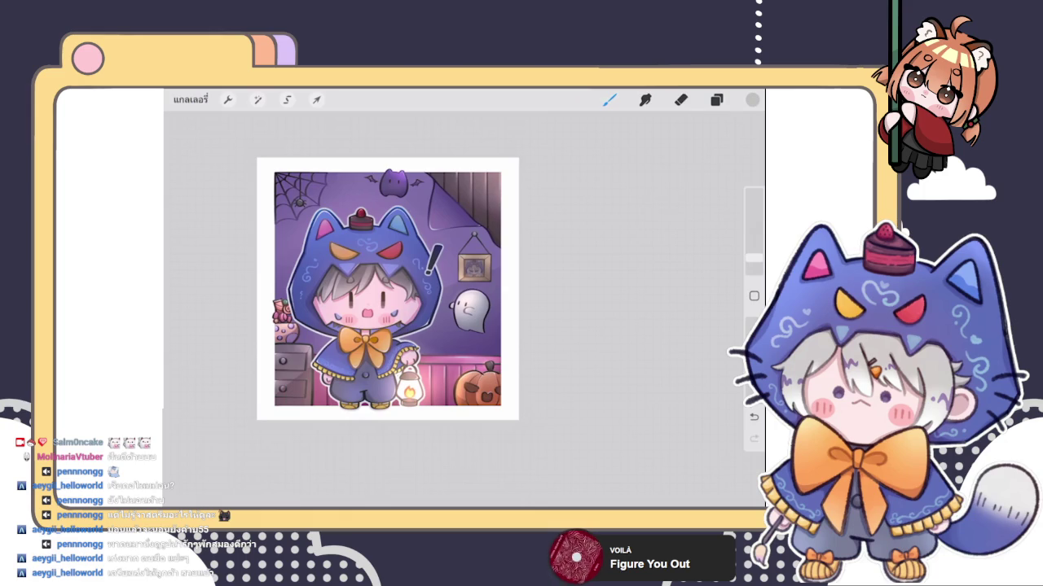
Step: Export the Halloween illustration via Actions > Share as a PNG and send it to Discord
scroll(414, 308, up, 2)
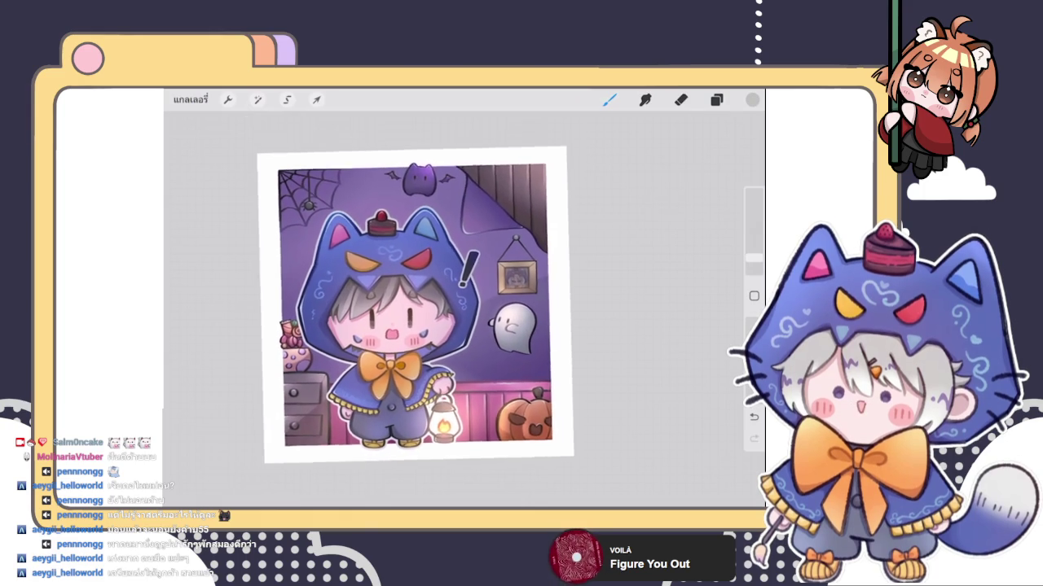
click(257, 99)
click(228, 99)
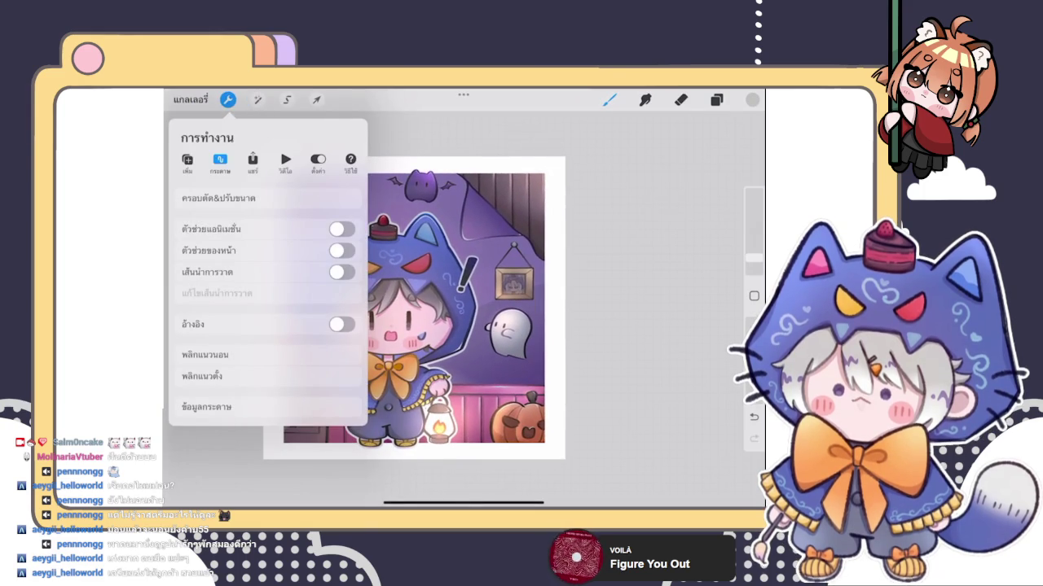
click(252, 160)
click(268, 305)
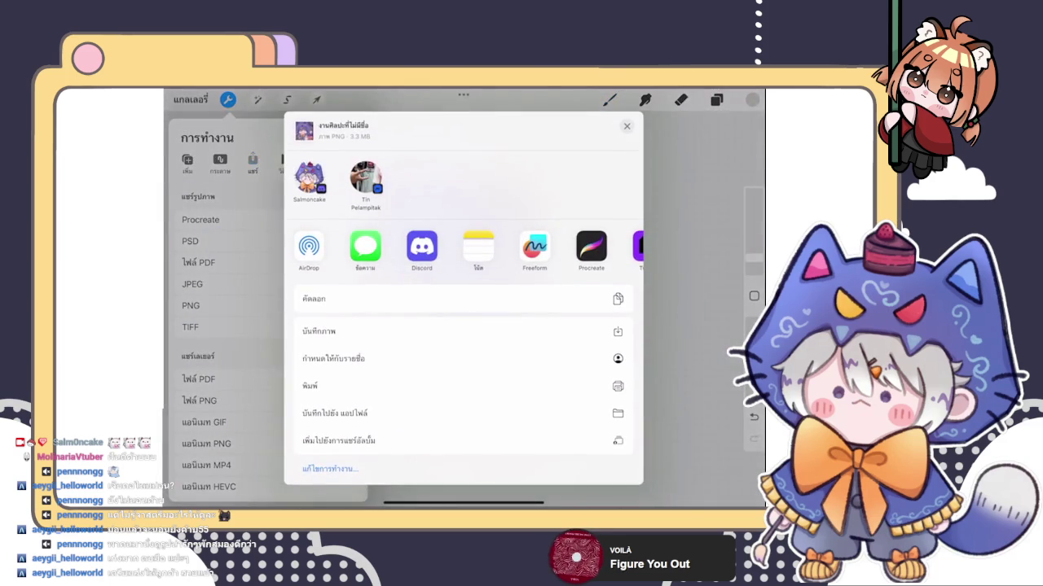
click(309, 178)
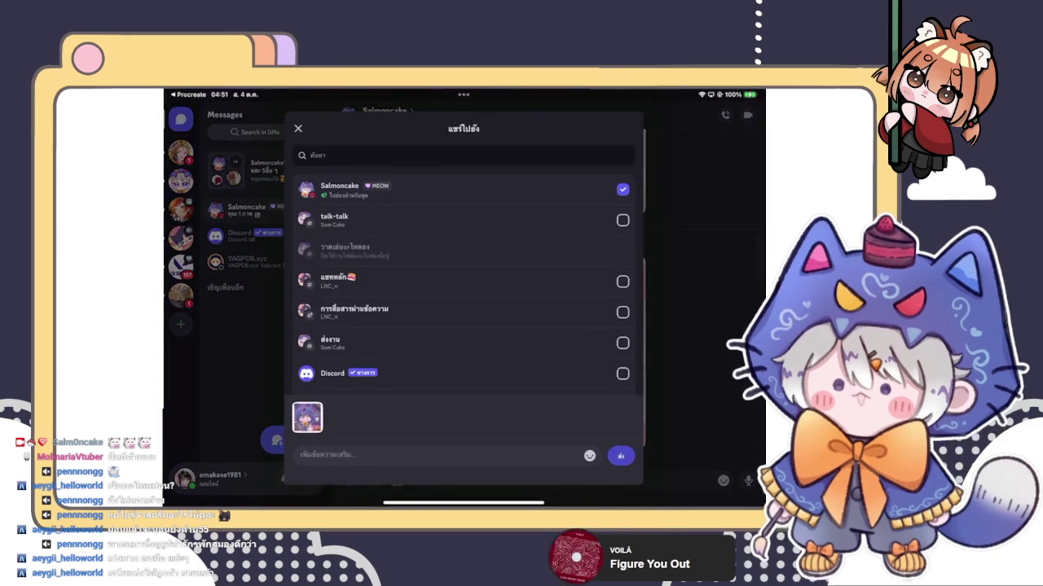
Step: Send the PNG in the Discord DM, check it in the chat, then close Discord from the app switcher
click(621, 455)
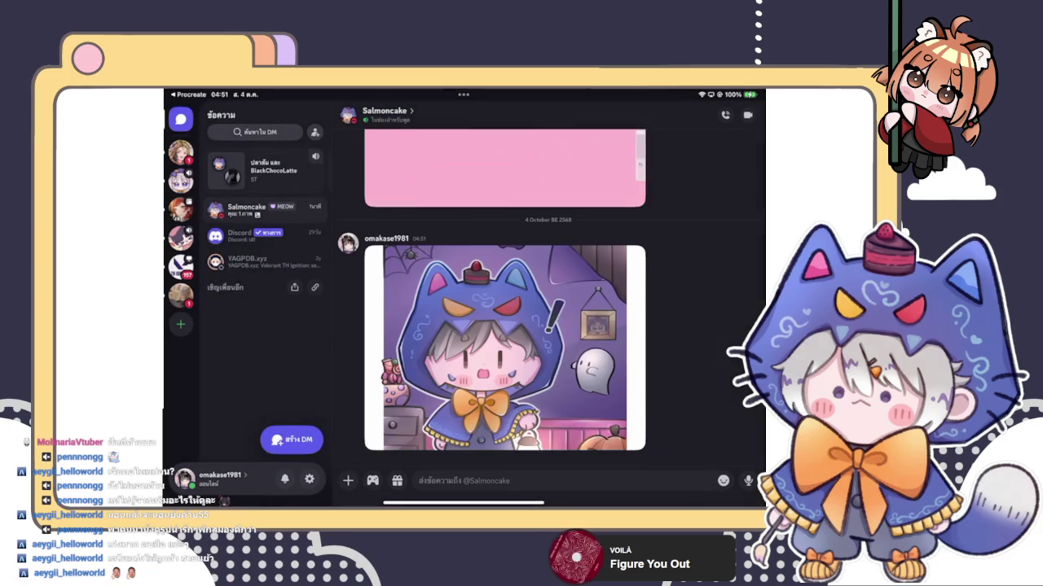
scroll(505, 293, up, 5)
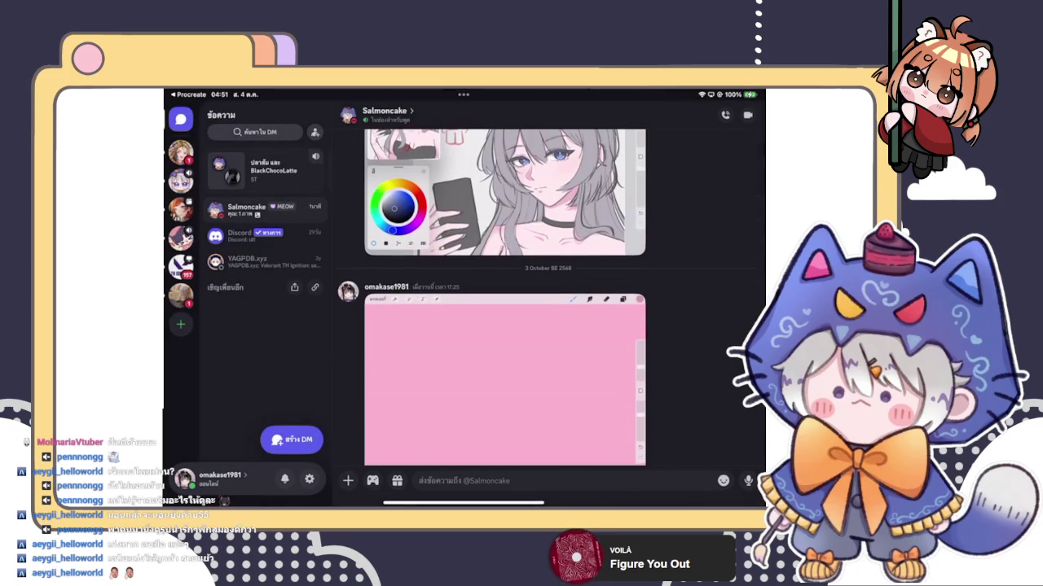
scroll(505, 293, down, 5)
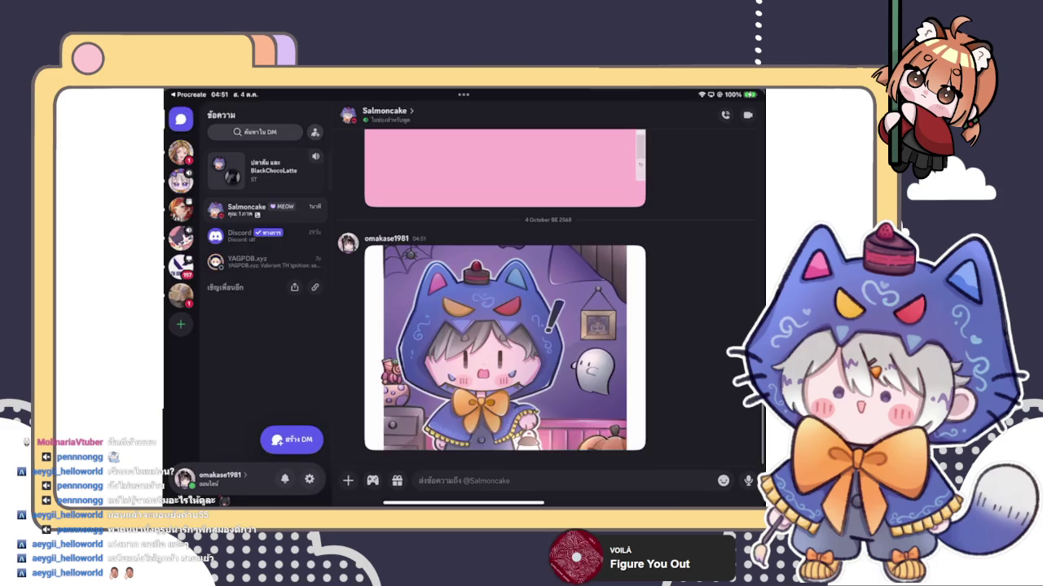
drag(463, 503, 463, 367)
drag(603, 203, 603, 90)
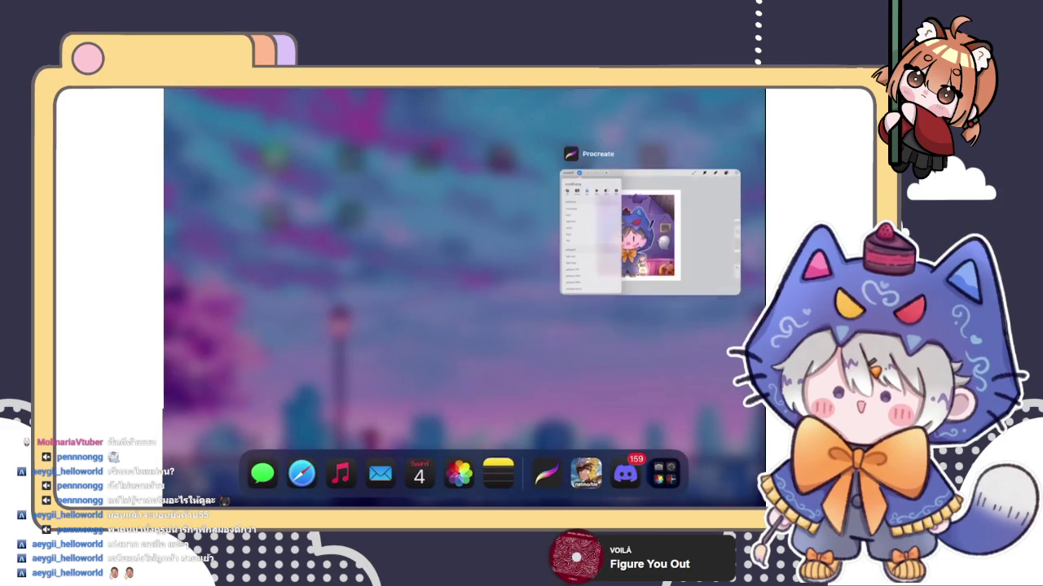
Step: Return to Procreate, glance at the Halloween piece's layers, and exit to the main gallery
click(627, 236)
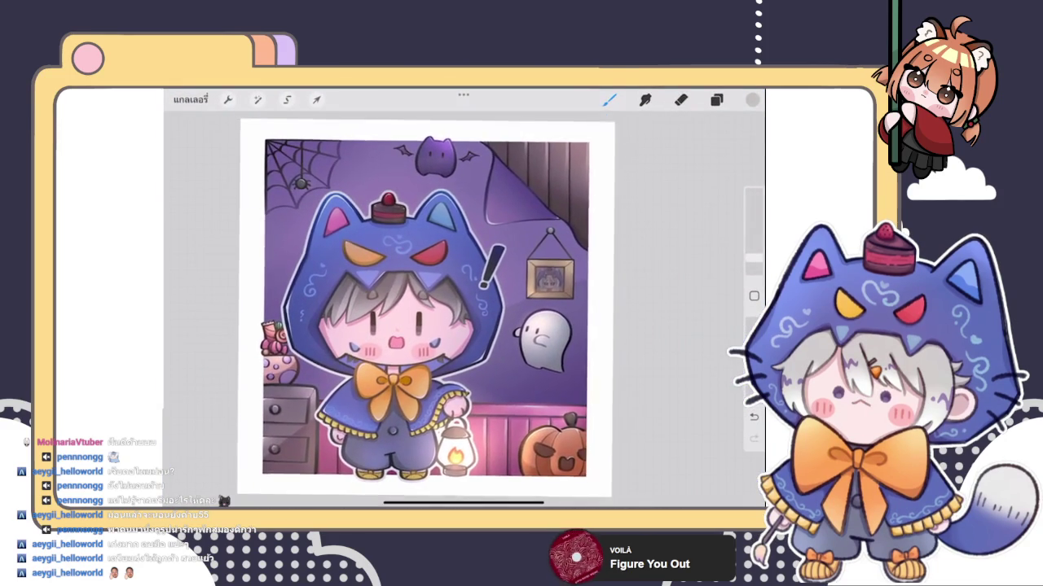
click(716, 99)
click(716, 100)
click(190, 99)
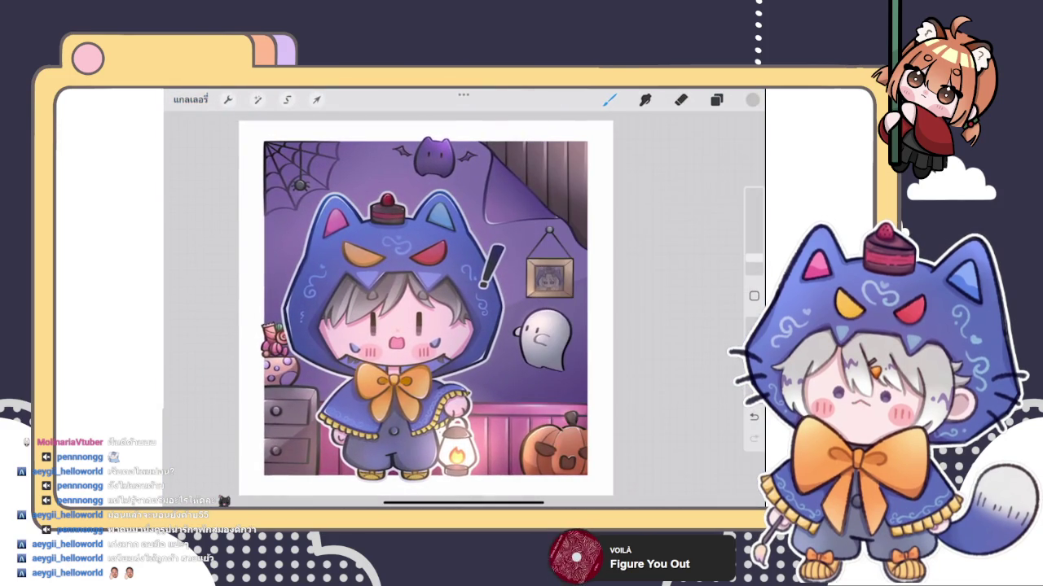
click(202, 122)
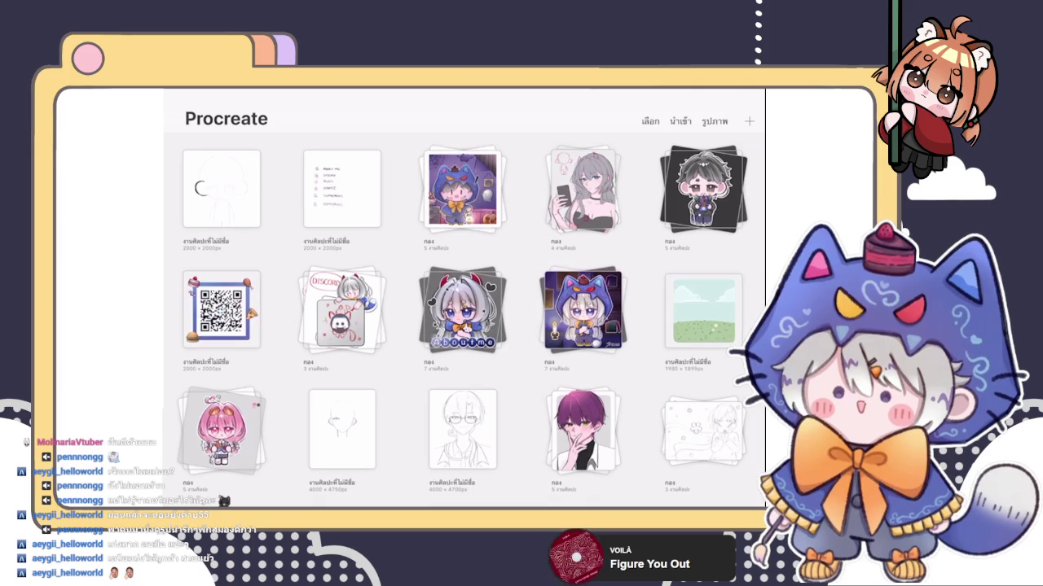
click(583, 187)
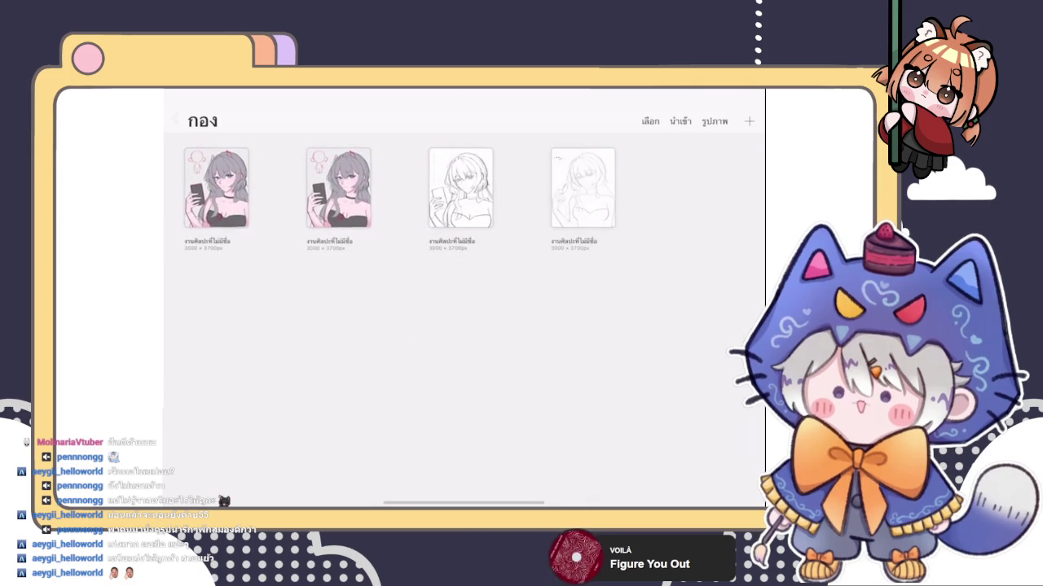
click(221, 188)
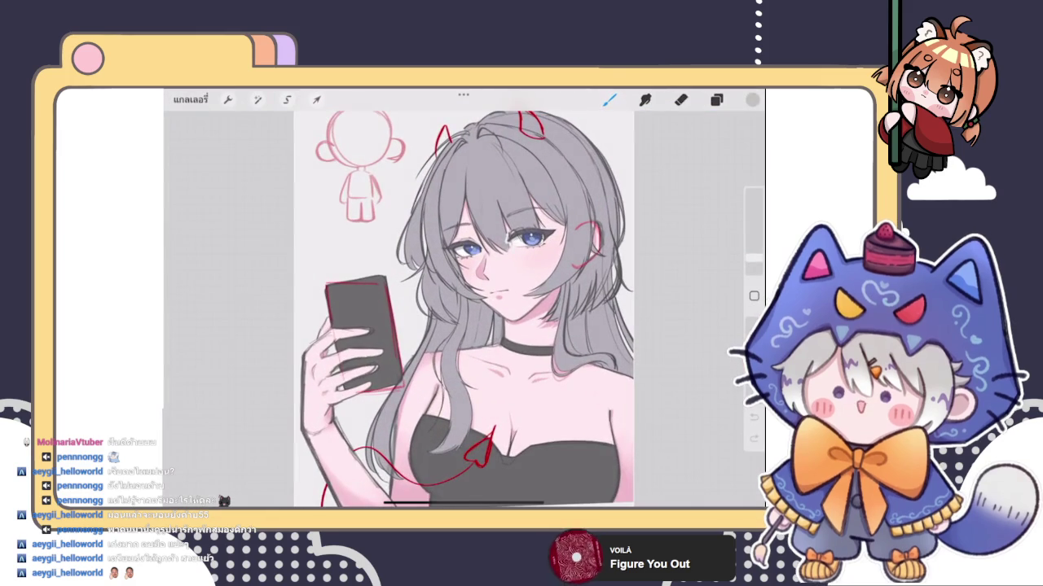
scroll(463, 298, up, 3)
scroll(464, 298, up, 2)
scroll(464, 298, up, 2)
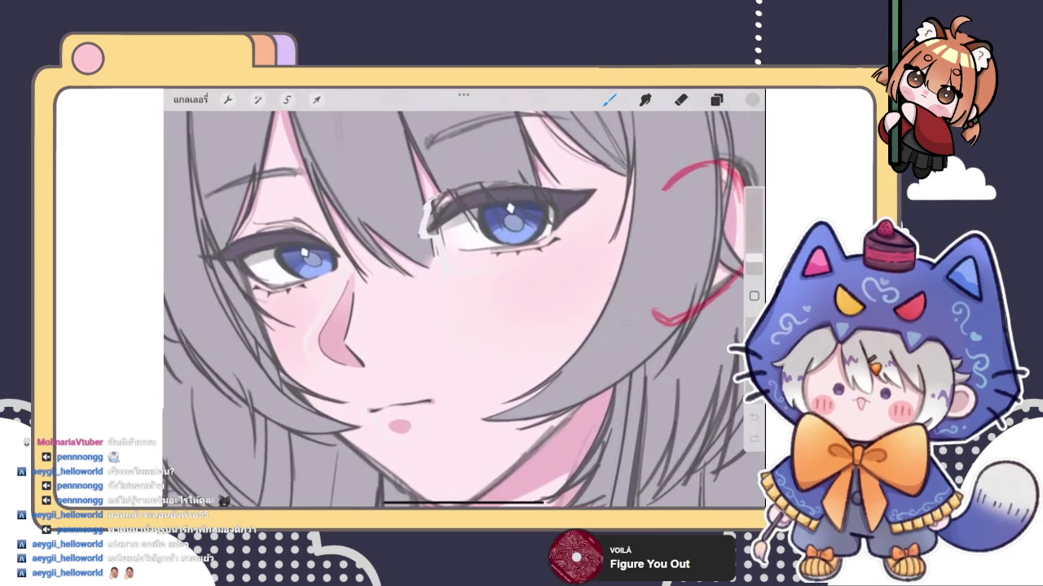
scroll(463, 298, up, 1)
scroll(463, 298, down, 2)
scroll(463, 298, down, 3)
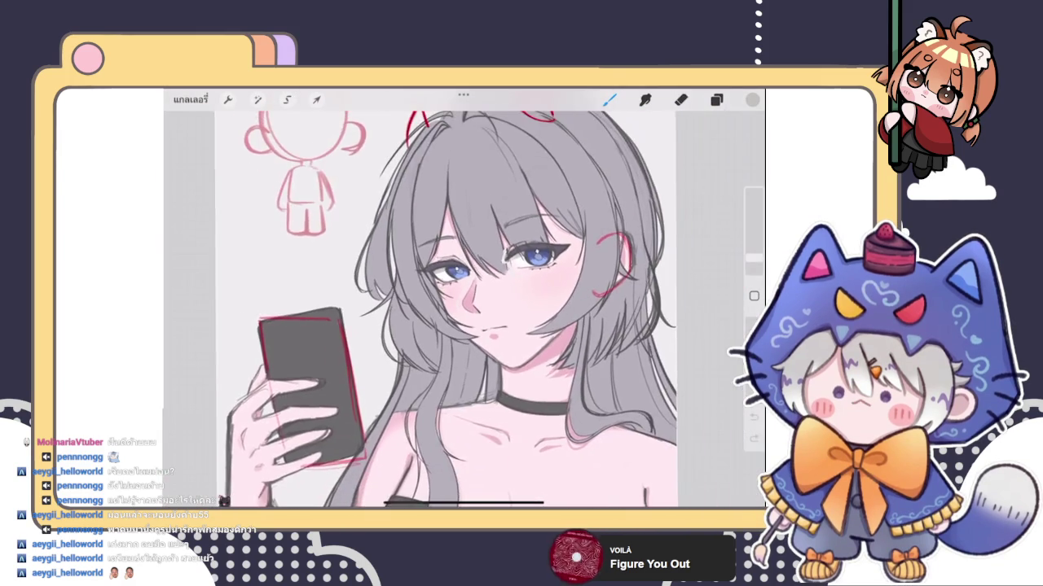
scroll(463, 298, up, 2)
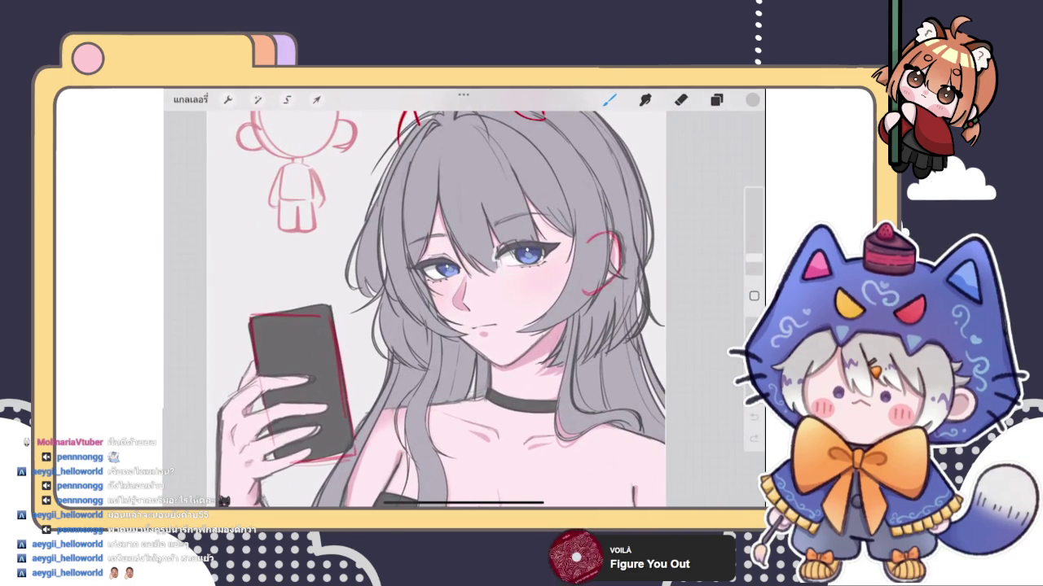
click(189, 99)
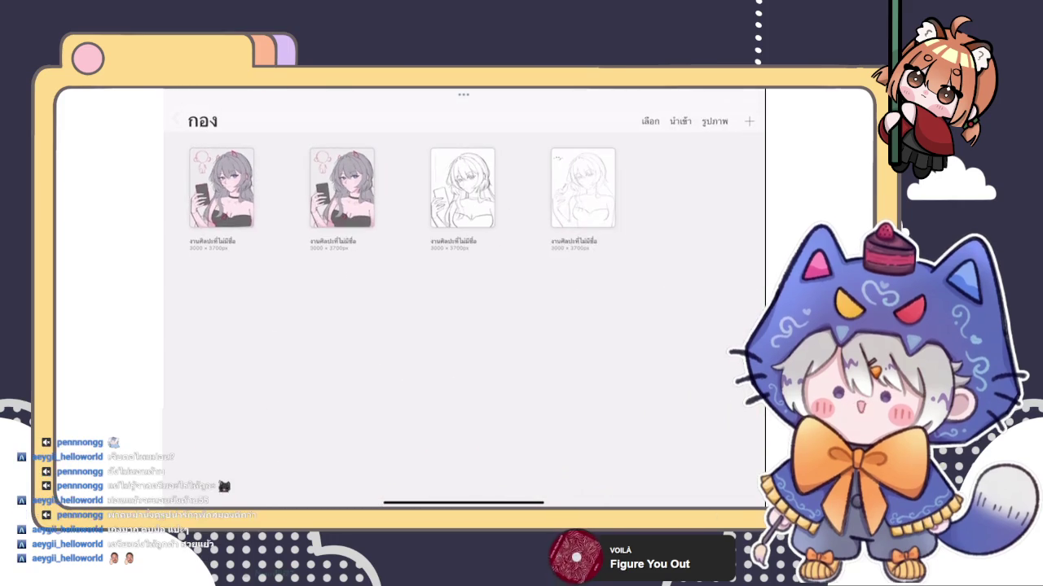
click(176, 121)
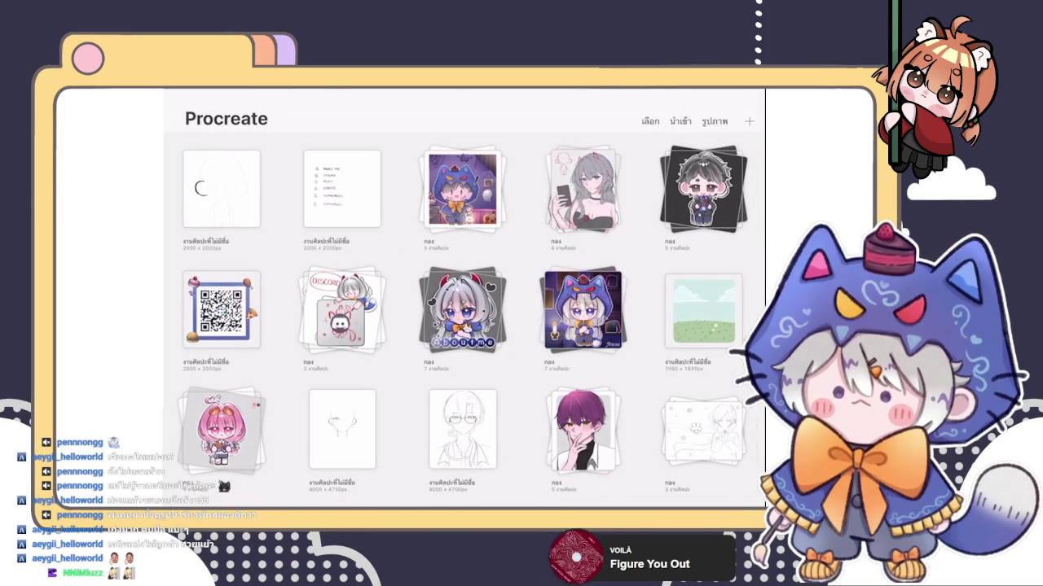
click(222, 188)
Step: Check the template's layers and select the ปากกาหัวแปรง brush from the Brush Library
click(716, 99)
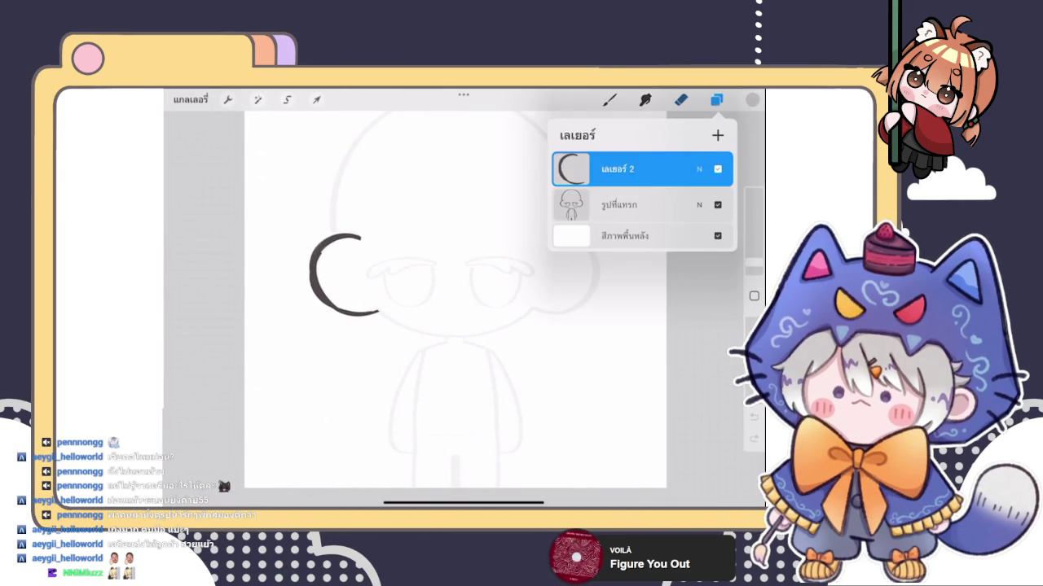
click(716, 99)
click(609, 100)
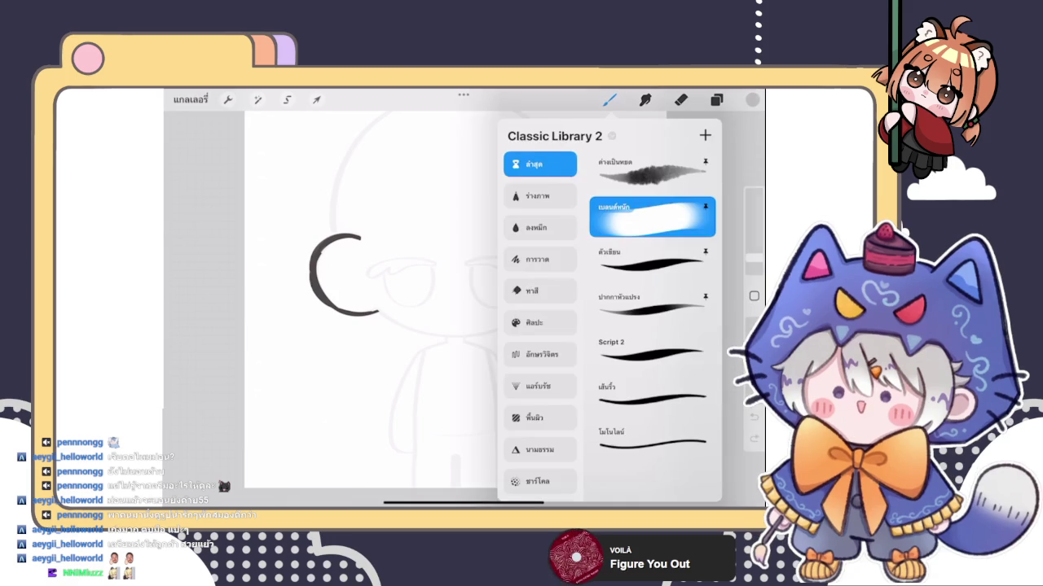
click(609, 99)
click(464, 298)
click(609, 100)
click(652, 305)
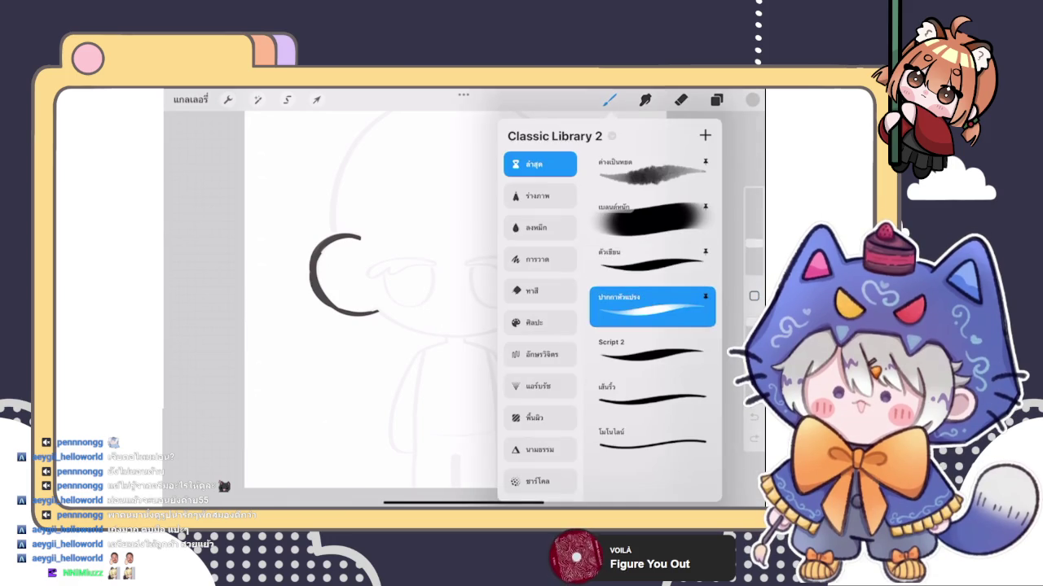
click(609, 100)
Step: Draw a test scribble and zigzag beside the C, undoing each one
drag(361, 291, 426, 298)
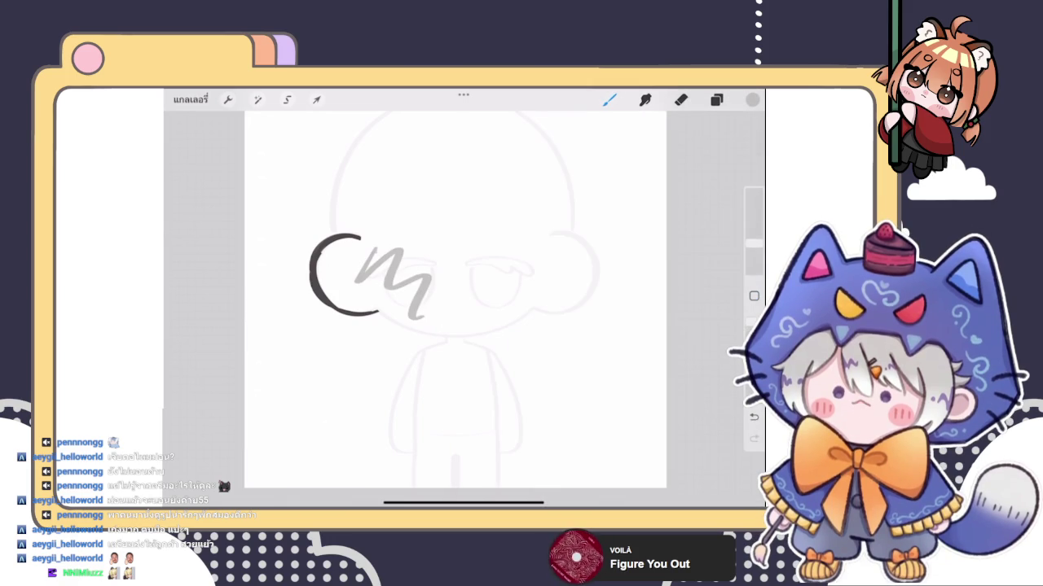
key(ctrl+z)
drag(358, 237, 407, 364)
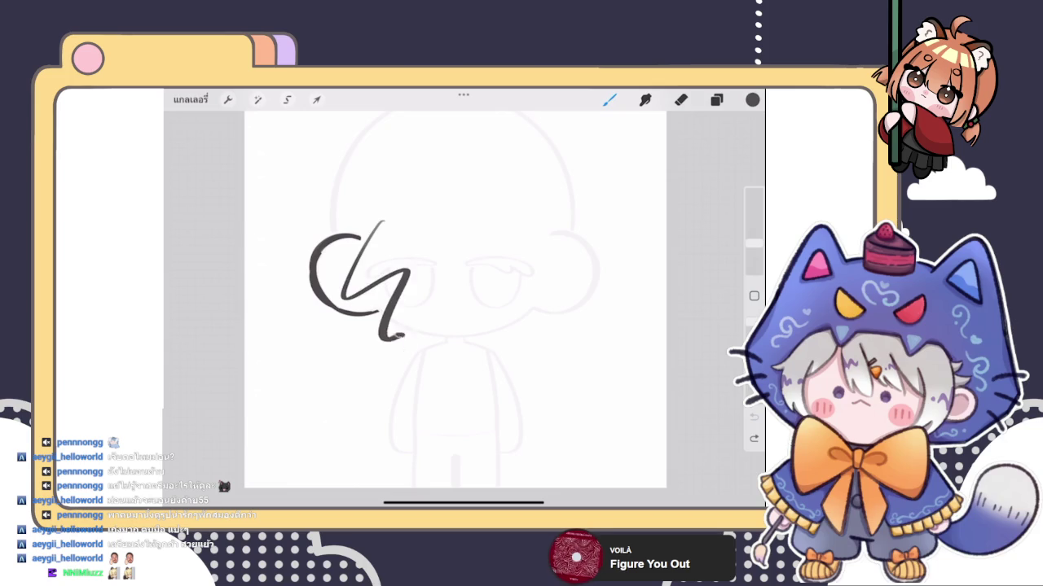
key(ctrl+z)
scroll(465, 285, up, 3)
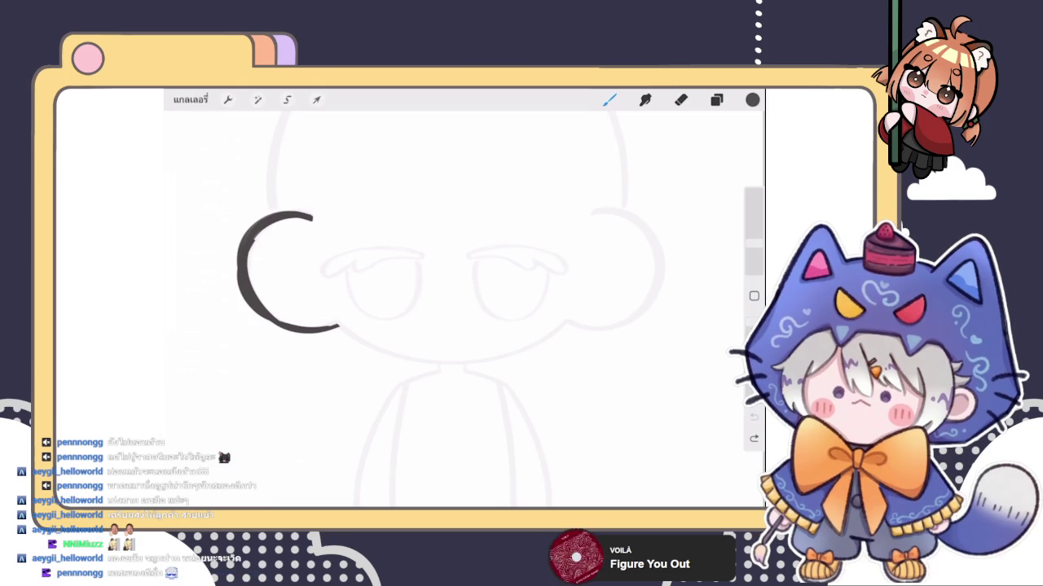
Step: Switch to the Eraser and head back to the gallery
key(e)
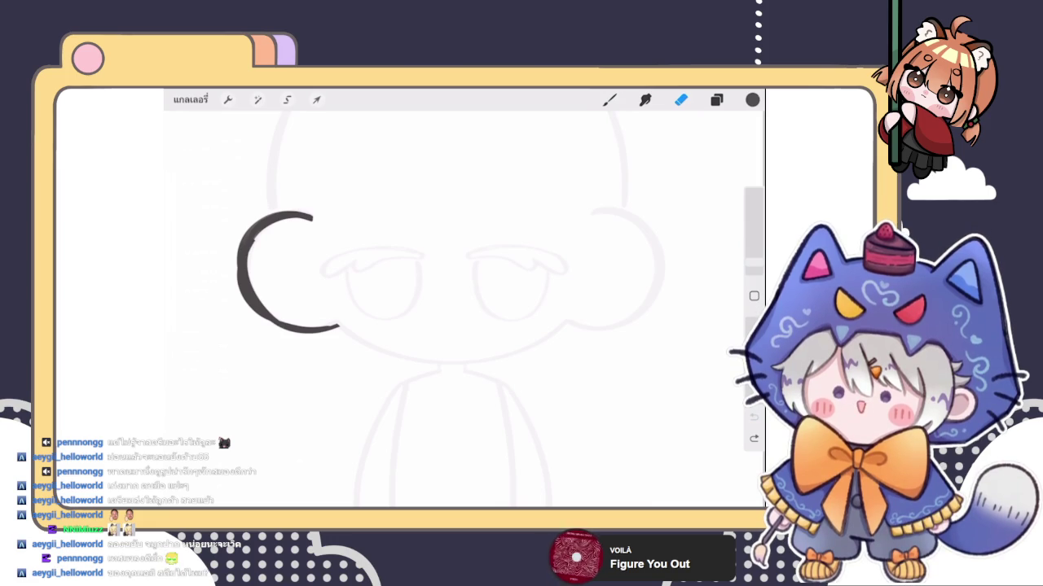
click(189, 98)
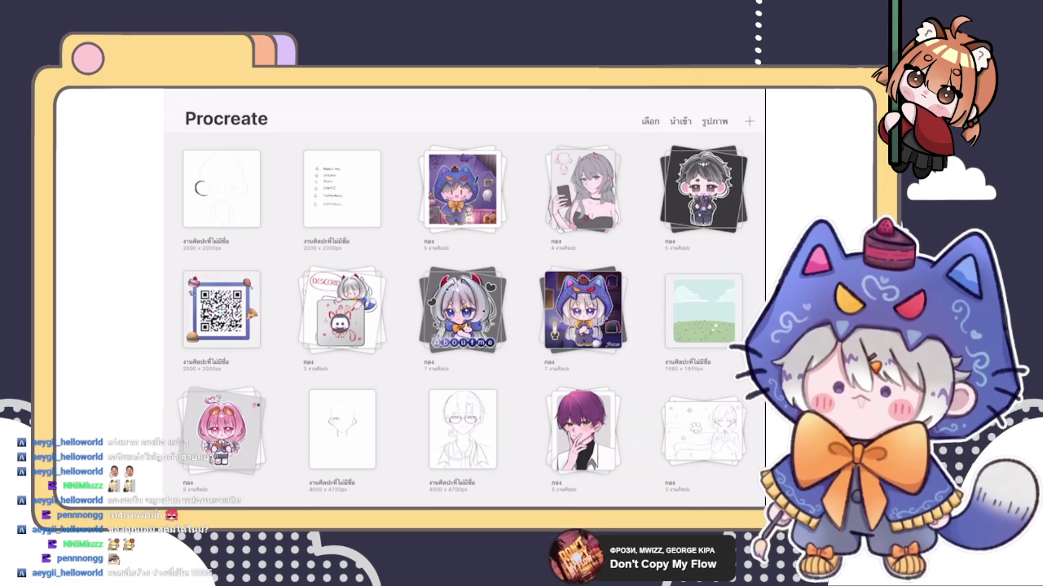
Step: Open the chibi template sketch, check its layers, and switch to the Eraser
click(220, 188)
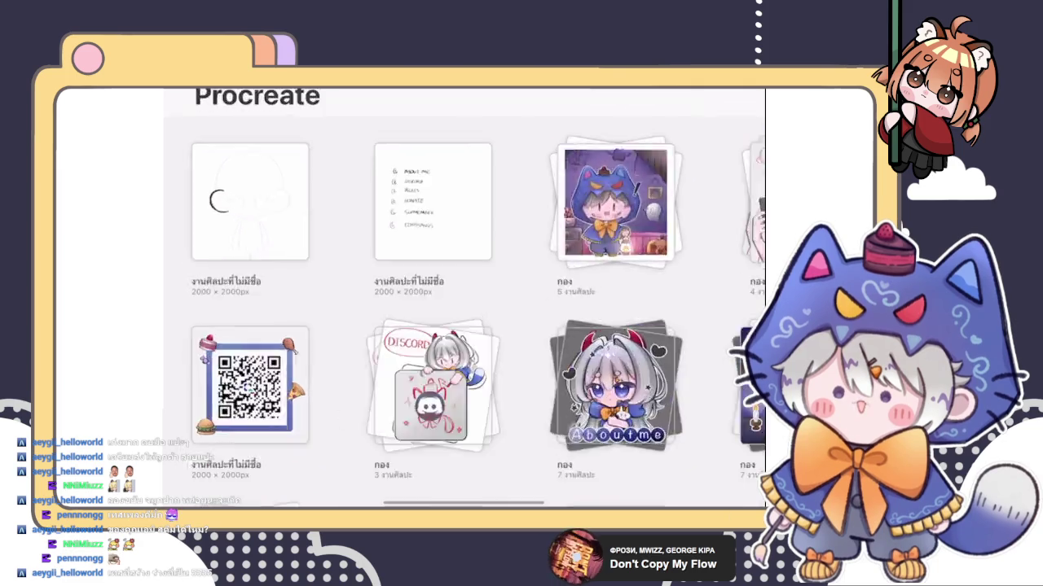
click(716, 99)
click(680, 100)
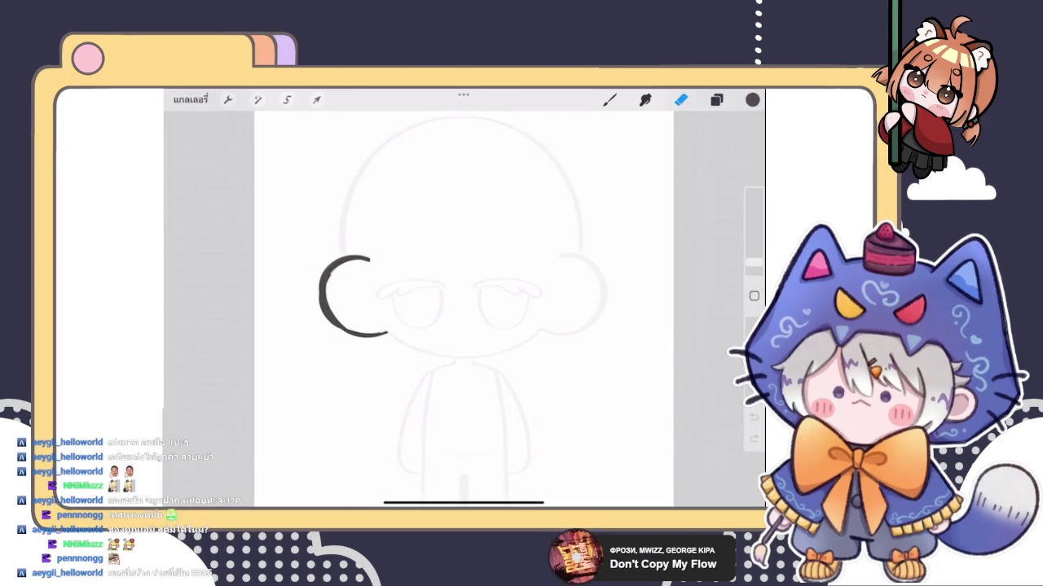
scroll(464, 310, up, 2)
scroll(463, 309, up, 2)
Step: Draw a test curve on the right with the brush, undo it, and open the layers list
click(609, 99)
drag(556, 208, 645, 286)
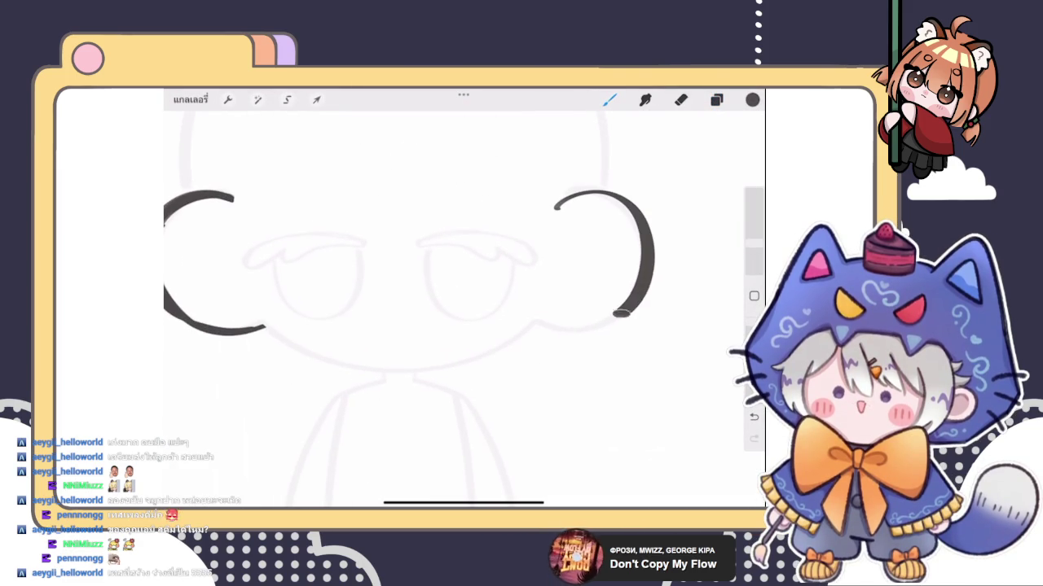
scroll(464, 310, down, 2)
scroll(464, 310, up, 2)
key(ctrl+z)
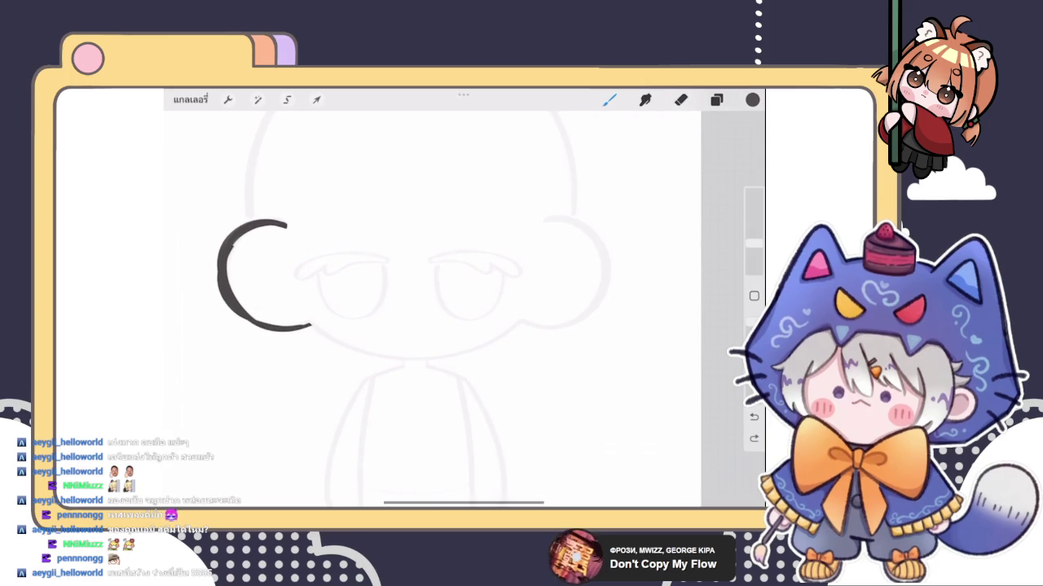
scroll(432, 301, down, 3)
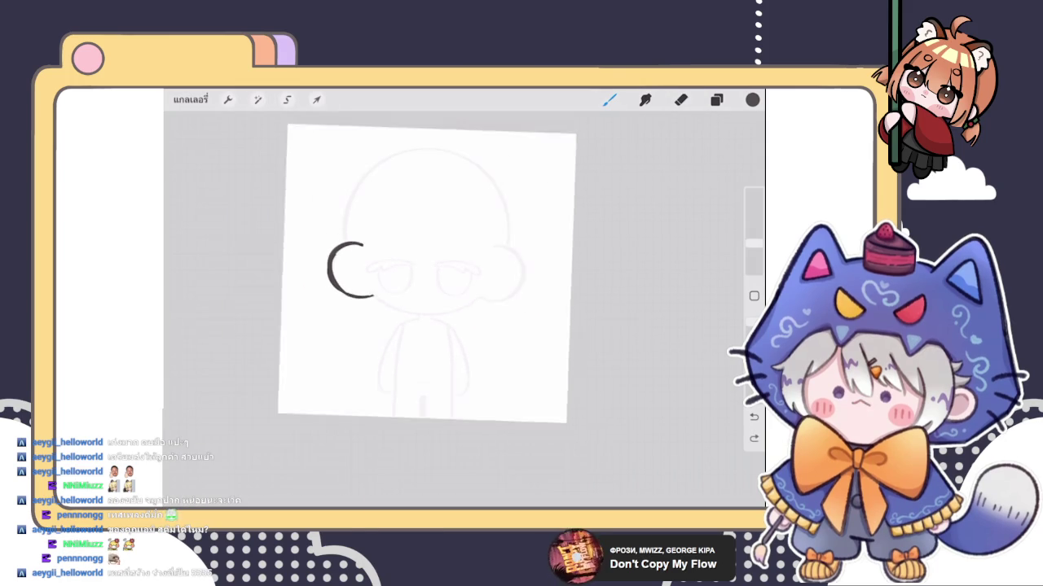
click(716, 100)
Step: Delete the C-stroke layer and drop the chibi reference sketch layer to 2% opacity
click(712, 168)
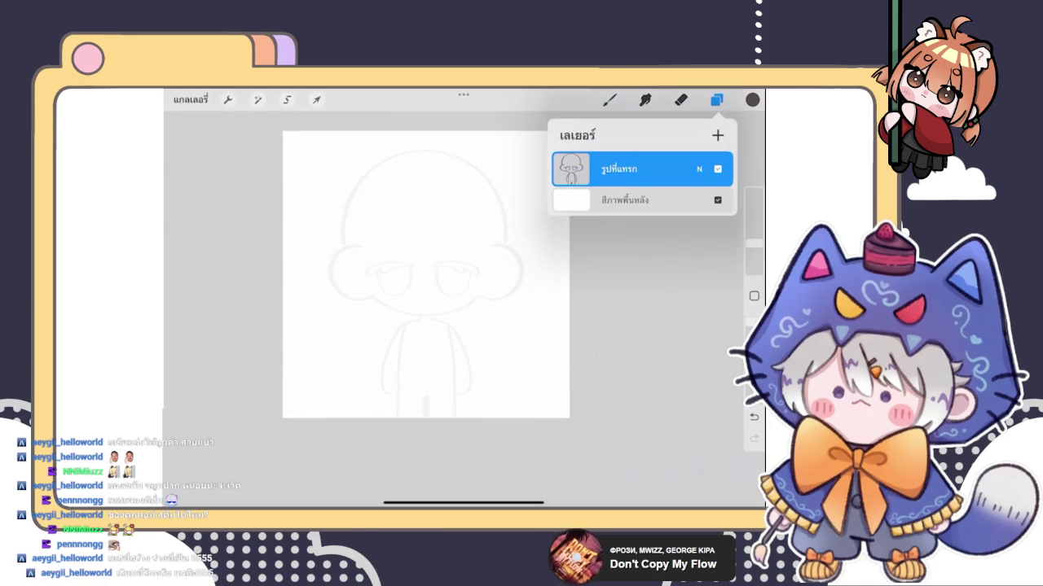
click(699, 169)
drag(574, 213, 562, 213)
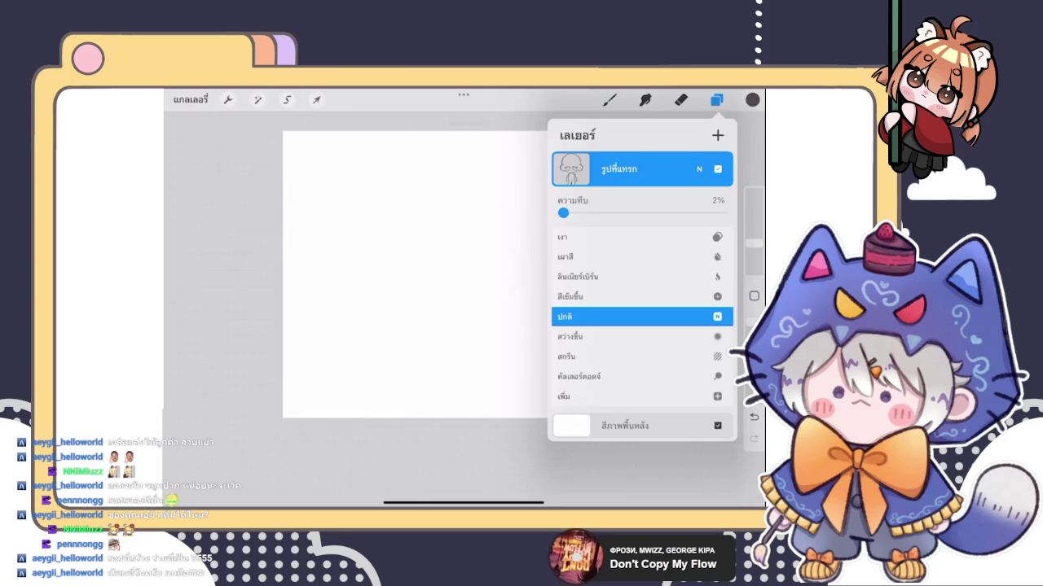
click(699, 169)
Step: Add a fresh blank layer above the faded reference and return to the canvas
click(717, 135)
click(609, 99)
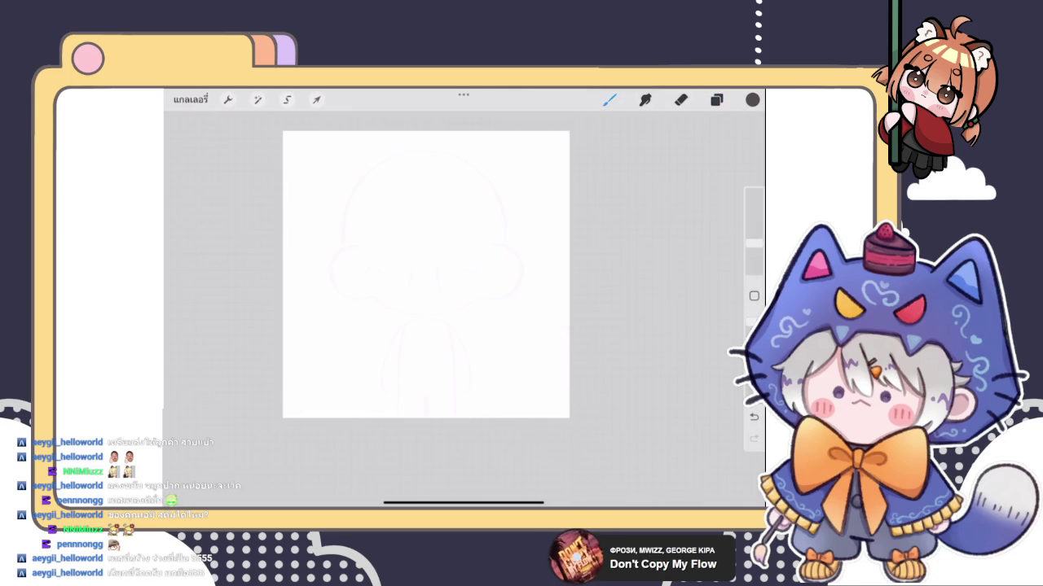
scroll(463, 309, up, 3)
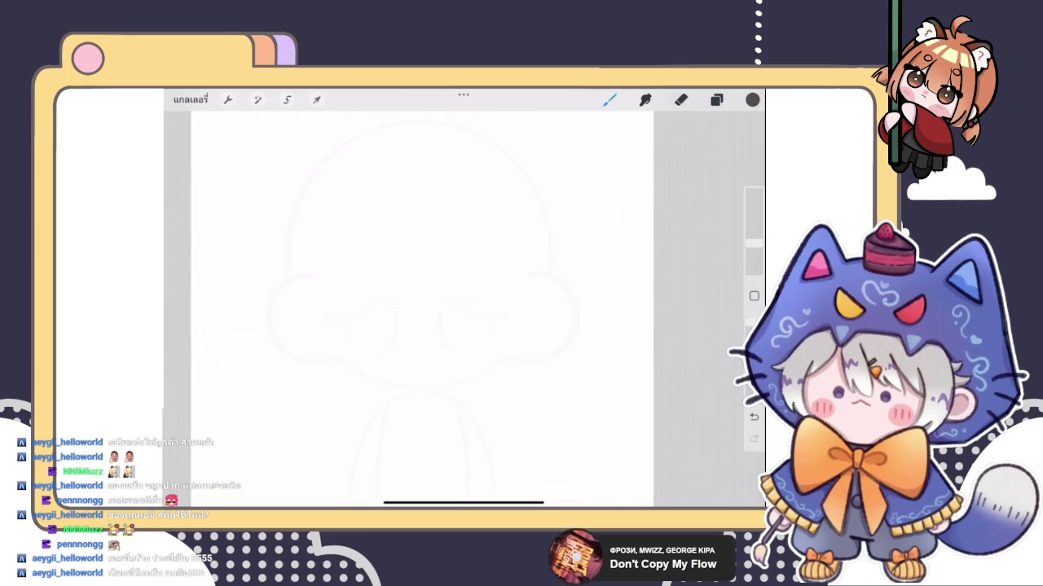
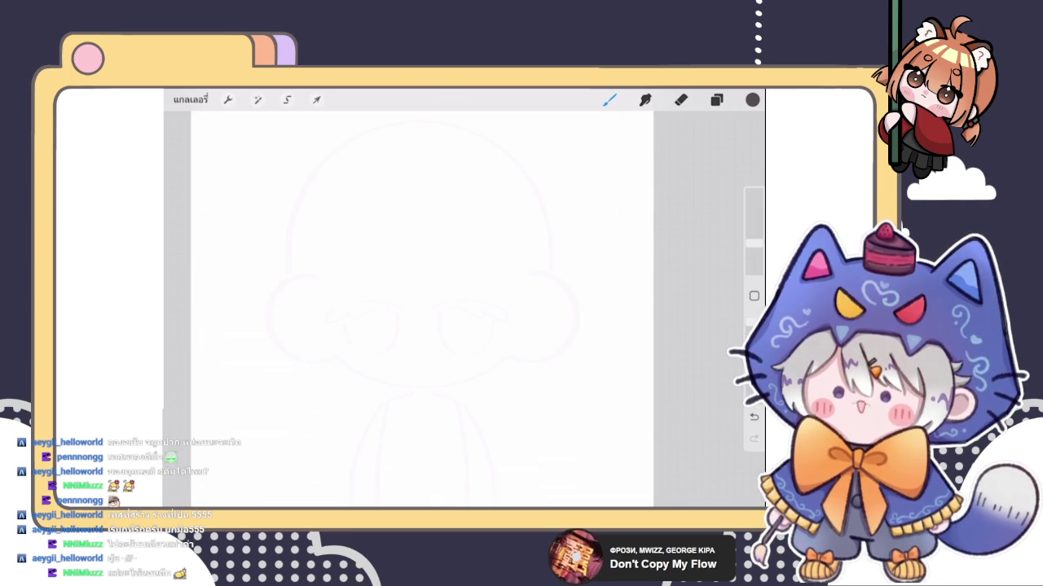
Step: Undo a stray circle and hide the reference figure layer
mouse_move(383, 303)
mouse_down()
mouse_move(408, 335)
mouse_move(387, 341)
mouse_up()
key(ctrl+z)
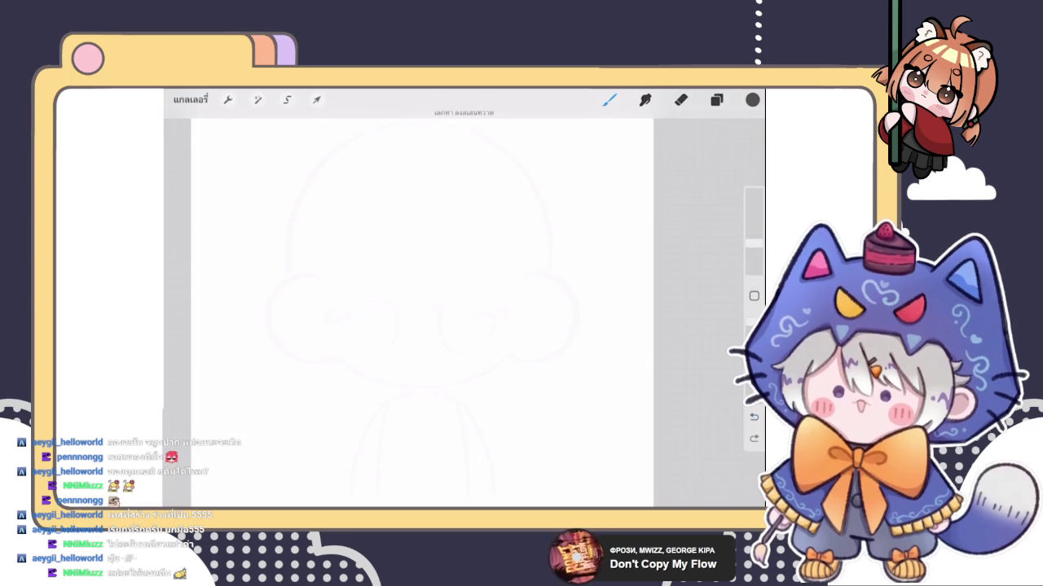
click(716, 99)
click(718, 205)
Step: Draw the round head with a loop on its right and a small loop at lower left
mouse_move(383, 199)
mouse_down()
mouse_move(366, 291)
mouse_move(424, 195)
mouse_move(349, 223)
mouse_up()
mouse_move(355, 271)
mouse_down()
mouse_move(373, 333)
mouse_move(422, 342)
mouse_move(469, 327)
mouse_up()
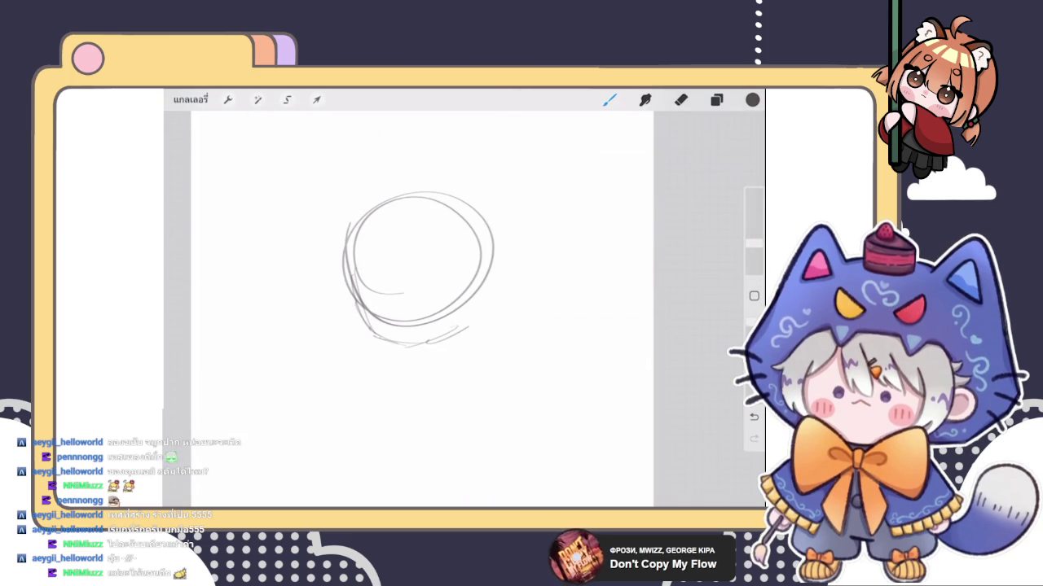
mouse_move(468, 282)
mouse_down()
mouse_move(505, 296)
mouse_move(479, 318)
mouse_move(498, 320)
mouse_up()
drag(498, 269, 501, 315)
drag(366, 300, 364, 324)
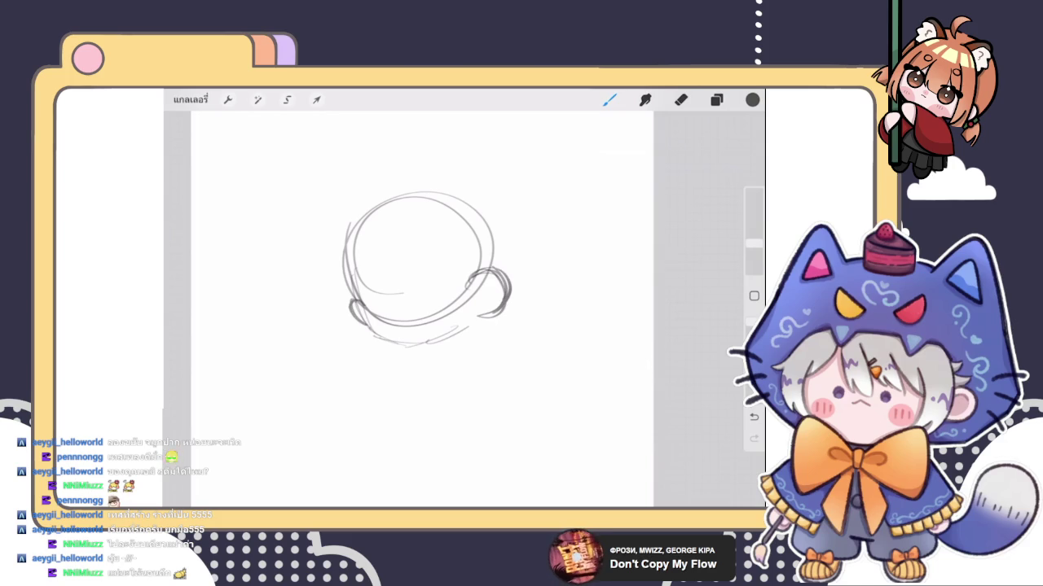
drag(512, 295, 486, 318)
drag(468, 280, 487, 319)
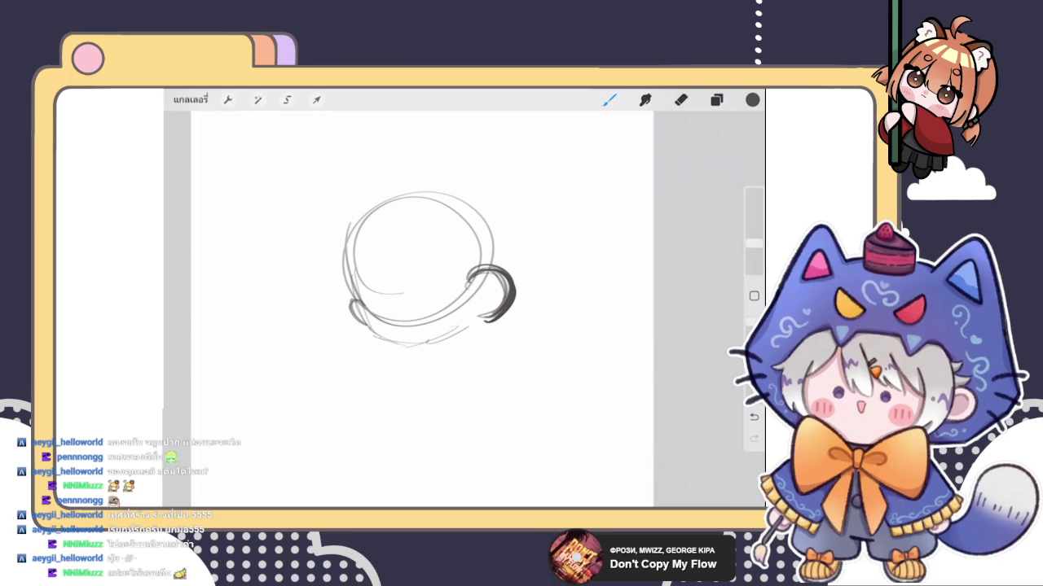
key(ctrl+z)
key(ctrl+z)
key(ctrl+z)
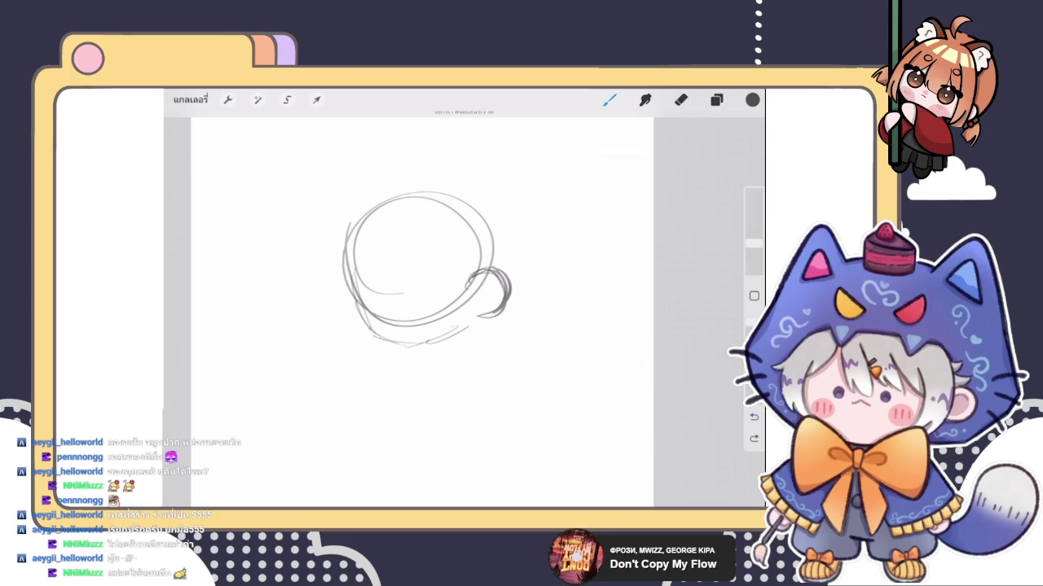
key(ctrl+z)
mouse_move(357, 298)
mouse_down()
mouse_move(352, 316)
mouse_move(368, 326)
mouse_up()
key(ctrl+z)
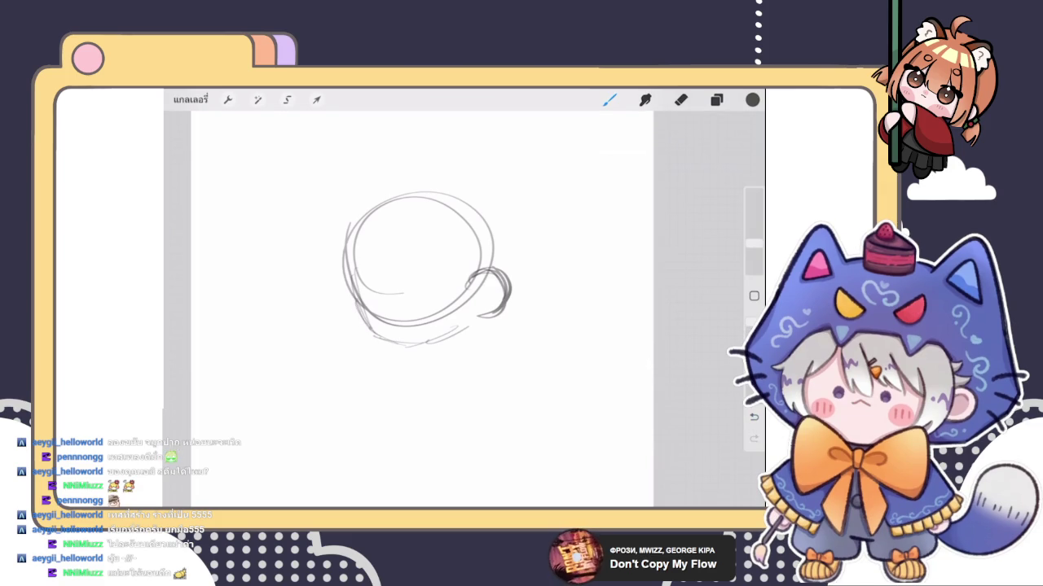
Step: Sketch a small dangling charm below the head, discarding trial vertical guide lines
mouse_move(399, 334)
mouse_down()
mouse_move(368, 340)
mouse_move(383, 357)
mouse_move(357, 378)
mouse_move(372, 384)
mouse_move(355, 377)
mouse_up()
mouse_move(360, 359)
mouse_down()
mouse_move(347, 387)
mouse_move(365, 395)
mouse_up()
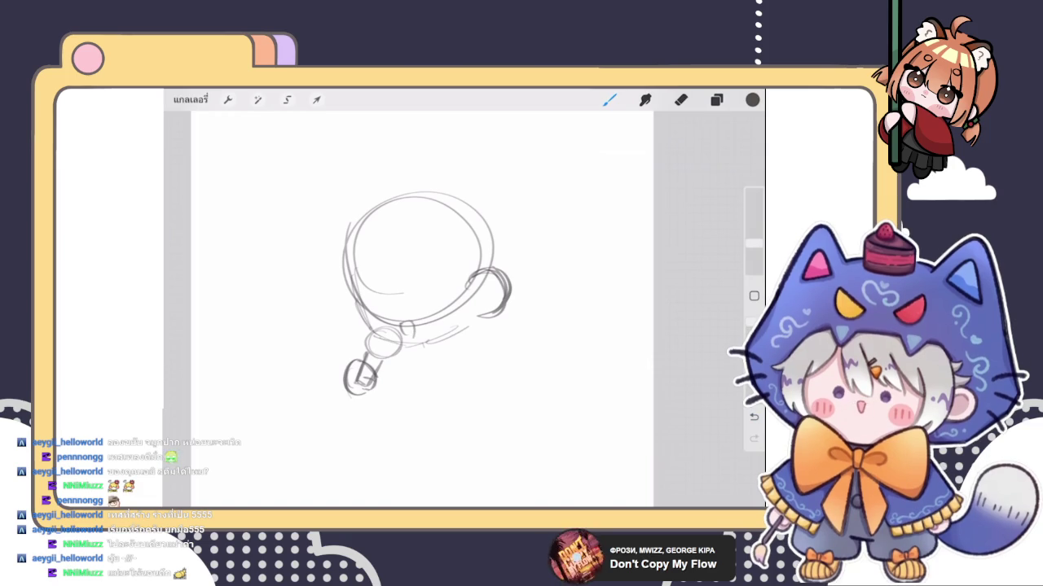
scroll(396, 361, up, 3)
key(ctrl+z)
scroll(444, 285, down, 1)
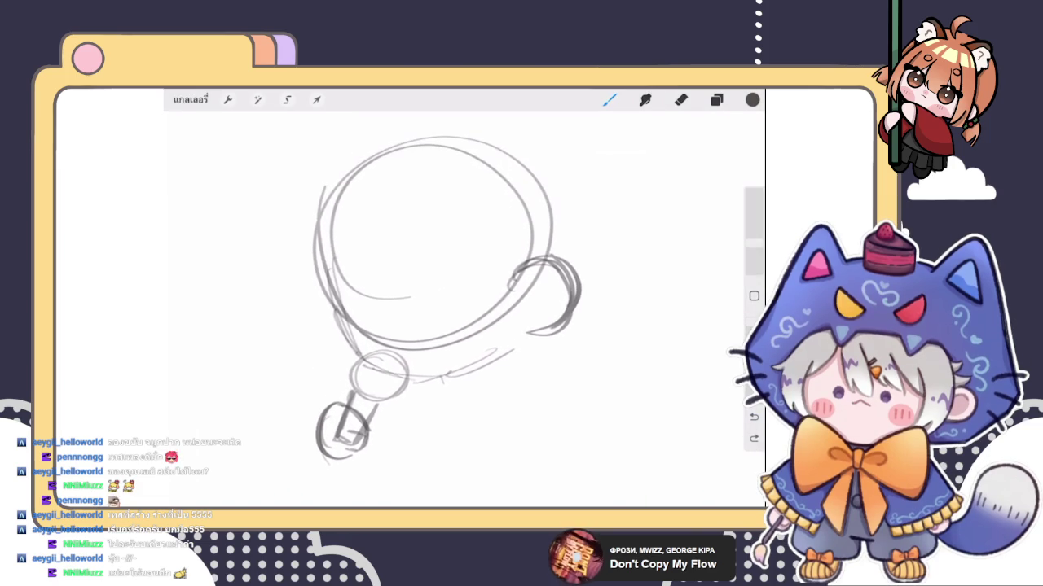
drag(399, 241, 399, 363)
key(ctrl+z)
drag(391, 280, 396, 354)
key(ctrl+z)
drag(400, 282, 405, 370)
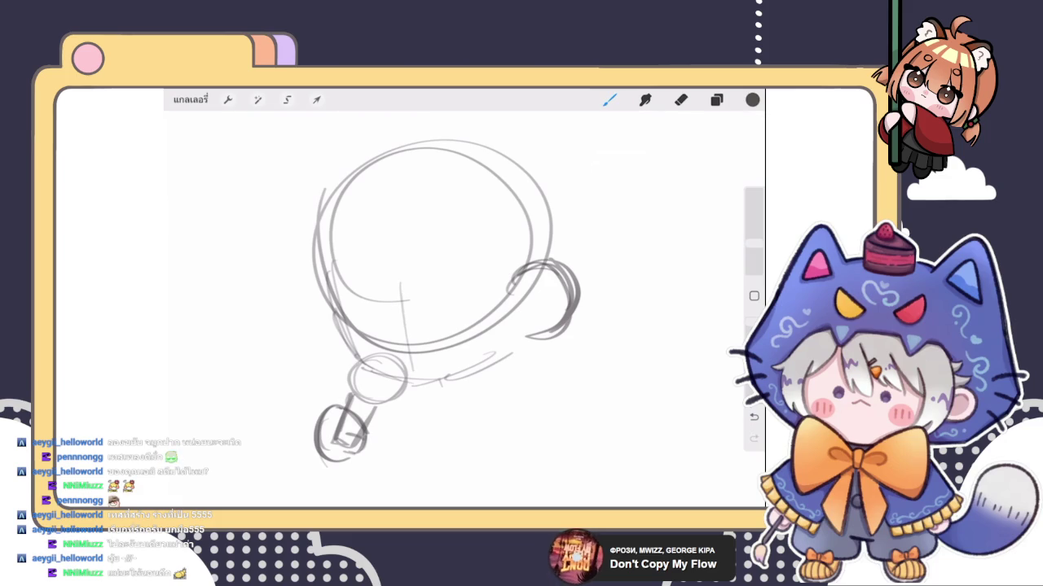
key(ctrl+z)
scroll(452, 318, down, 5)
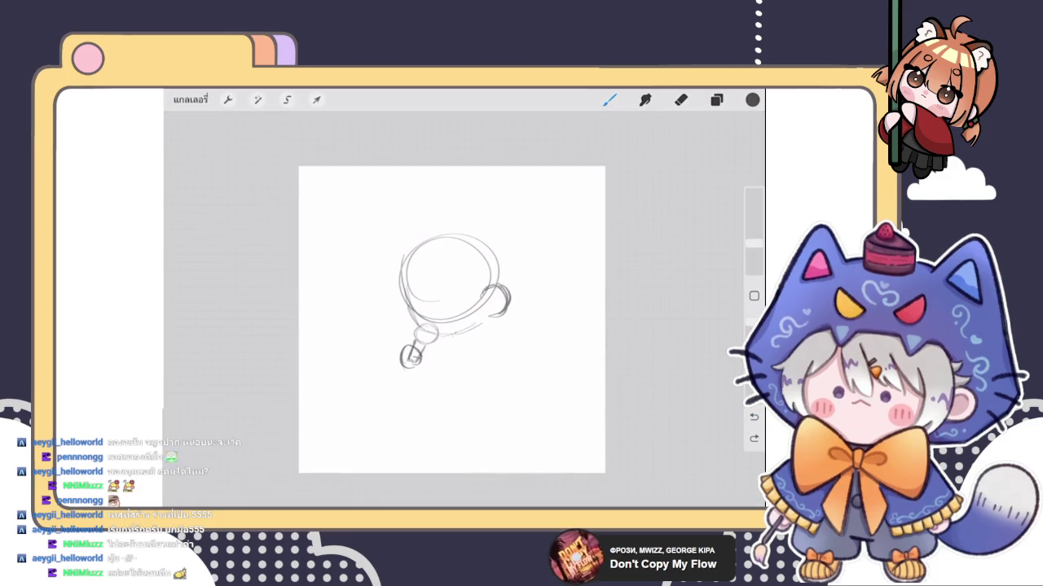
Step: Move the small sketch up into the top-left corner of the canvas
key(v)
drag(454, 301, 371, 241)
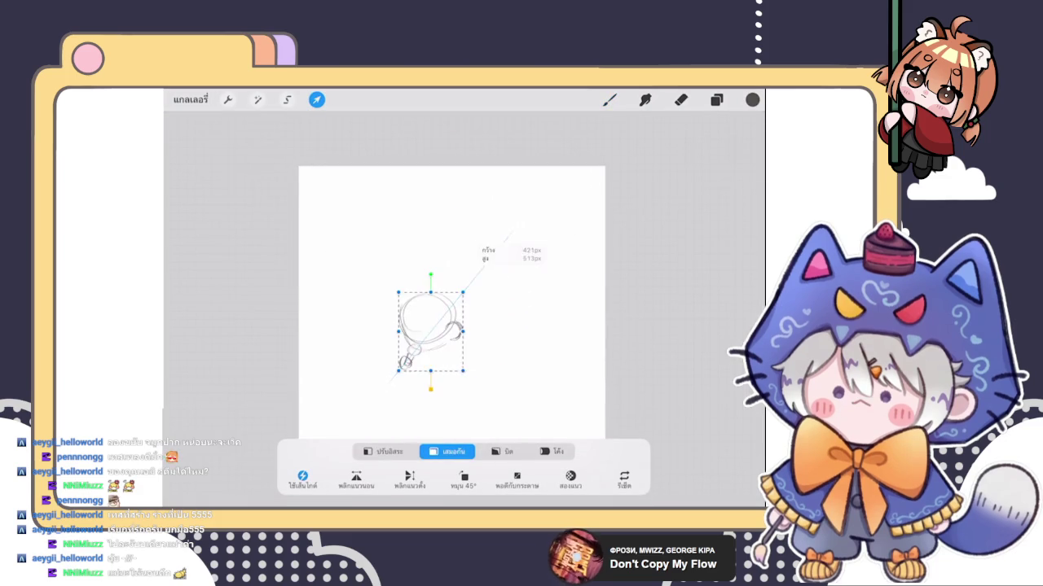
click(609, 100)
scroll(452, 310, up, 3)
Step: Draw a large, loosely doubled looping circle in the middle of the canvas
drag(466, 205, 497, 244)
drag(387, 269, 497, 346)
key(ctrl+z)
mouse_move(452, 225)
mouse_down()
mouse_move(399, 230)
mouse_move(476, 213)
mouse_move(424, 371)
mouse_move(379, 261)
mouse_up()
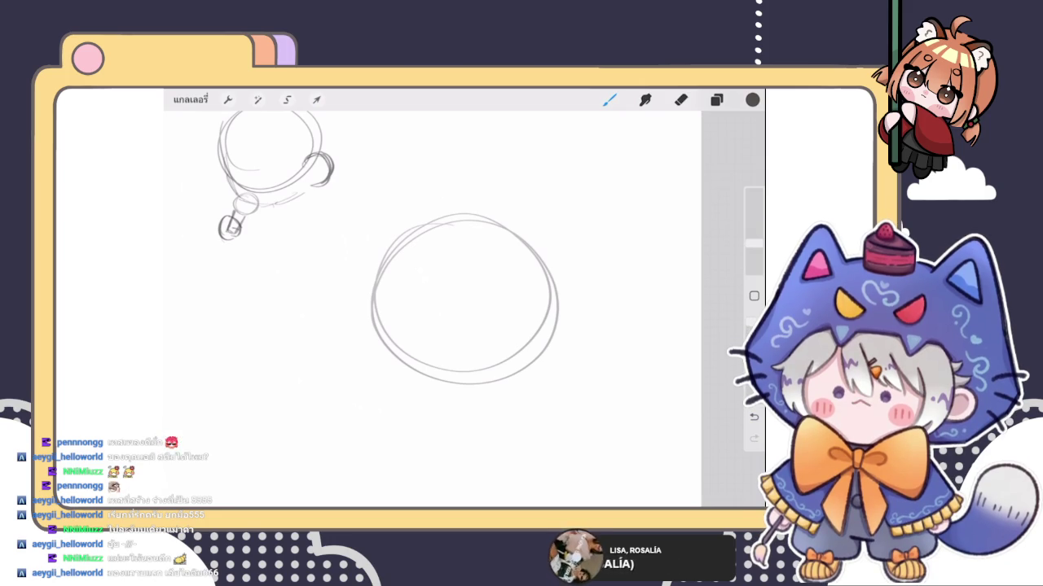
key(e)
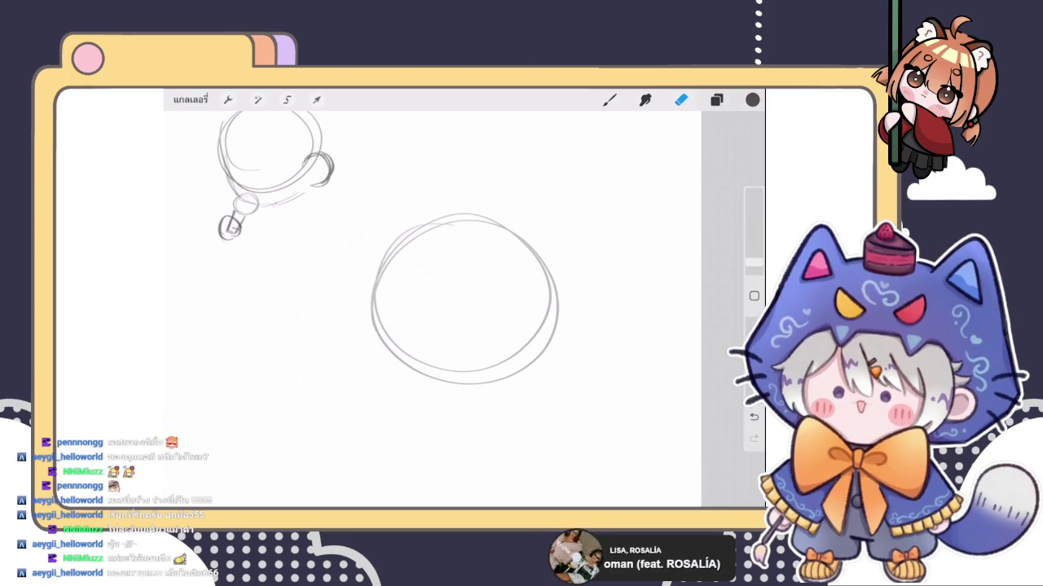
click(716, 100)
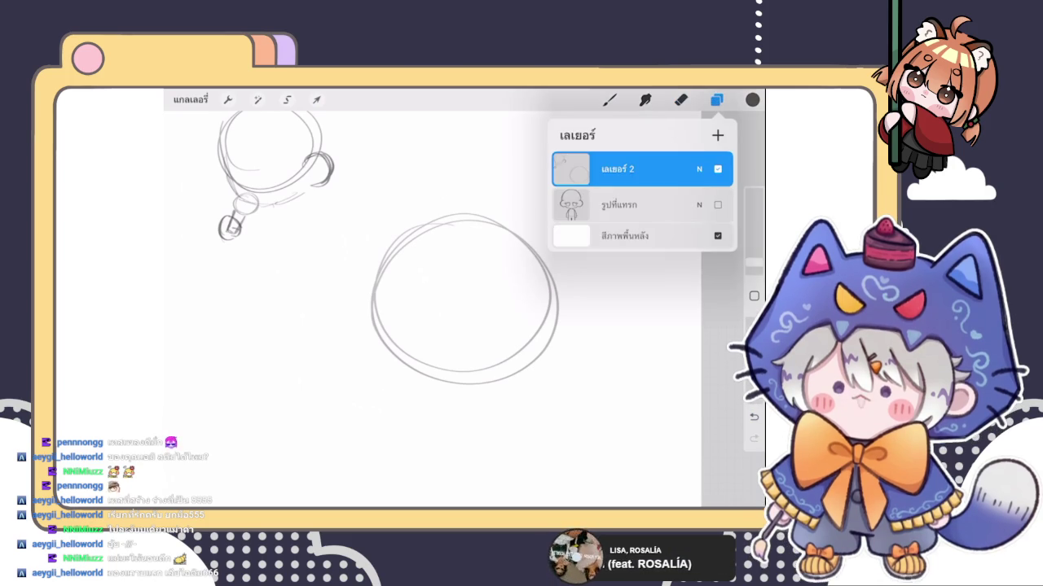
Step: Erase the large circle with the eraser set to 7%
click(681, 100)
click(754, 249)
drag(391, 244, 457, 268)
drag(383, 326, 454, 302)
drag(489, 375, 549, 386)
scroll(440, 306, down, 3)
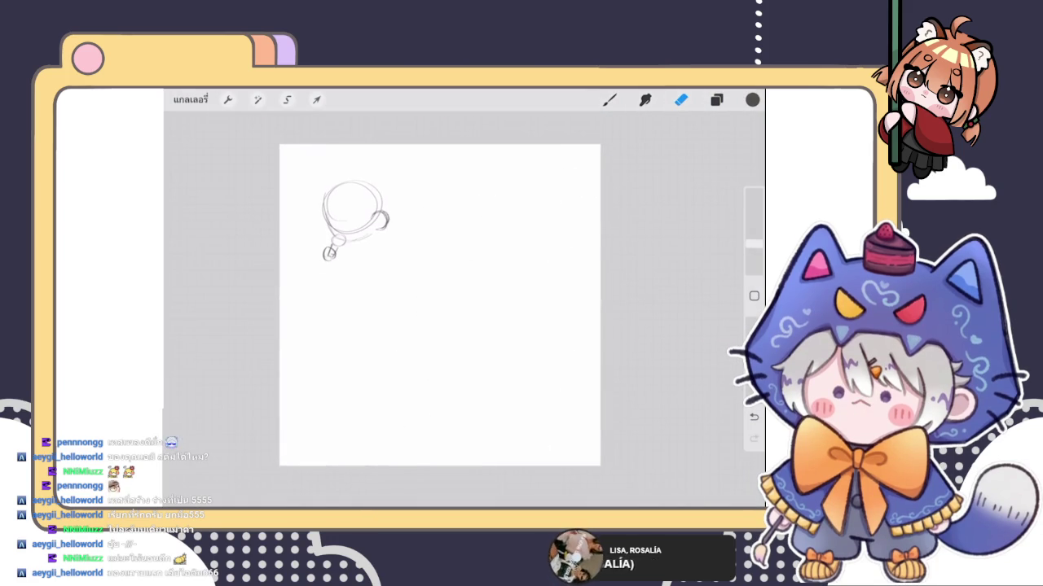
Step: Show the reference figure layer again and hide the small sketch layer
click(716, 99)
click(717, 204)
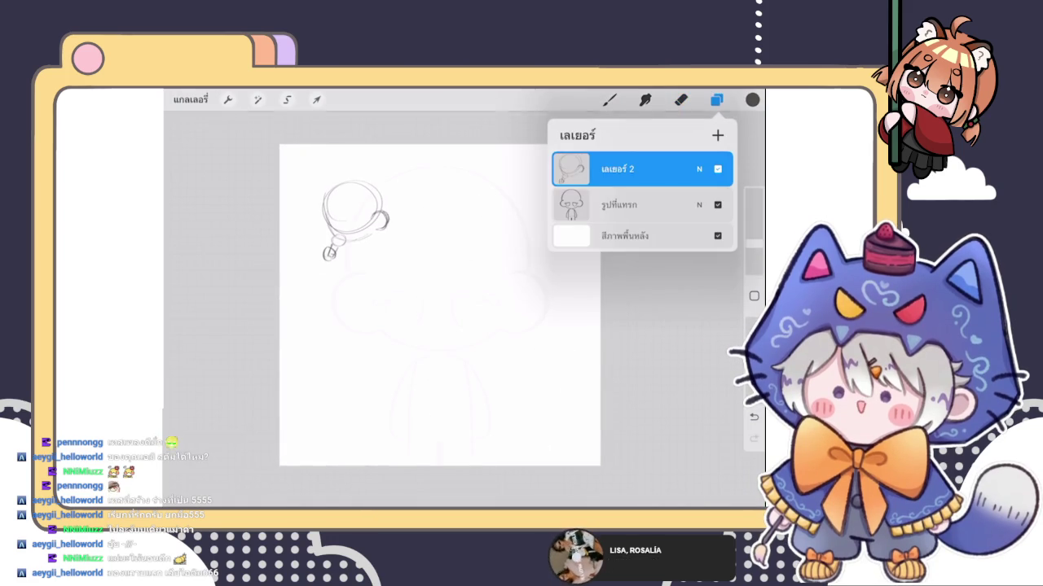
click(699, 169)
mouse_move(649, 212)
mouse_down()
mouse_move(600, 212)
mouse_move(649, 211)
mouse_up()
click(699, 169)
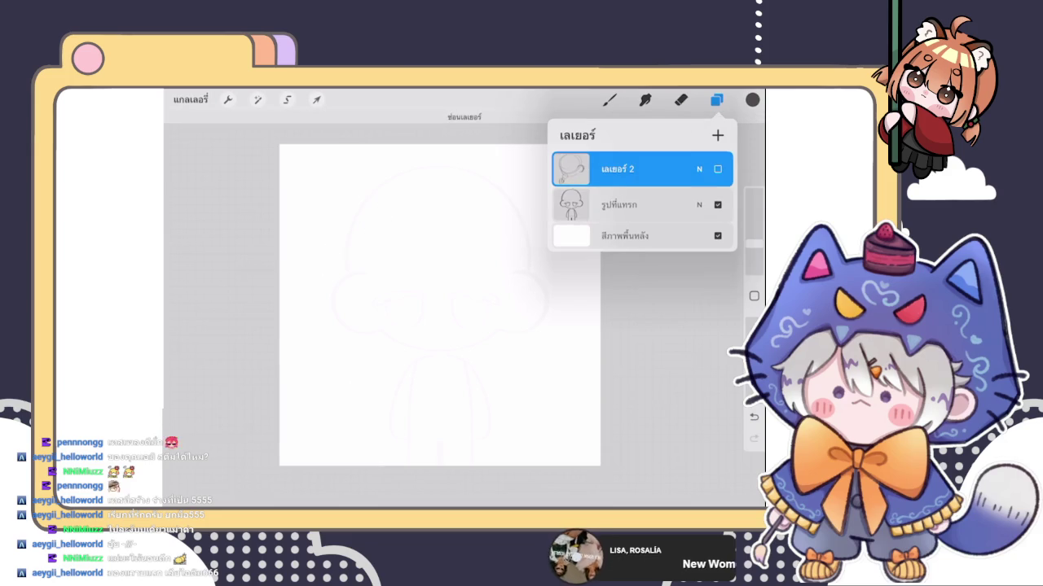
click(619, 210)
click(681, 100)
click(610, 100)
scroll(440, 305, up, 3)
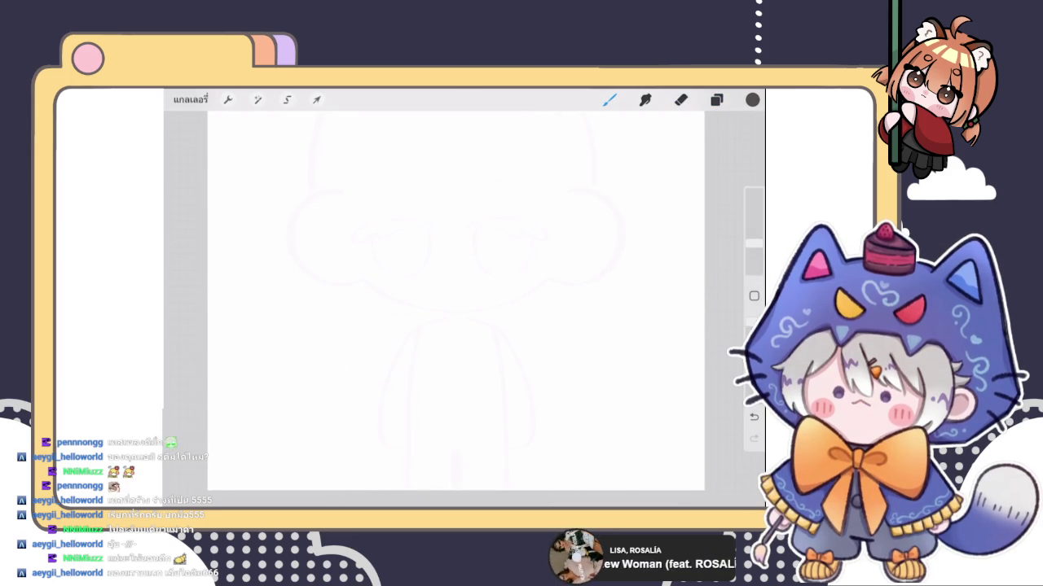
Step: Draw a curved arm stroke on the figure's left and duplicate its layer
mouse_move(419, 324)
mouse_down()
mouse_move(380, 373)
mouse_move(418, 391)
mouse_move(436, 374)
mouse_up()
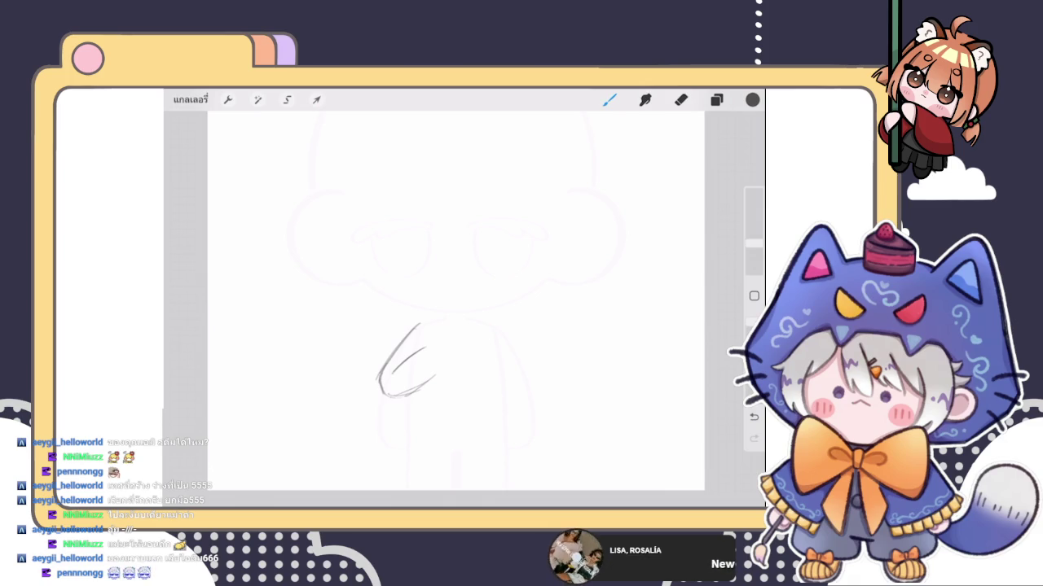
scroll(449, 364, up, 3)
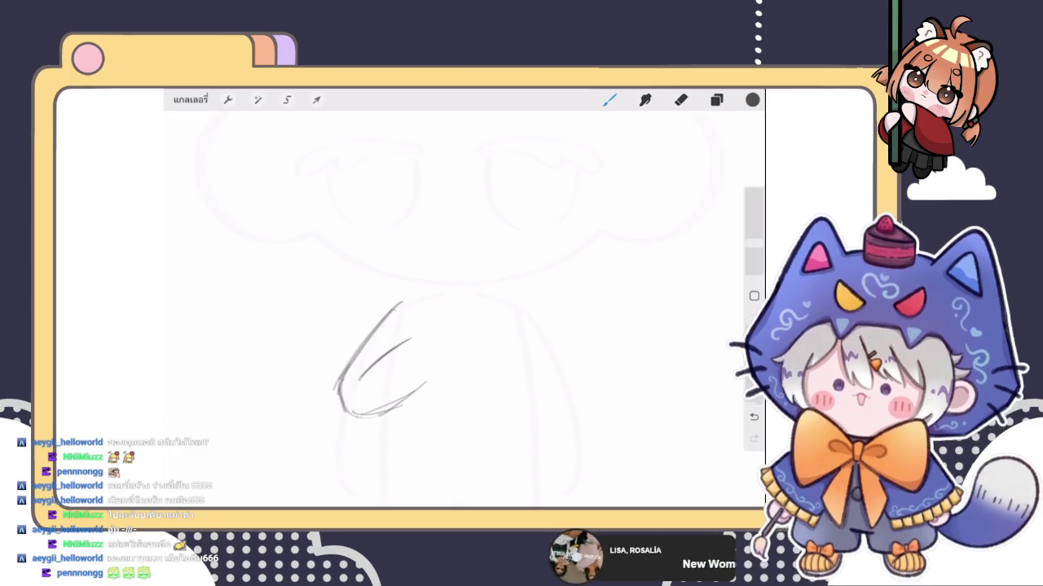
scroll(450, 326, down, 3)
click(681, 100)
click(716, 99)
drag(676, 205, 587, 204)
click(667, 204)
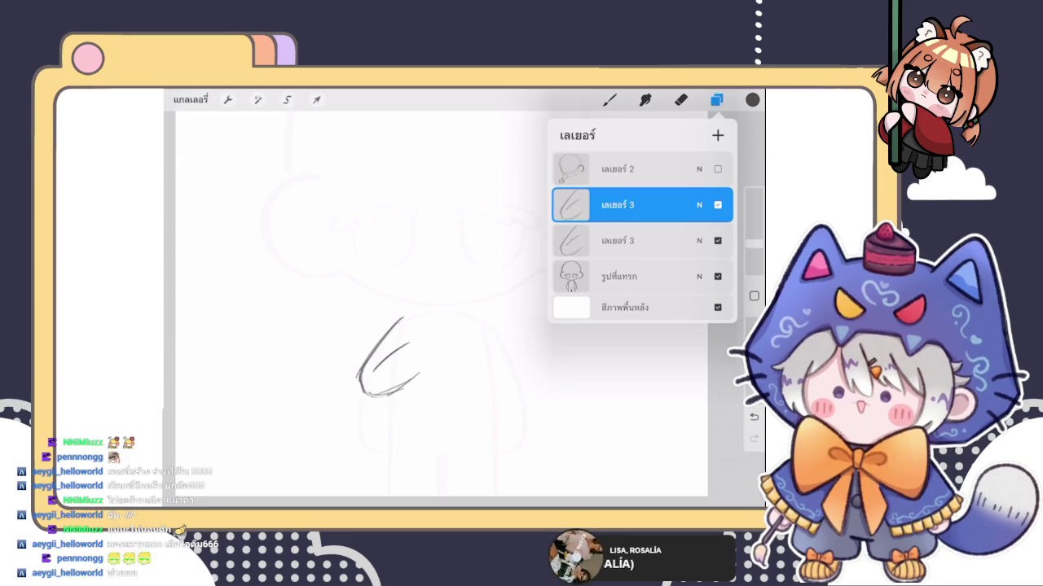
Step: Flip the copied arm horizontally, mirror it on the right, and merge both arm layers
mouse_move(684, 204)
mouse_down()
mouse_move(578, 205)
mouse_move(684, 205)
mouse_up()
click(258, 99)
click(212, 461)
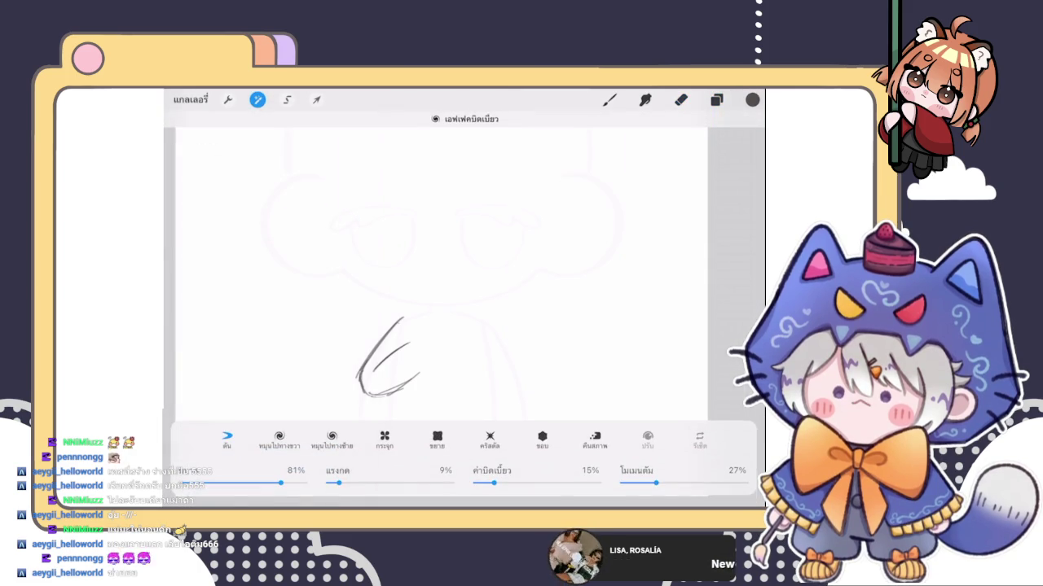
click(716, 99)
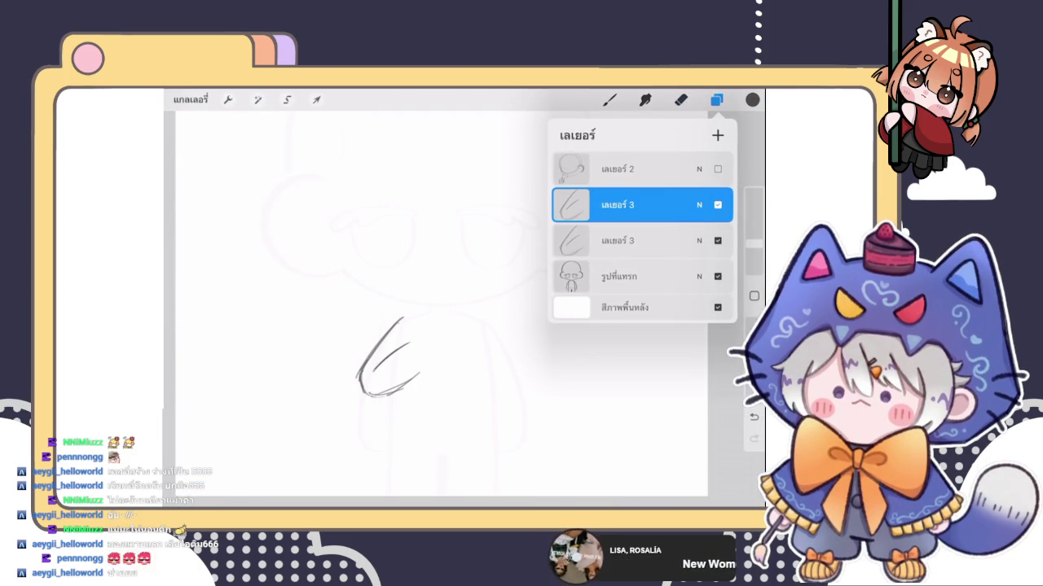
click(316, 99)
click(356, 479)
drag(386, 357, 495, 356)
click(716, 99)
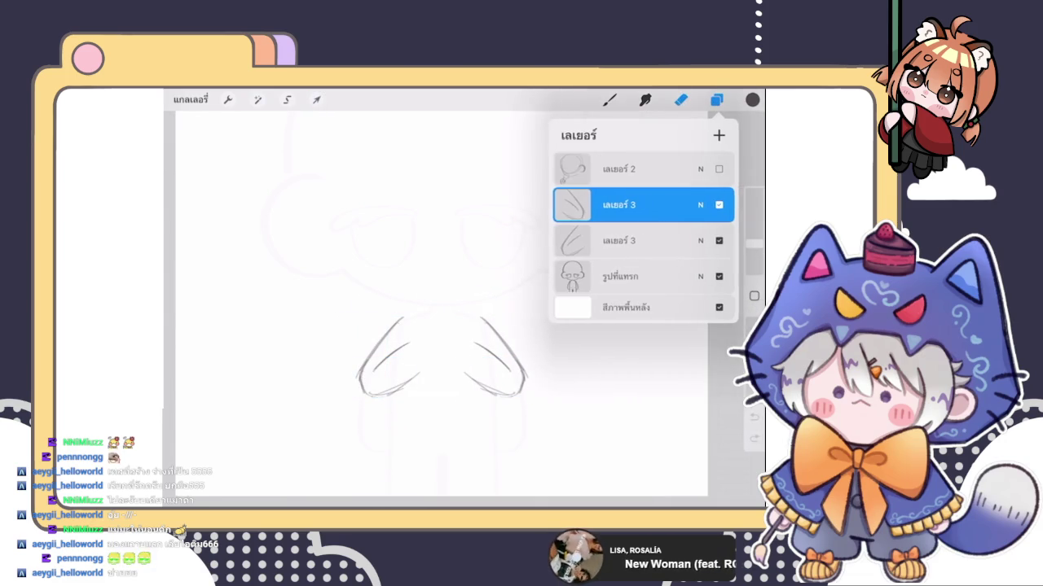
click(570, 204)
click(514, 300)
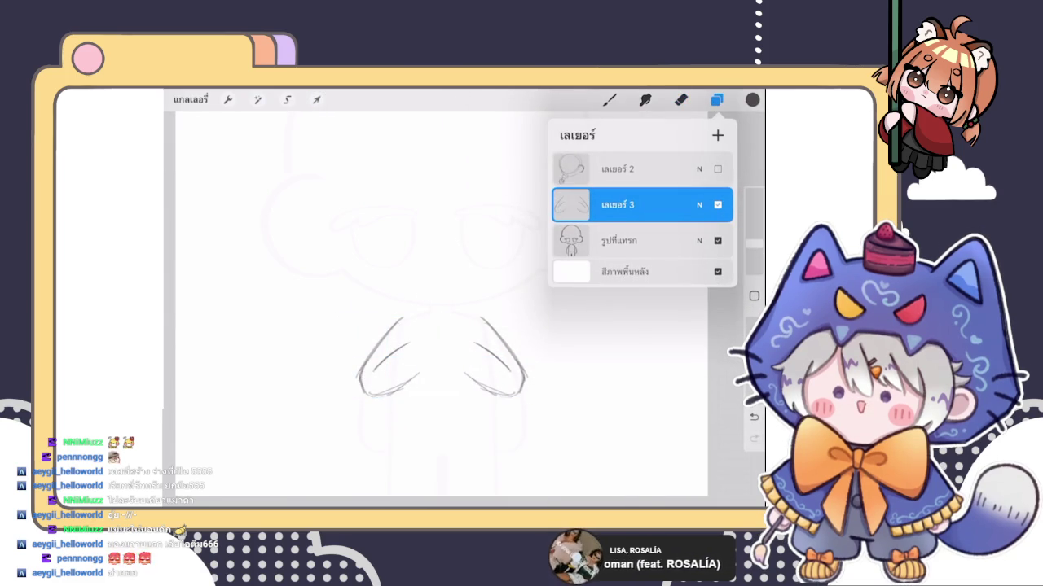
Step: Duplicate the arms layer and merge the copy back into it
click(610, 99)
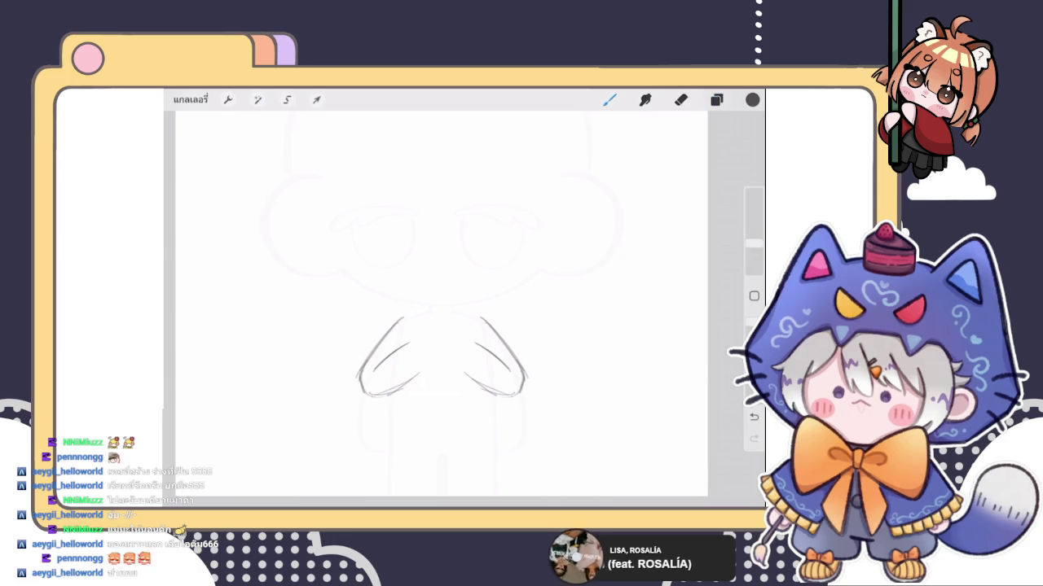
click(716, 99)
drag(701, 204, 603, 205)
click(696, 204)
click(617, 205)
click(514, 300)
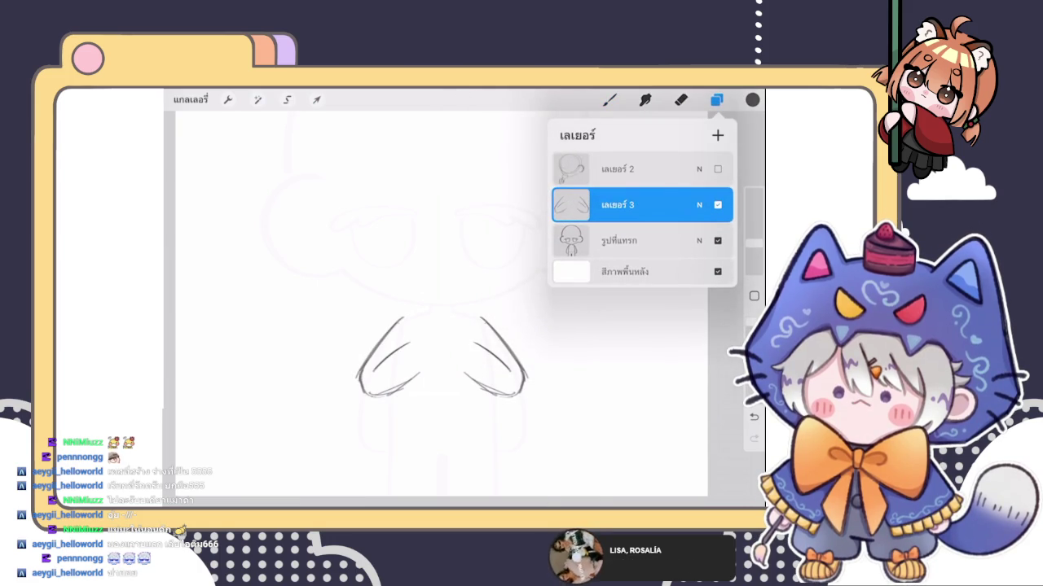
Step: Draw two overlapping loops between the arms for the clasped hands
click(609, 100)
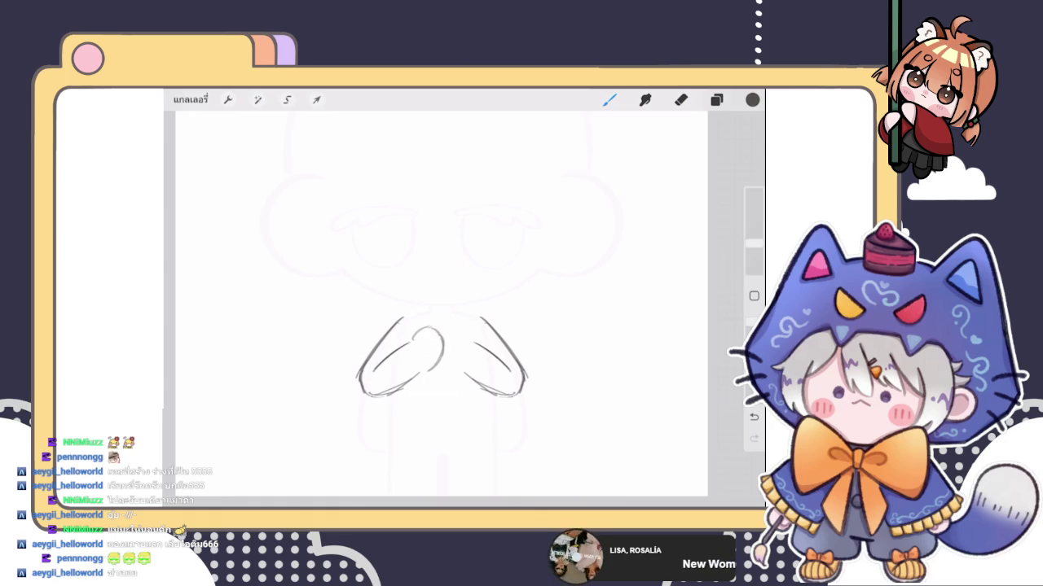
drag(471, 332, 444, 368)
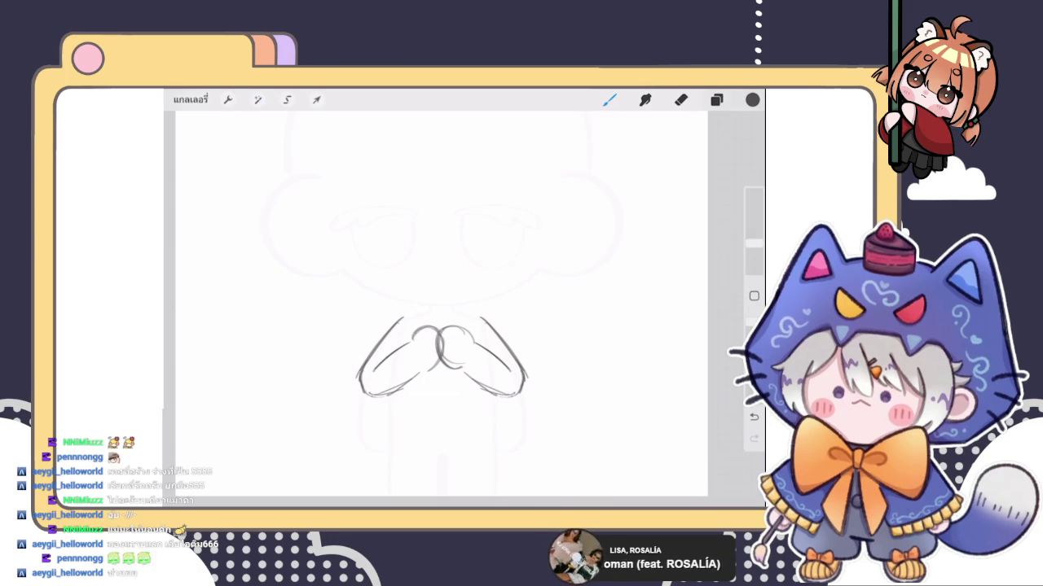
key(e)
click(609, 99)
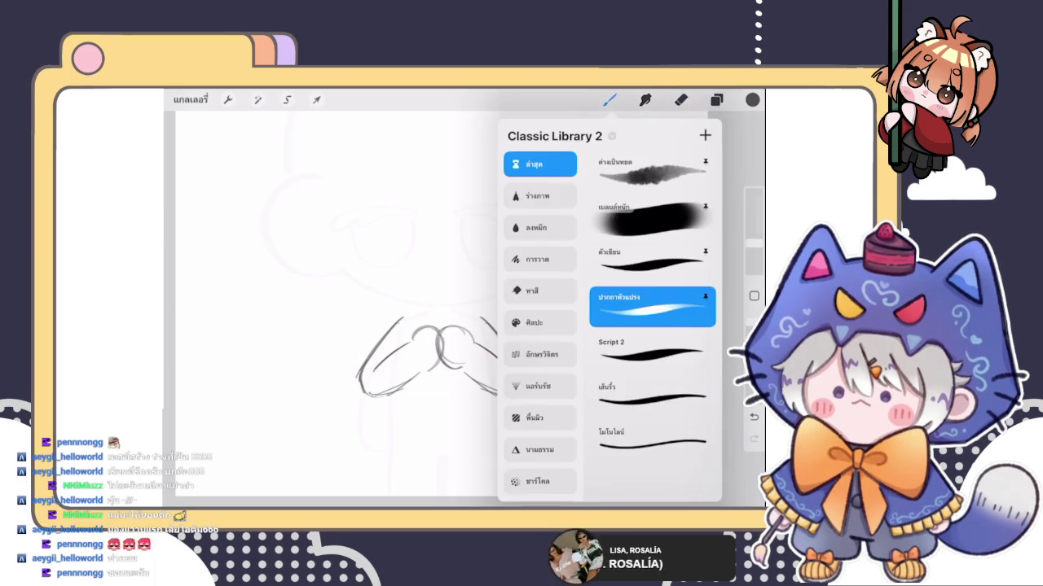
Step: Ink darker strokes over the clasped hands and finger loops
drag(412, 334, 437, 327)
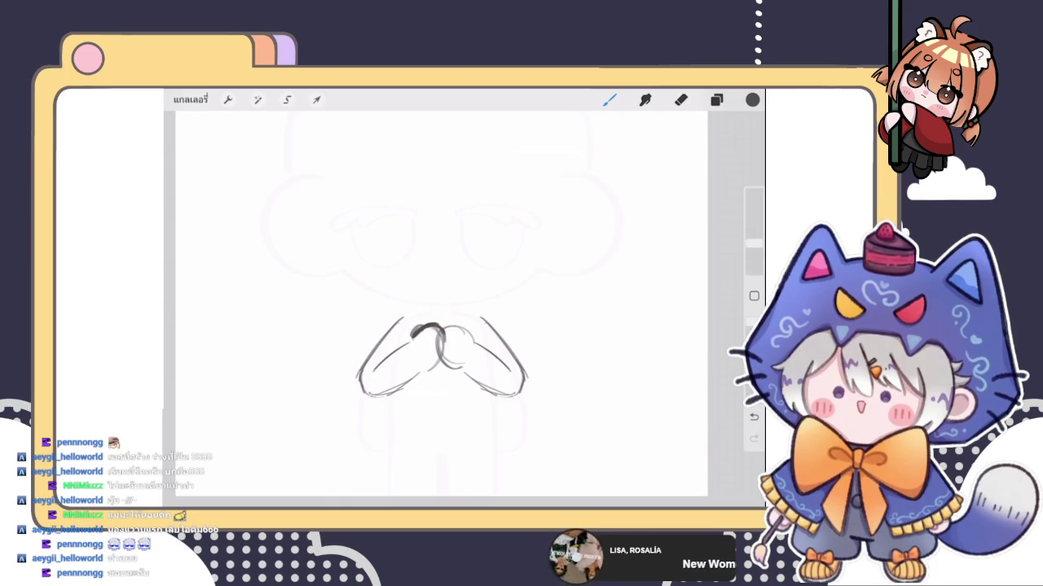
mouse_move(429, 328)
mouse_down()
mouse_move(445, 345)
mouse_move(437, 367)
mouse_up()
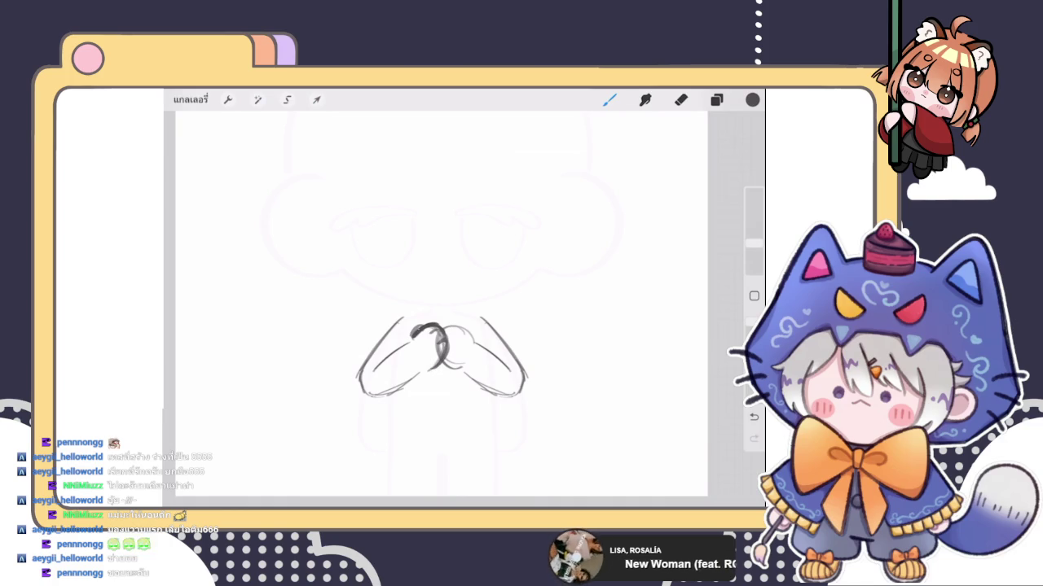
mouse_move(447, 330)
mouse_down()
mouse_move(465, 327)
mouse_move(475, 339)
mouse_up()
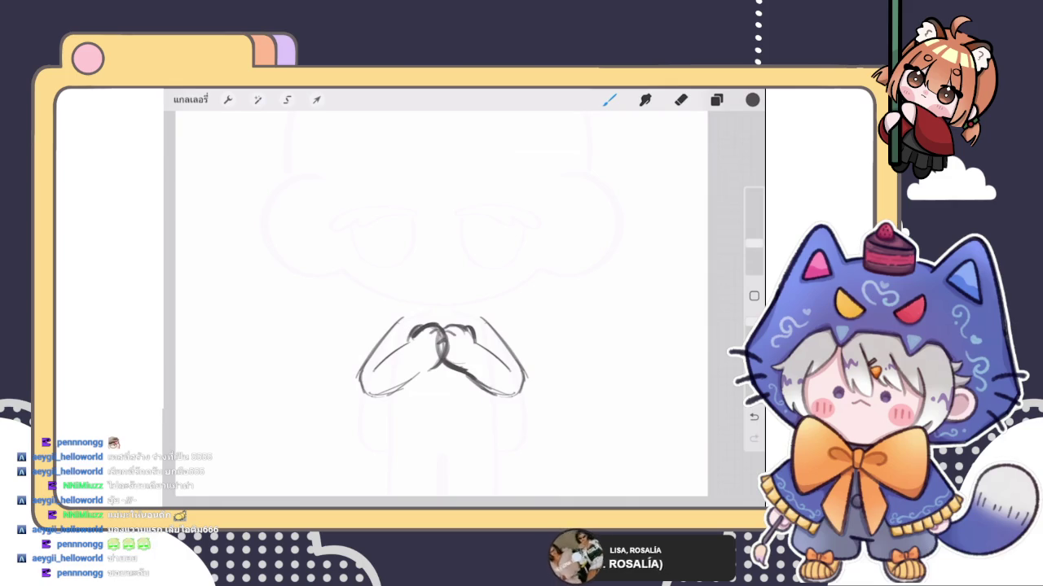
scroll(440, 303, down, 2)
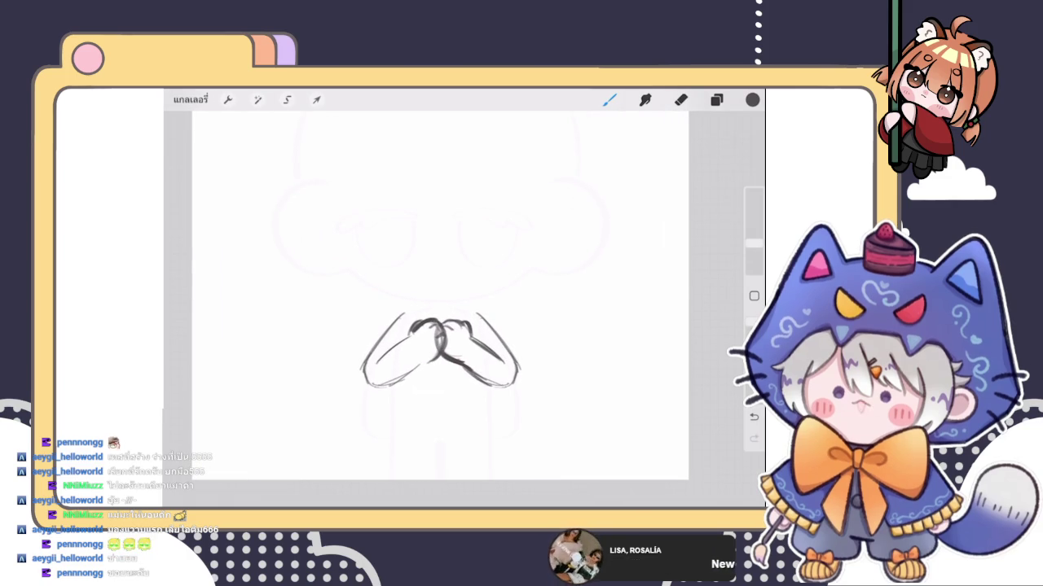
Step: Set the eraser to 4% and erase stray marks on the left arm
drag(754, 244, 753, 232)
drag(531, 147, 611, 225)
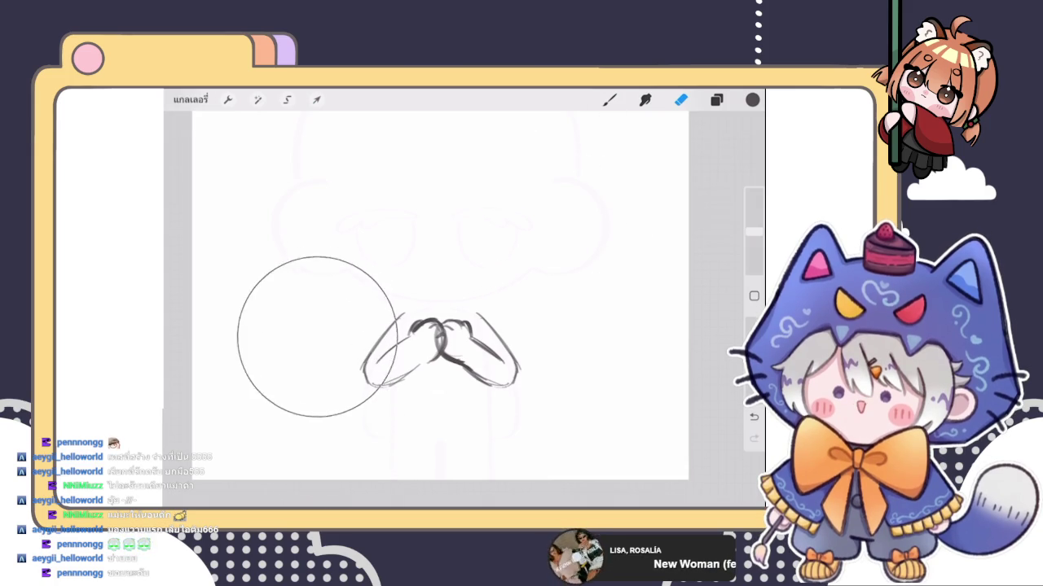
click(716, 99)
click(628, 240)
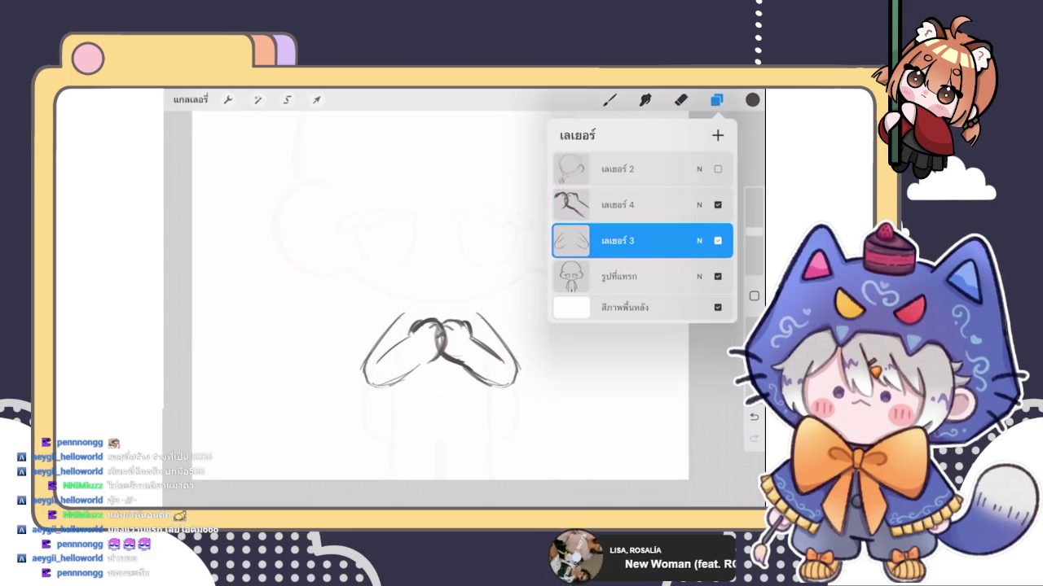
drag(754, 232, 754, 255)
drag(383, 387, 383, 355)
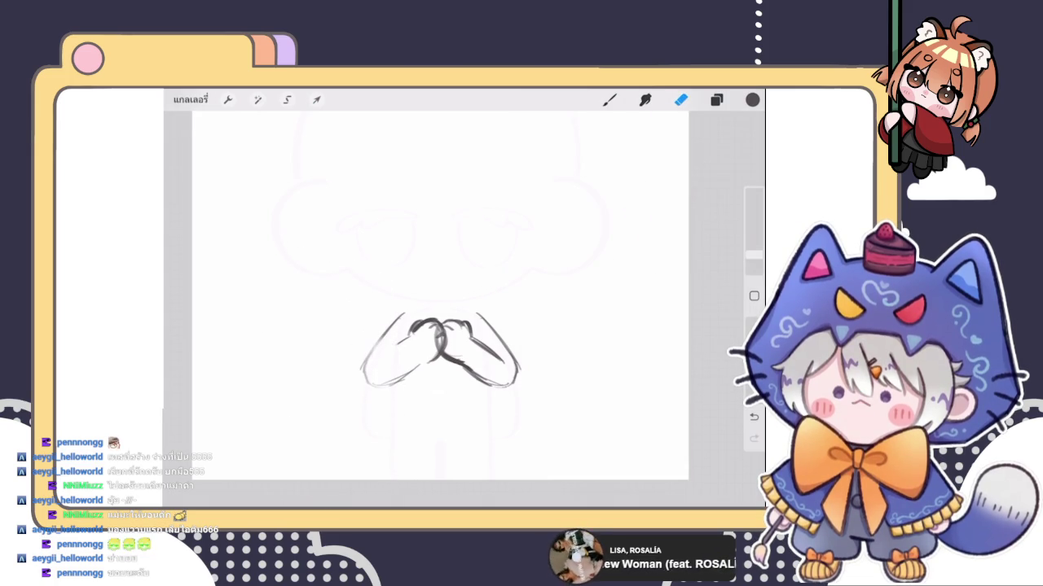
key(b)
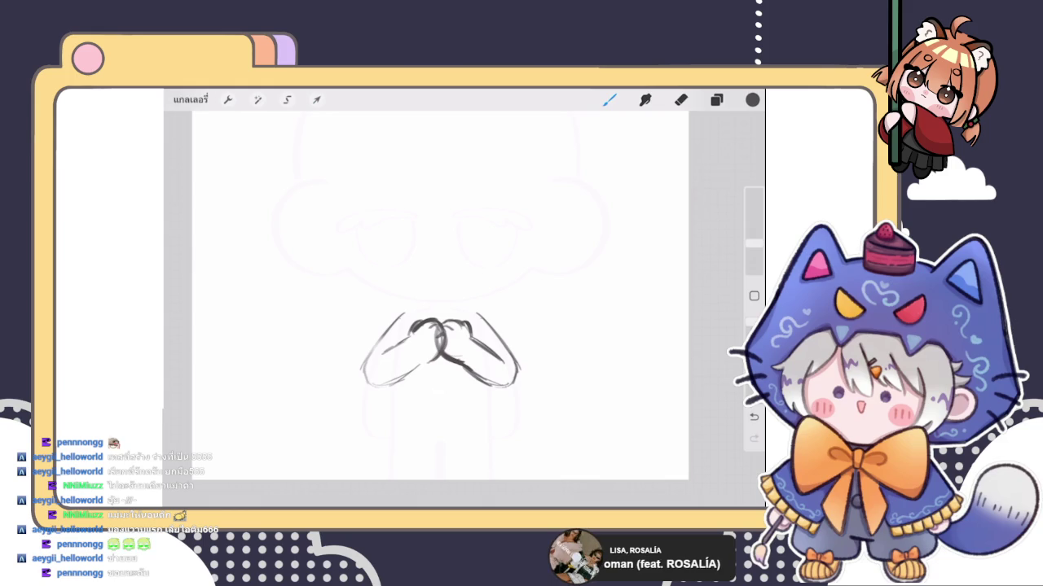
key(e)
click(716, 99)
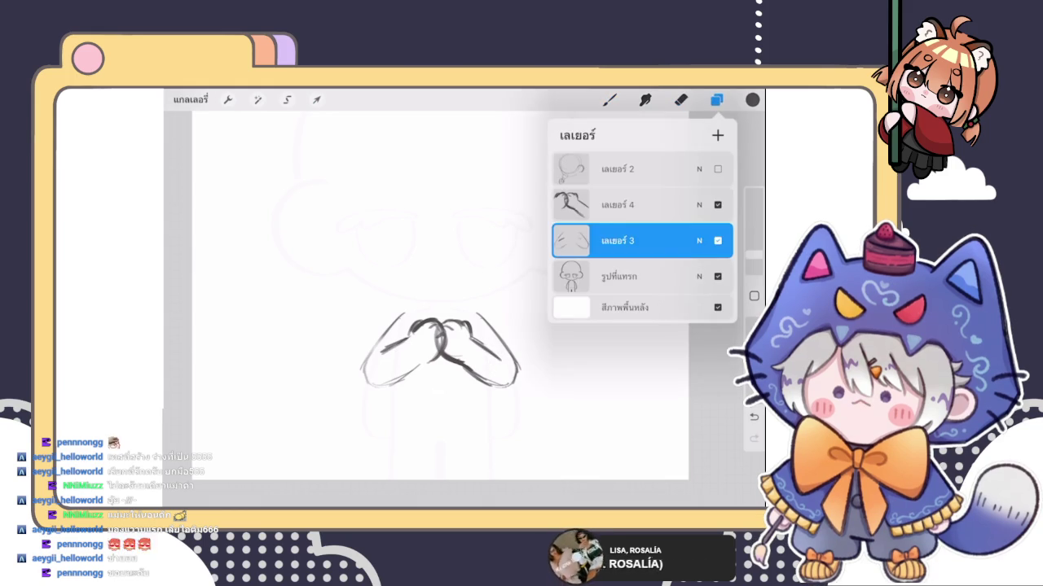
click(490, 357)
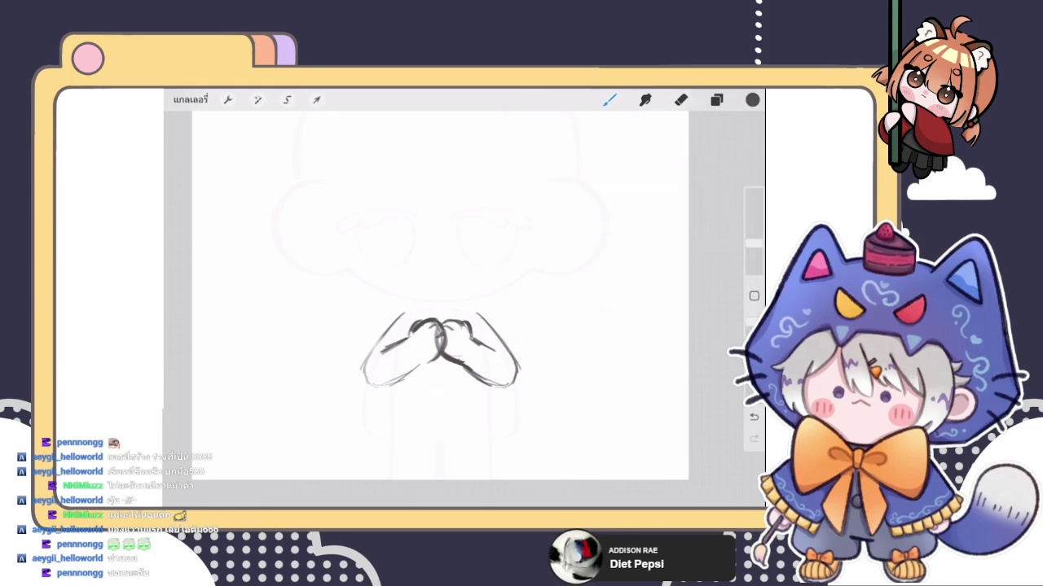
Step: Fade layer 3 with the rough hands to 24% opacity
click(716, 99)
click(716, 99)
scroll(440, 342, up, 2)
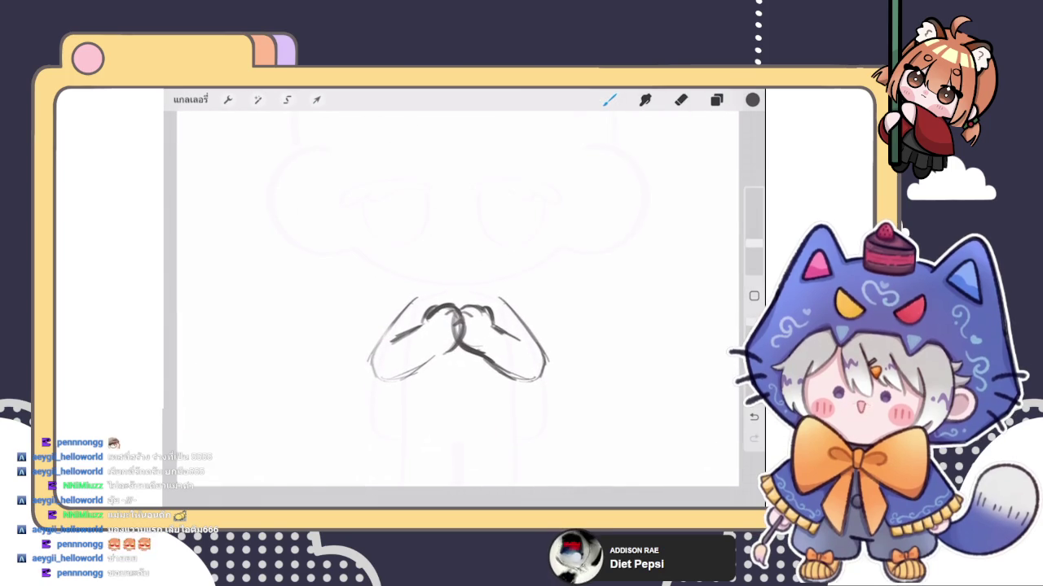
click(716, 100)
click(619, 240)
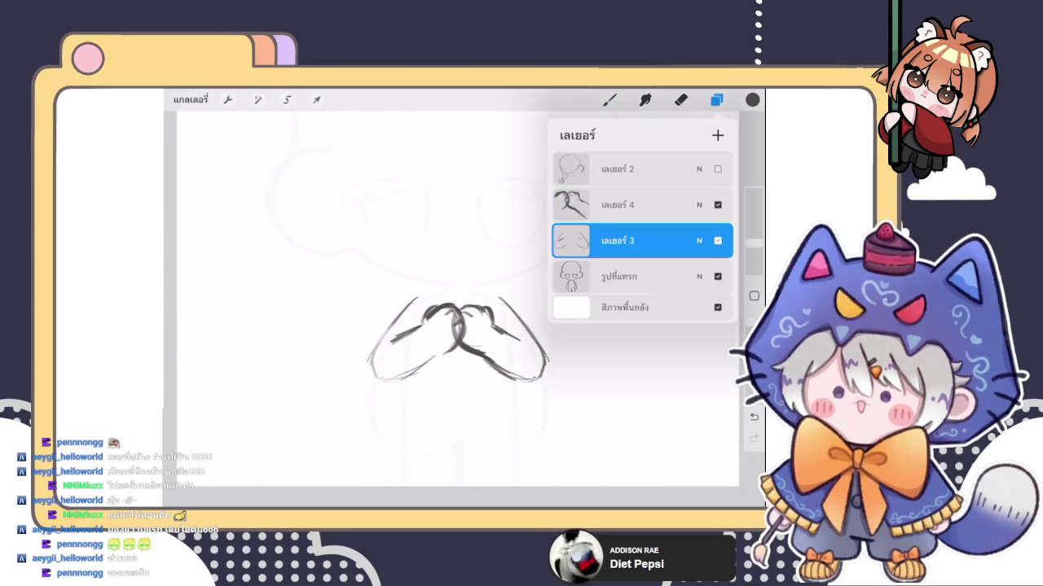
click(698, 240)
drag(724, 284, 598, 283)
click(698, 240)
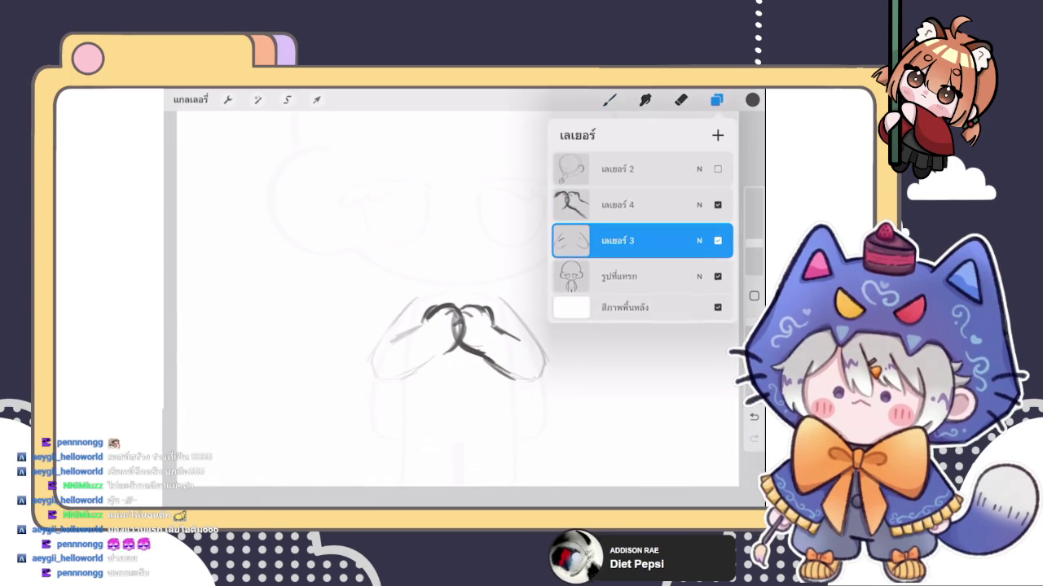
click(716, 100)
Step: Draw the outer lines of both arms and erase faint strokes near the hands
drag(415, 298, 380, 355)
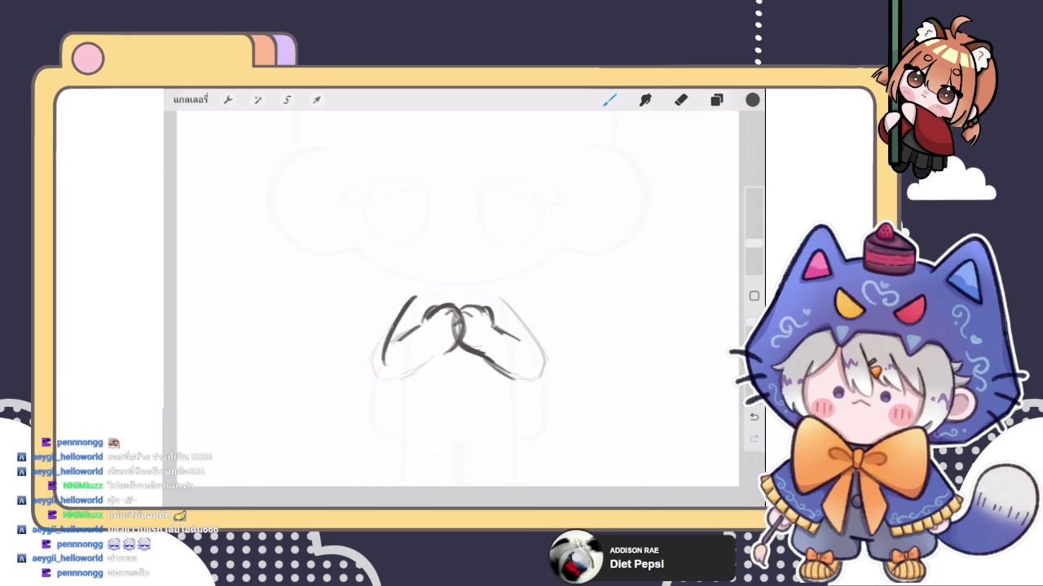
drag(505, 299, 539, 352)
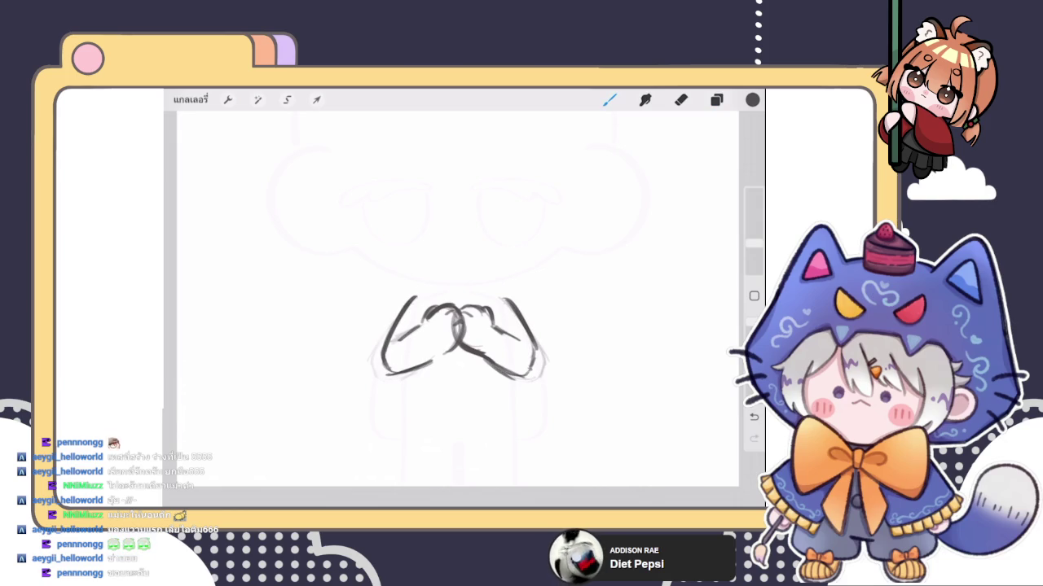
click(680, 100)
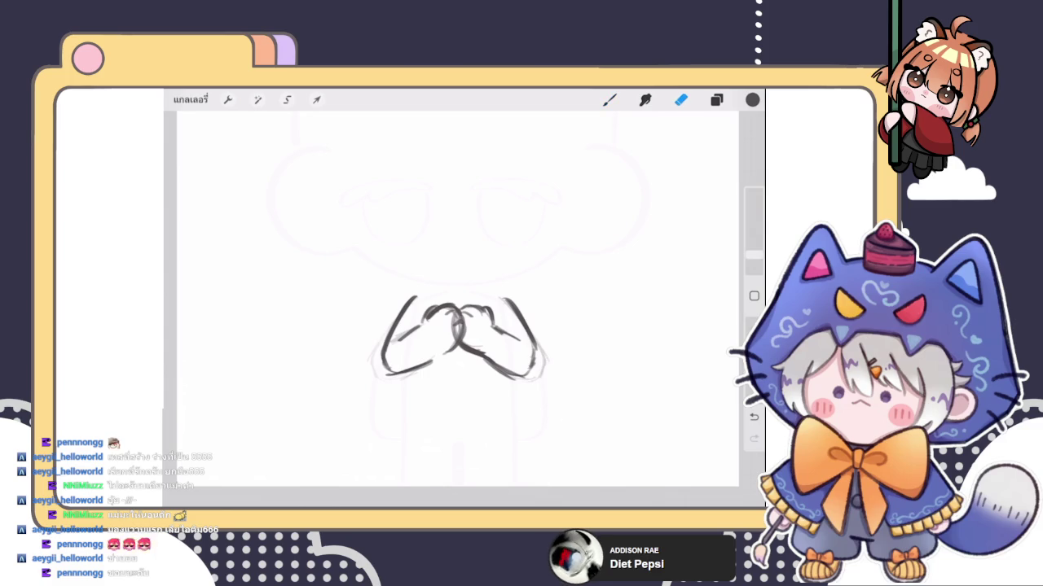
click(716, 99)
click(619, 276)
click(716, 100)
drag(547, 347, 545, 388)
drag(373, 377, 366, 363)
Step: Delete the hidden layer 2 and undo a stray mark below the right arm
click(716, 99)
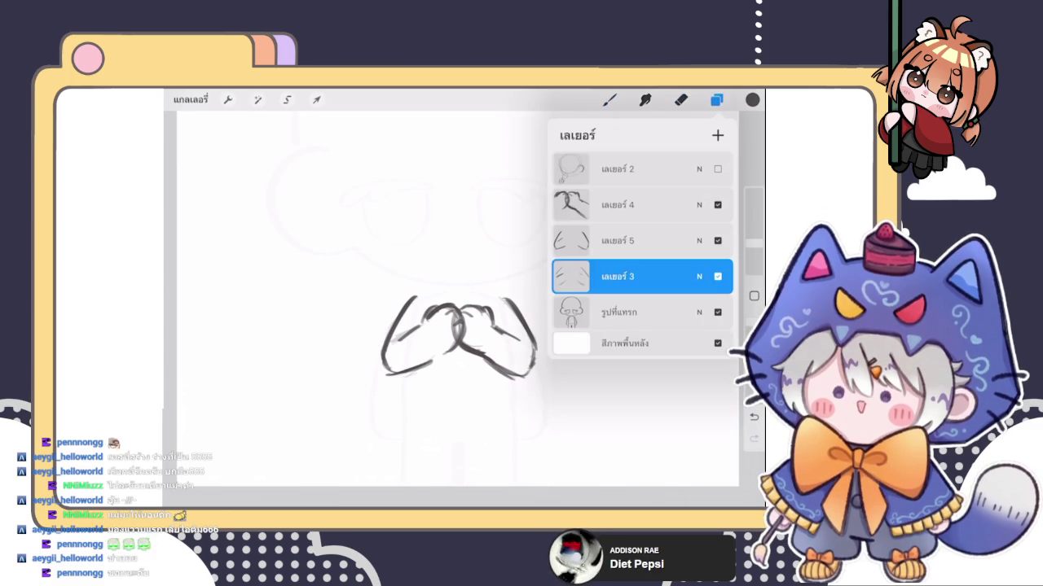
click(619, 205)
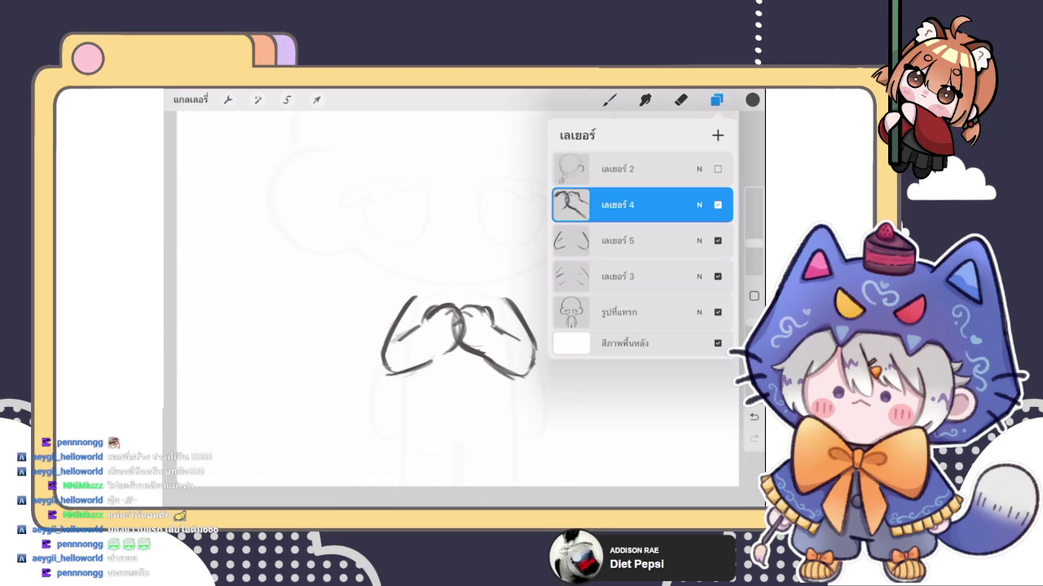
drag(684, 204, 619, 204)
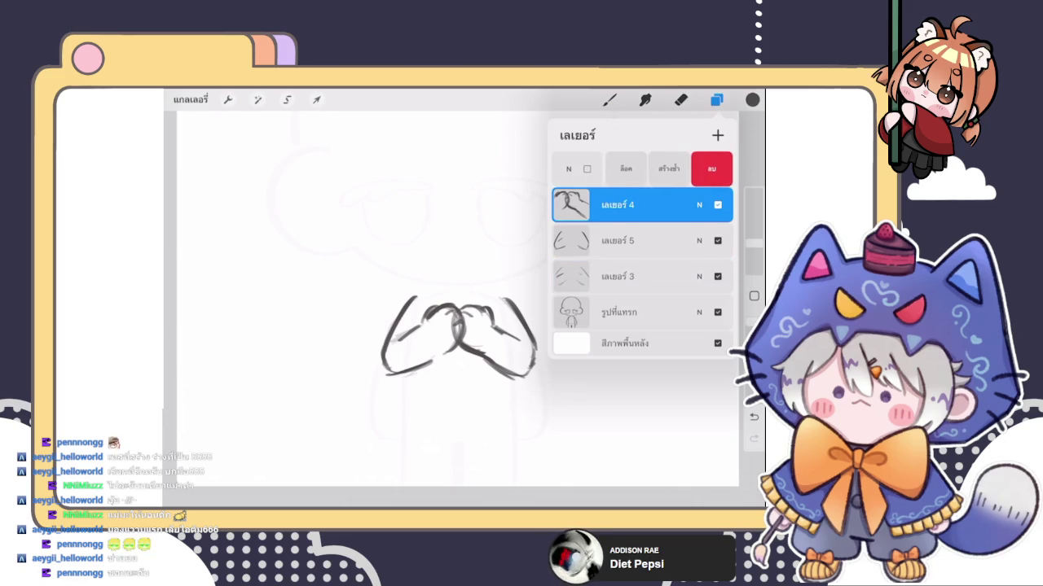
click(610, 99)
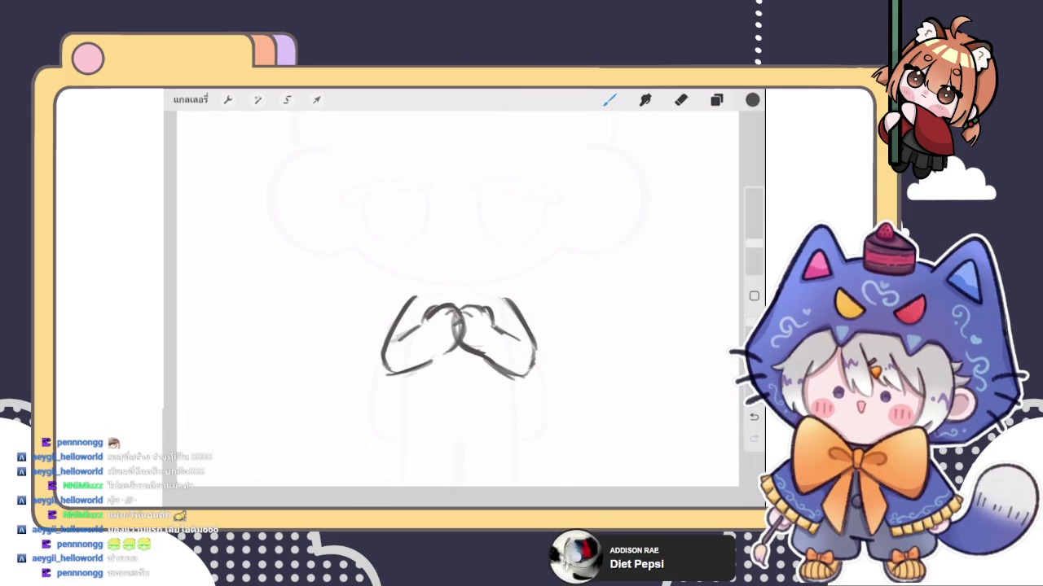
drag(516, 389, 517, 417)
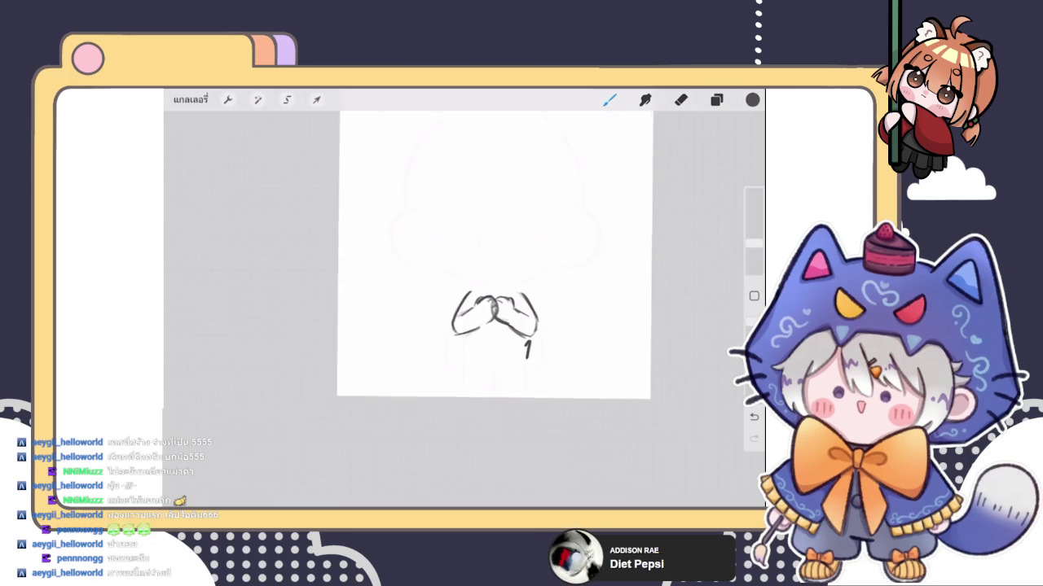
key(ctrl+z)
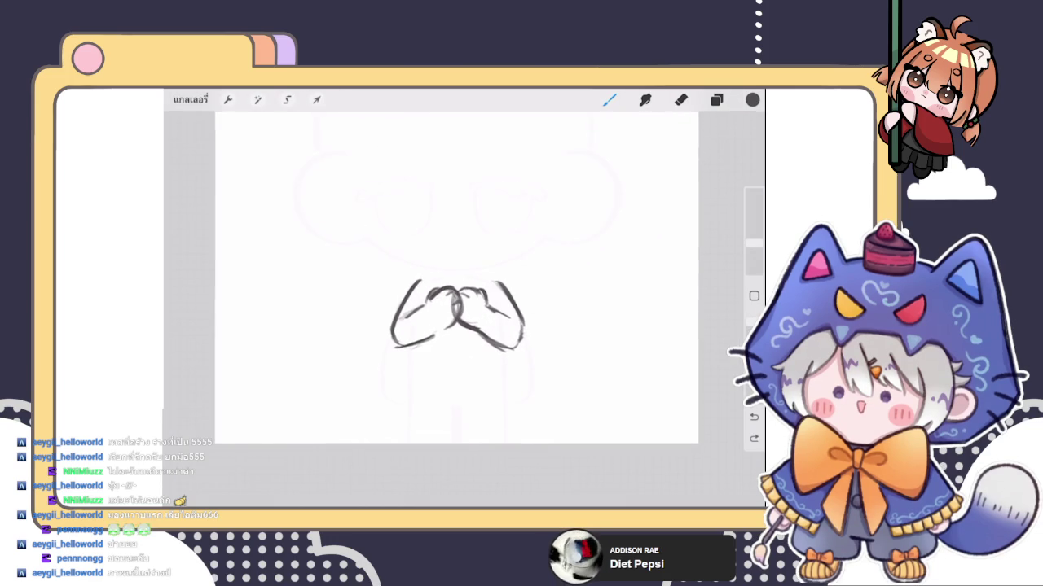
scroll(440, 318, up, 3)
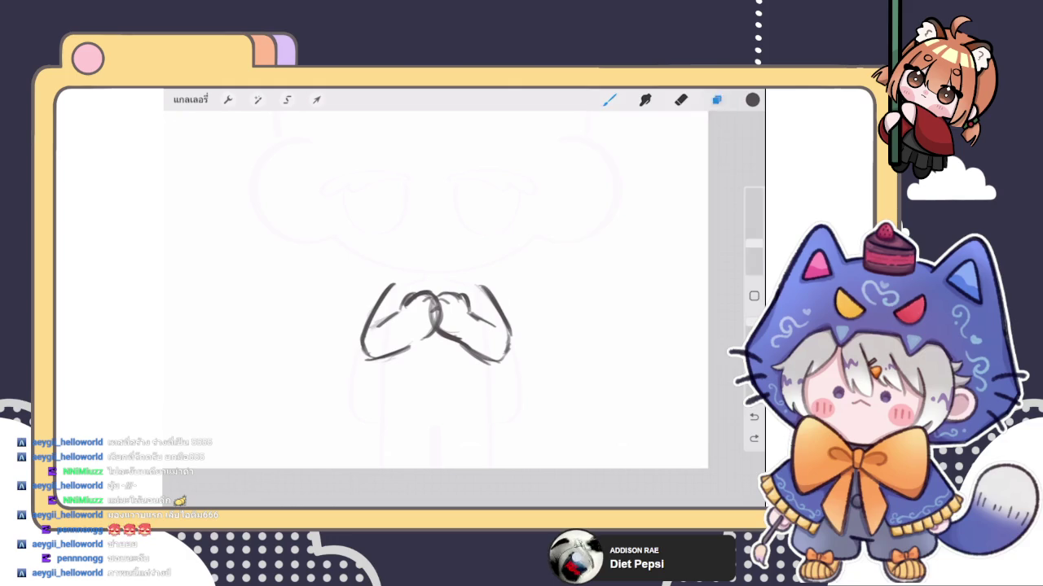
click(716, 99)
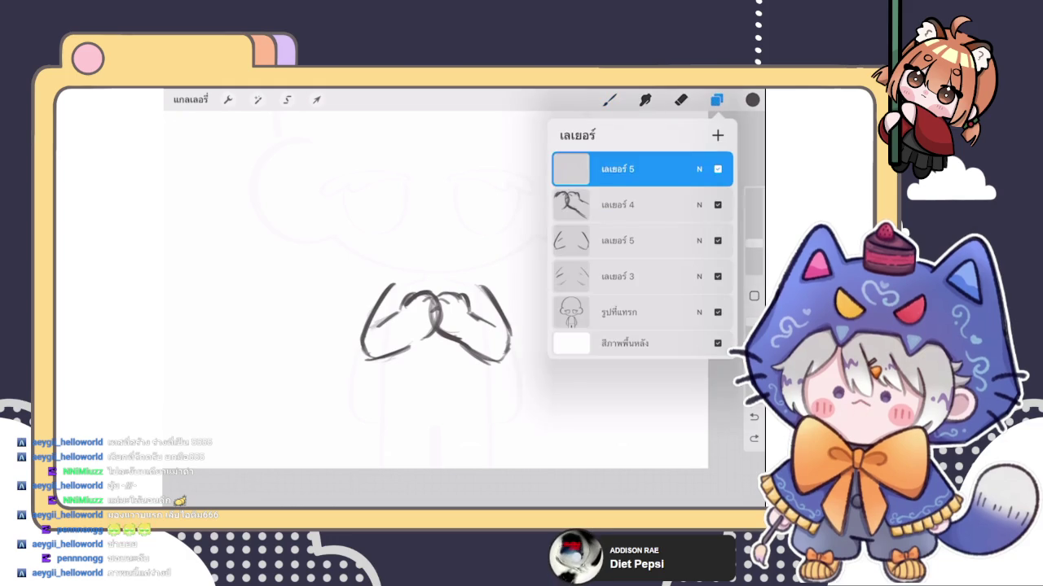
Step: On the new empty top layer, draw two torso lines below the arms
click(616, 205)
click(617, 205)
click(617, 169)
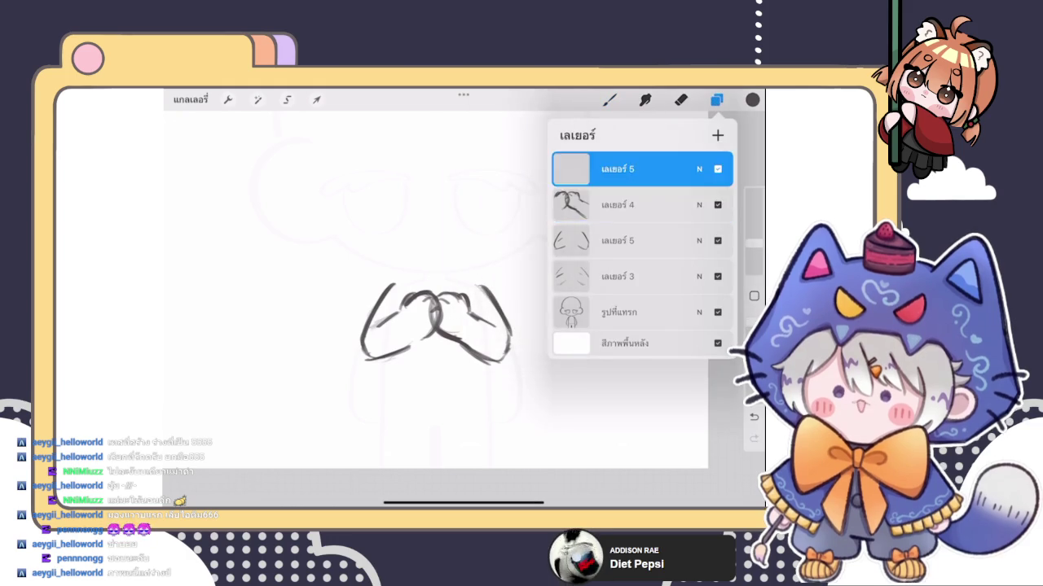
click(609, 100)
scroll(444, 309, up, 2)
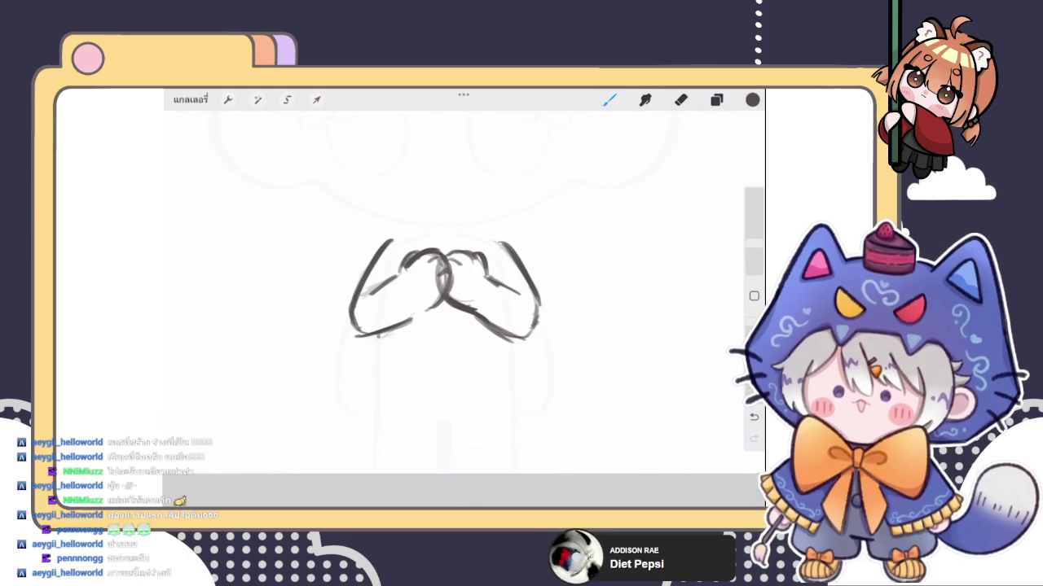
drag(381, 333, 373, 383)
drag(505, 334, 511, 378)
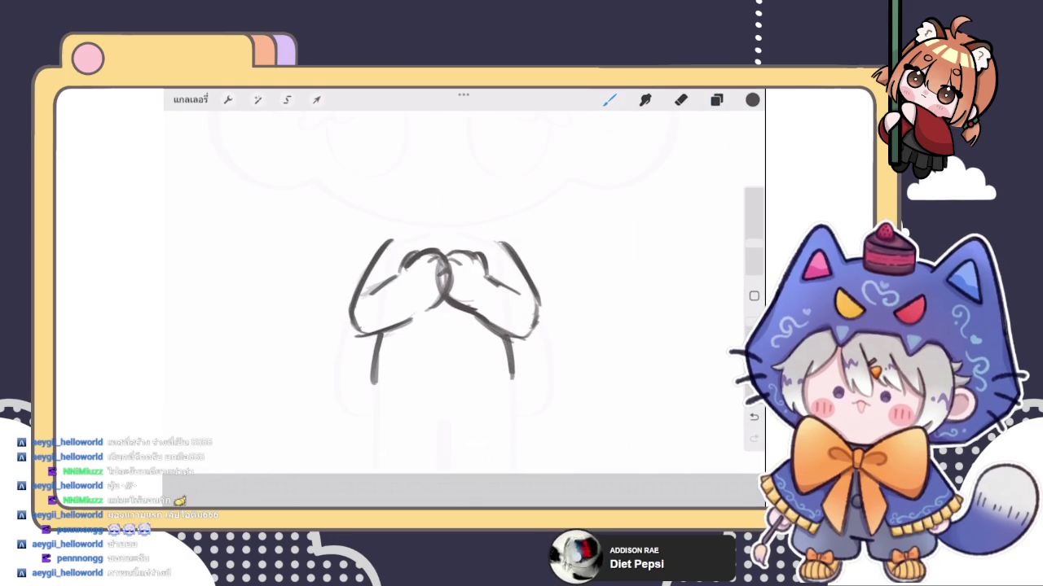
scroll(452, 325, down, 2)
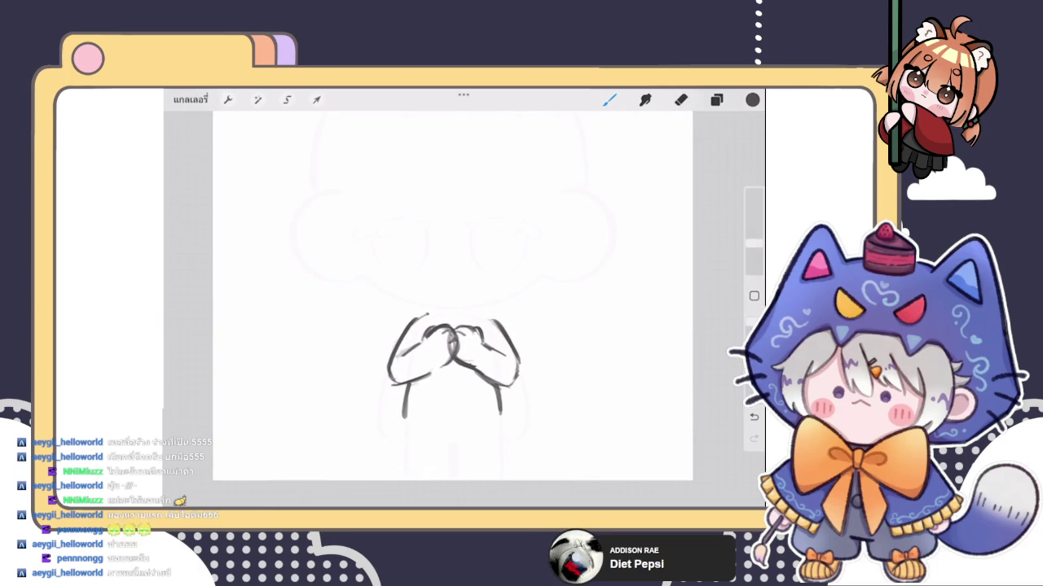
Step: Draw a long stroke along the top of the left arm across to the right
scroll(453, 367, up, 2)
mouse_move(377, 339)
mouse_down()
mouse_move(429, 327)
mouse_move(522, 335)
mouse_up()
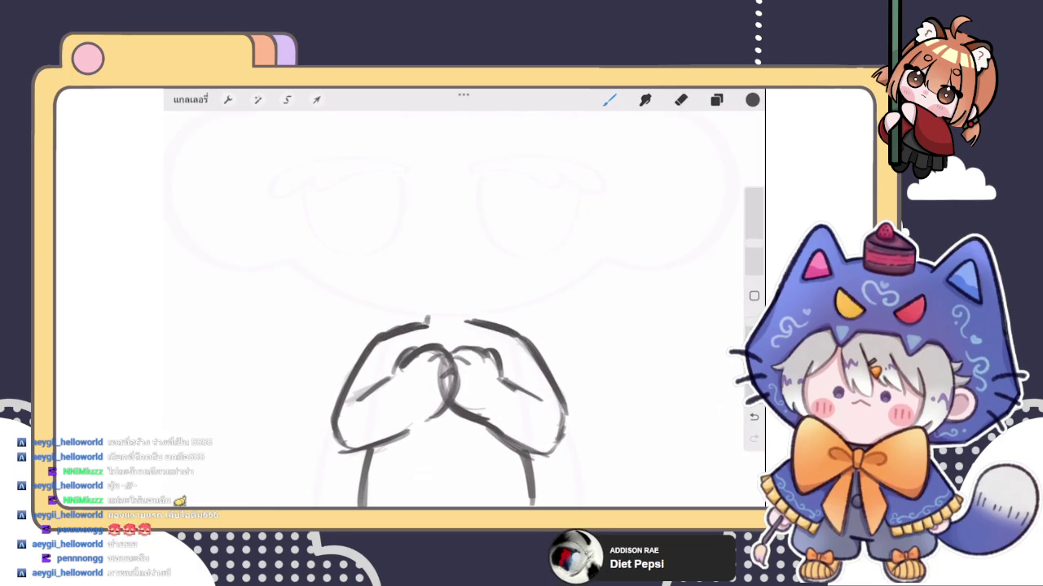
scroll(448, 326, down, 3)
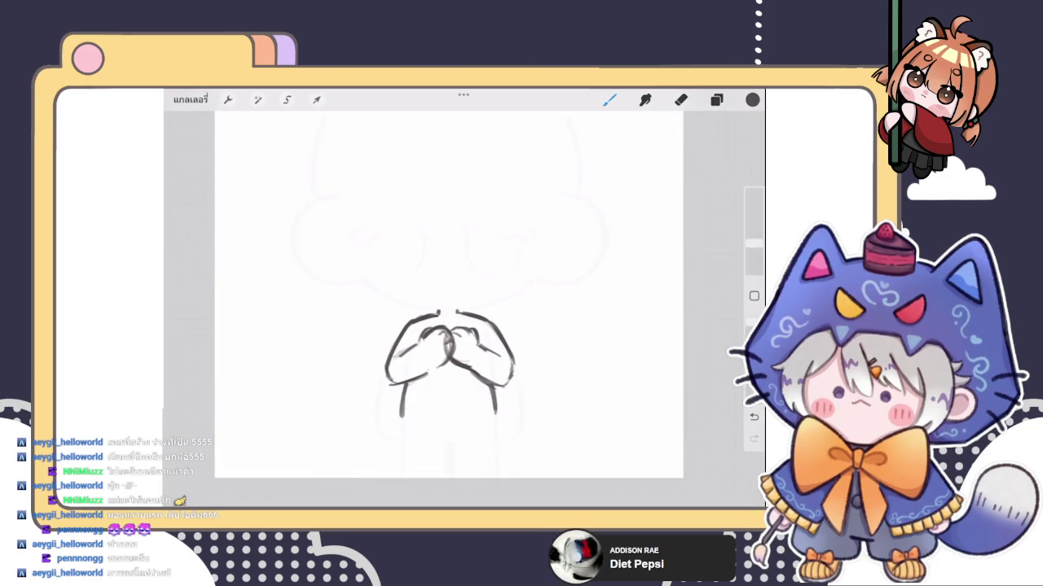
scroll(448, 366, up, 1)
click(716, 99)
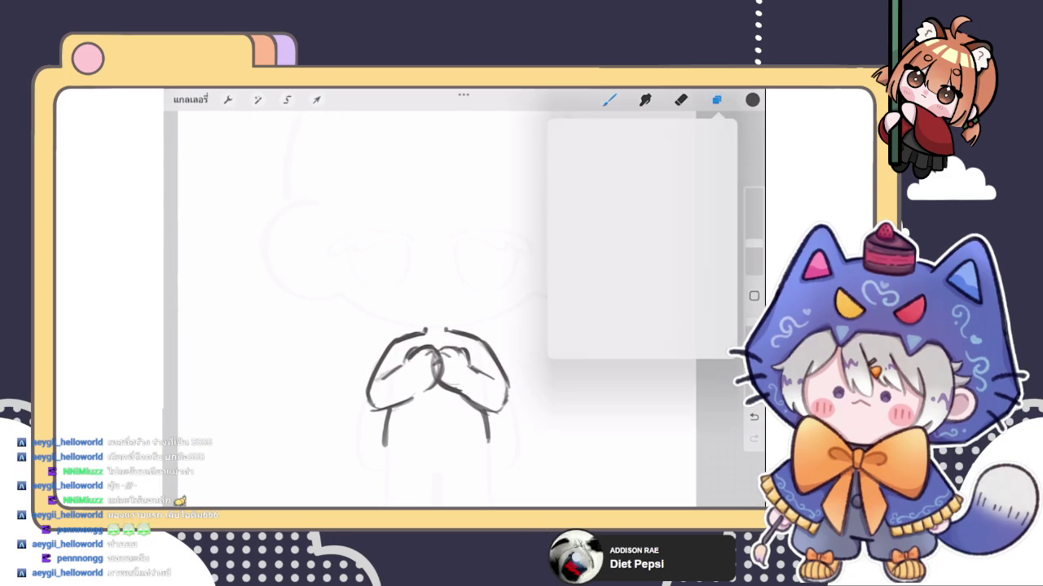
Step: Draw a smooth jaw arc above the clasped hands, snapped with QuickShape and reshaped at its middle
click(716, 99)
drag(346, 300, 521, 302)
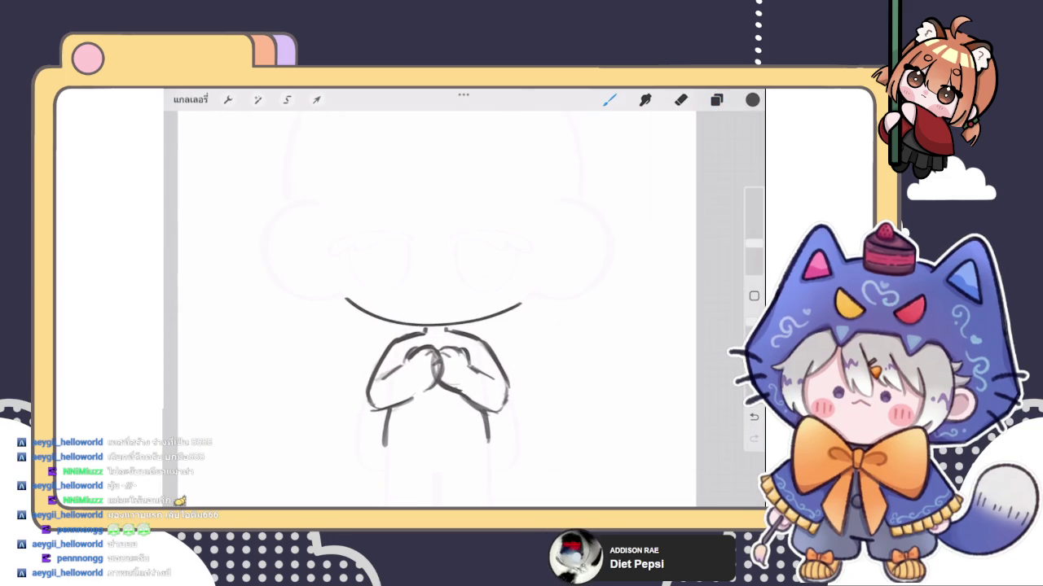
scroll(439, 366, up, 2)
key(ctrl+z)
drag(304, 284, 569, 291)
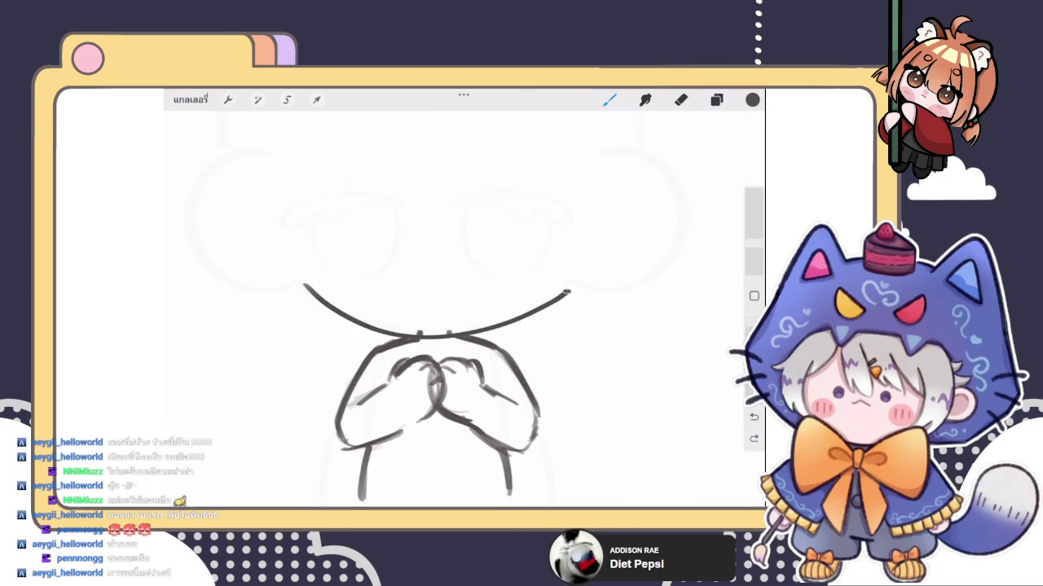
click(463, 119)
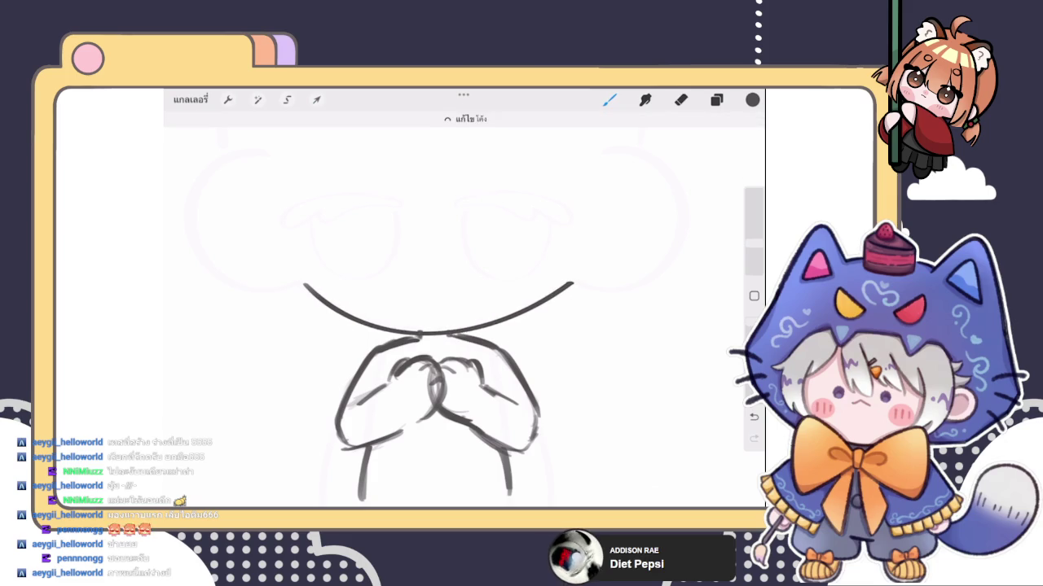
drag(446, 331, 449, 329)
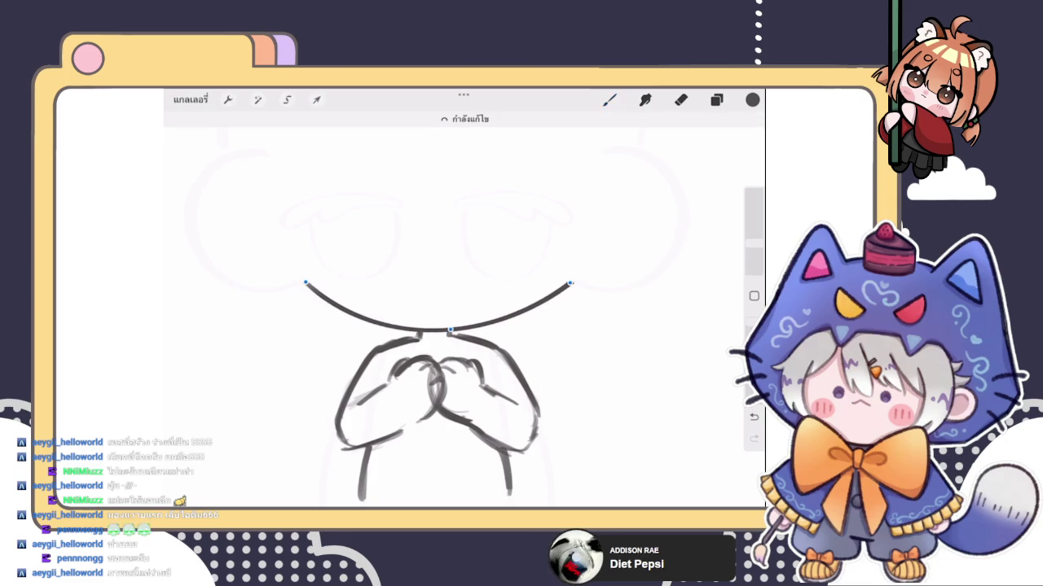
click(609, 99)
Step: Add rounded C-shaped curves on the left and right sides of the head
scroll(469, 281, down, 5)
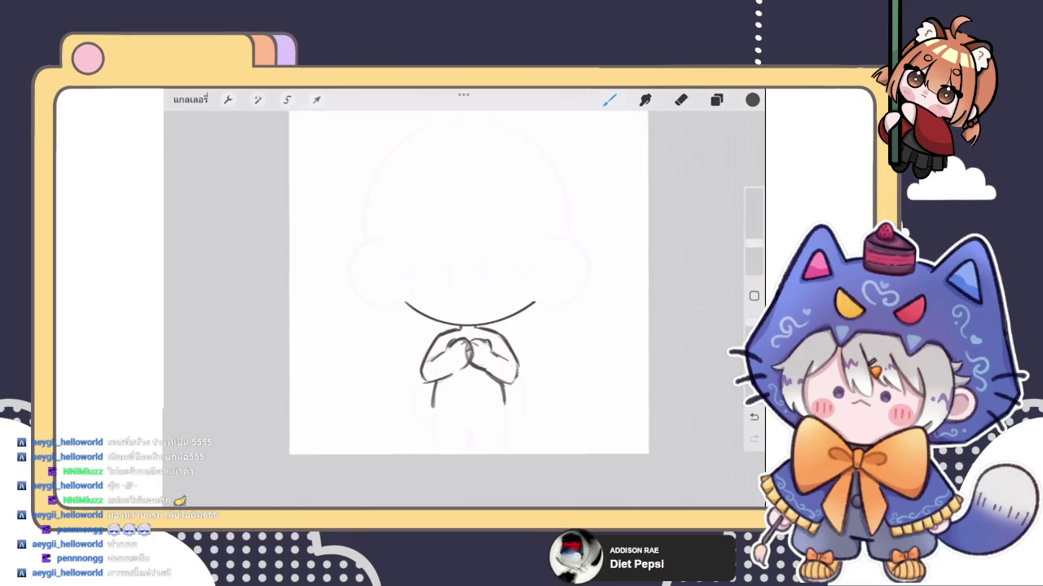
scroll(469, 350, up, 3)
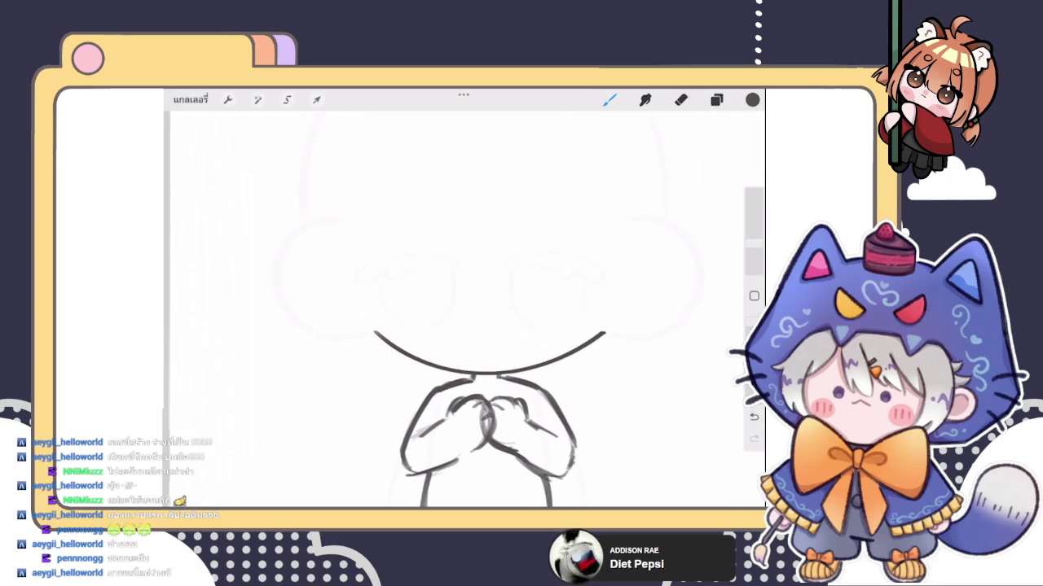
mouse_move(336, 227)
mouse_down()
mouse_move(273, 285)
mouse_move(371, 334)
mouse_up()
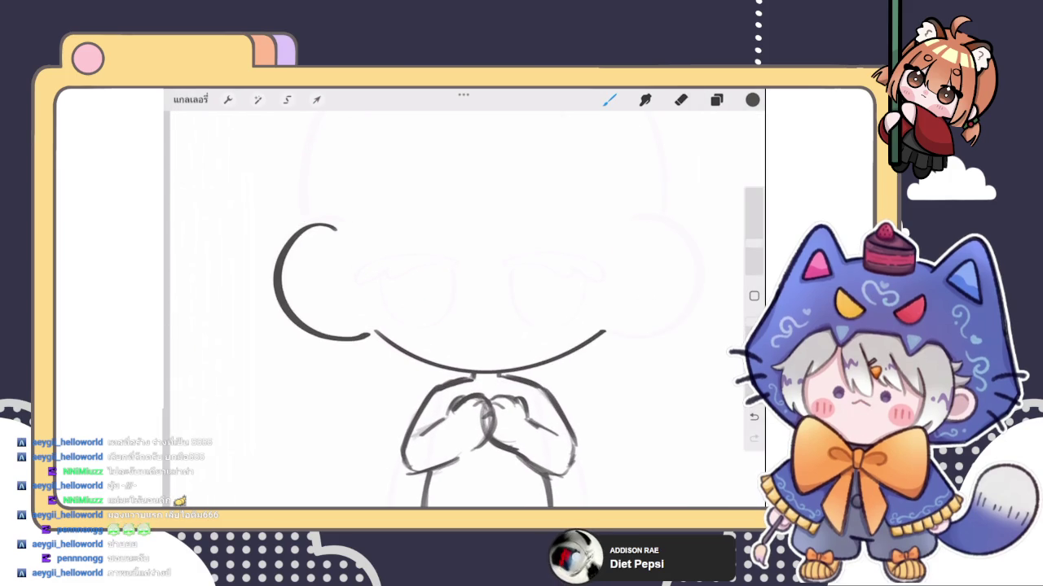
scroll(442, 309, down, 2)
mouse_move(541, 249)
mouse_down()
mouse_move(585, 322)
mouse_move(531, 328)
mouse_up()
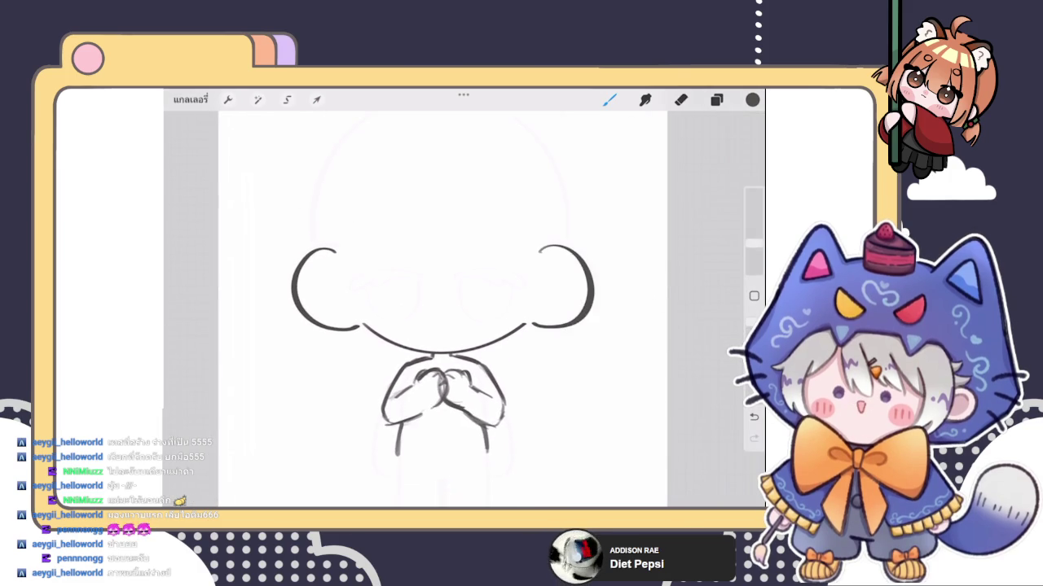
scroll(443, 310, down, 2)
click(716, 100)
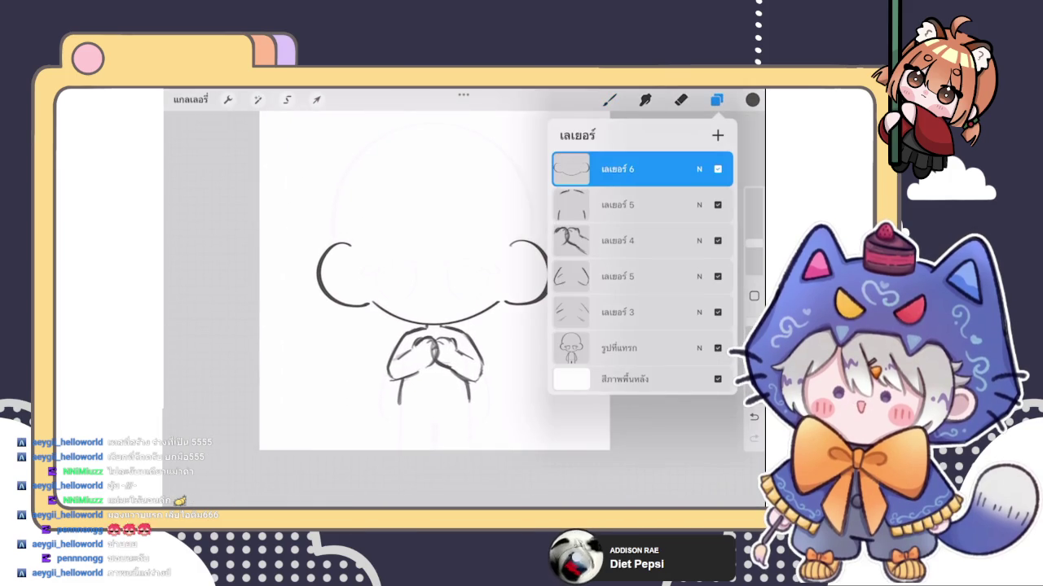
Step: Select Layers 6, 4, both Layer 5s and Layer 3, and group them
click(609, 100)
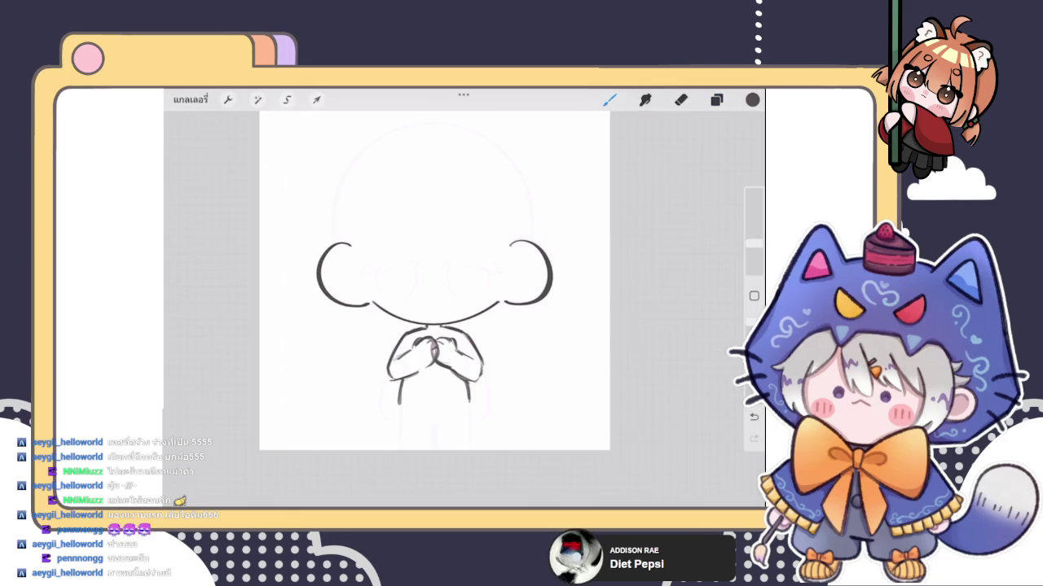
scroll(443, 309, up, 2)
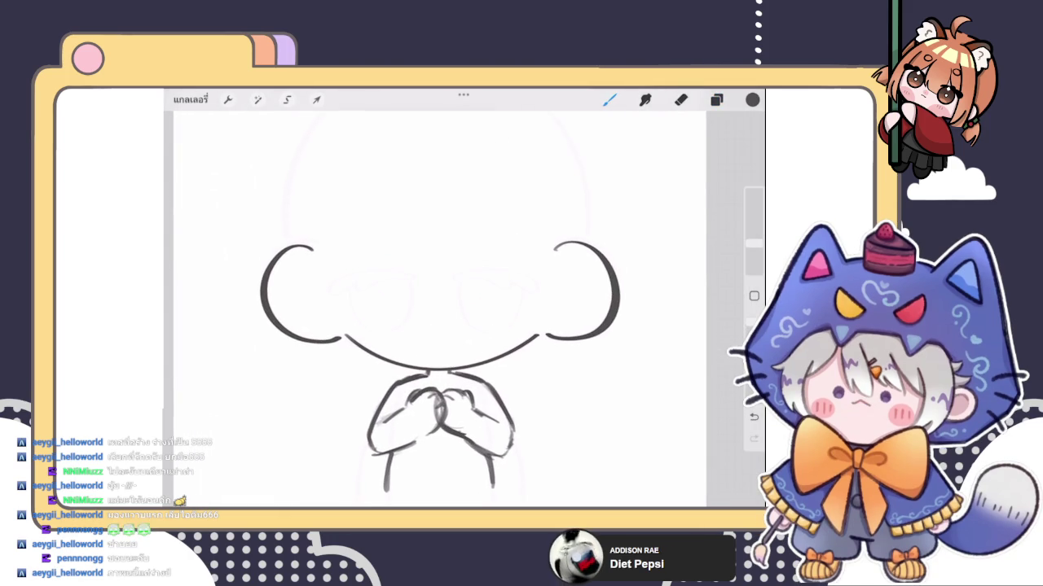
scroll(486, 289, down, 2)
scroll(485, 288, down, 1)
scroll(486, 287, down, 1)
click(715, 100)
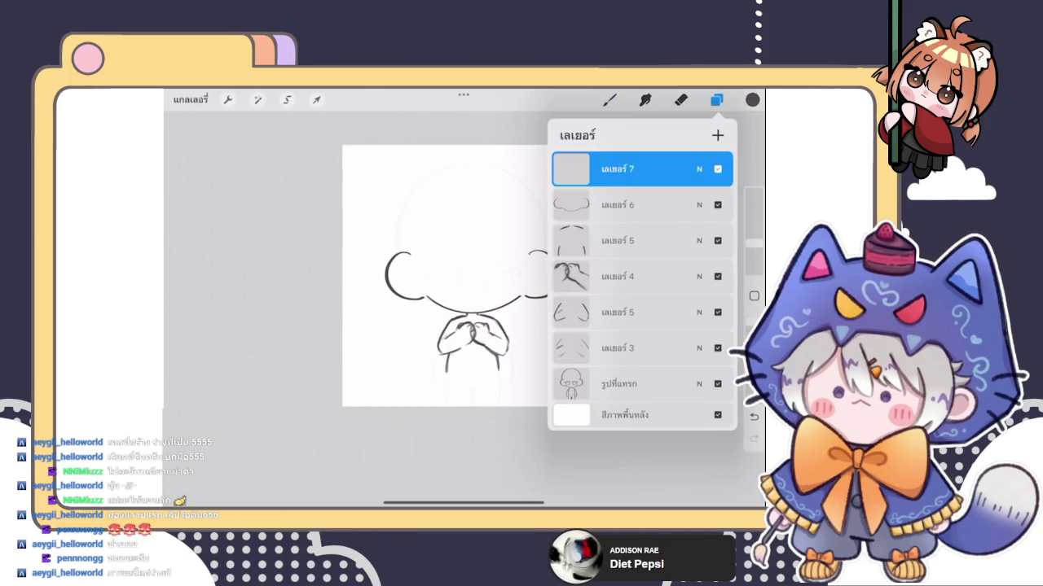
click(619, 204)
drag(586, 277, 651, 276)
drag(587, 241, 652, 240)
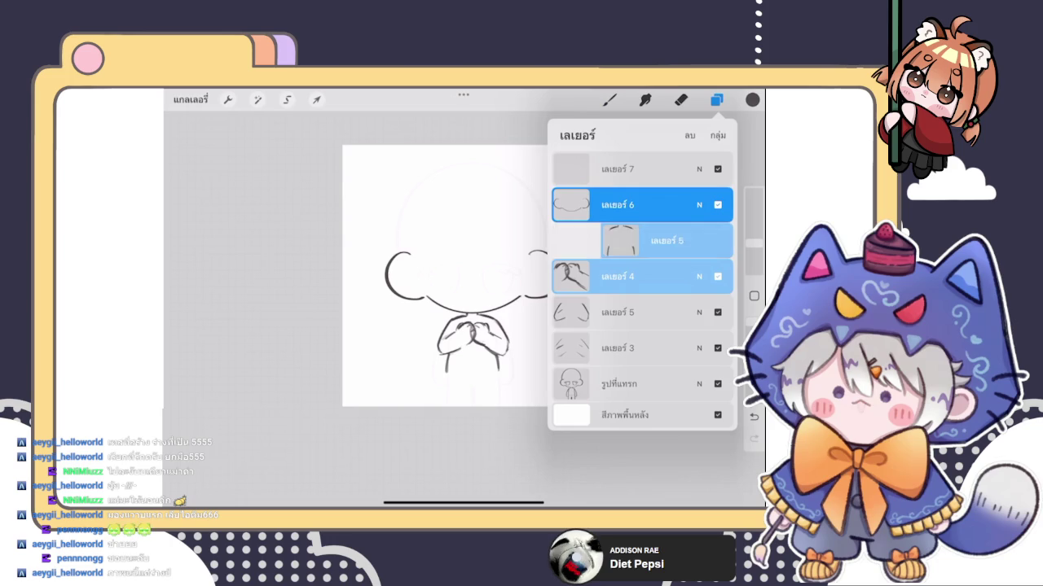
drag(587, 312, 651, 312)
drag(586, 348, 652, 348)
click(718, 136)
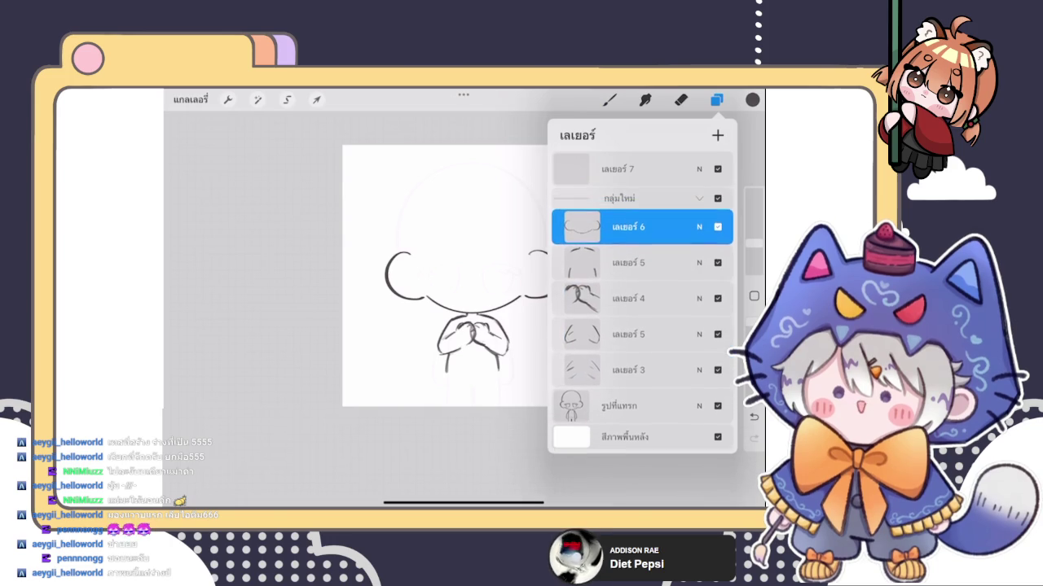
Step: Briefly open Liquify, then leave it and check the layers list
click(258, 99)
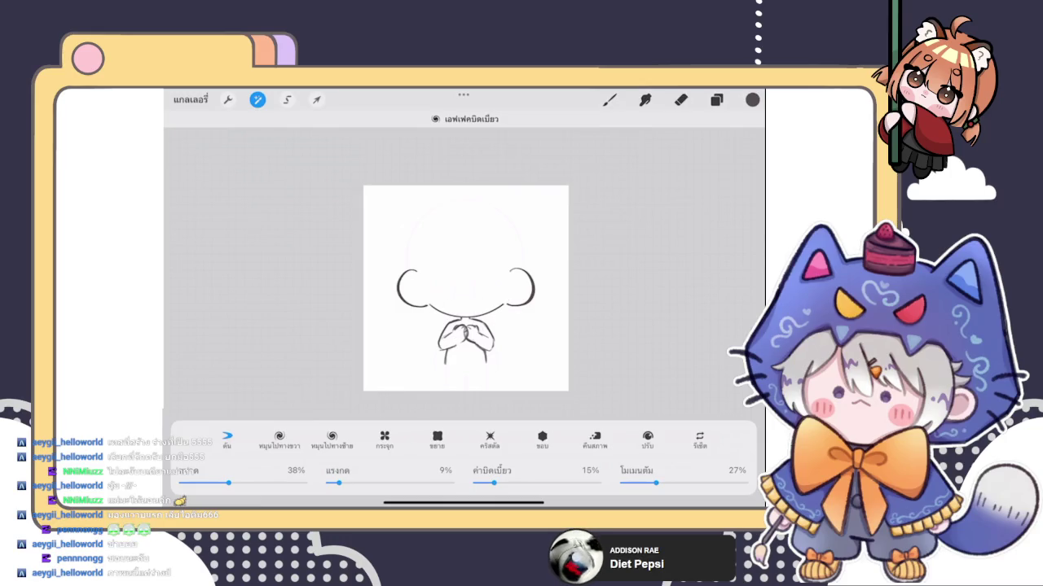
click(610, 99)
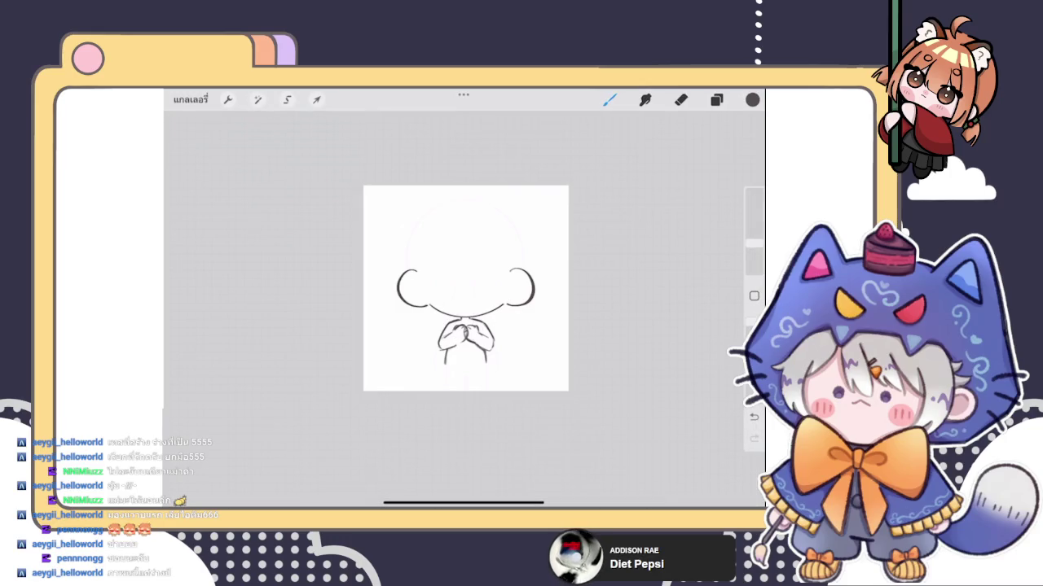
scroll(465, 289, up, 3)
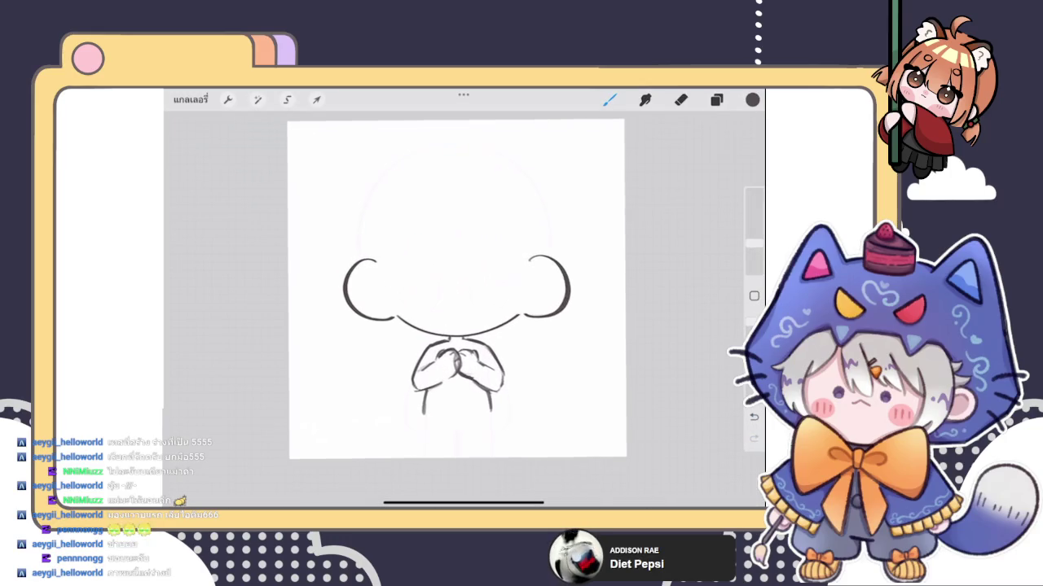
click(716, 100)
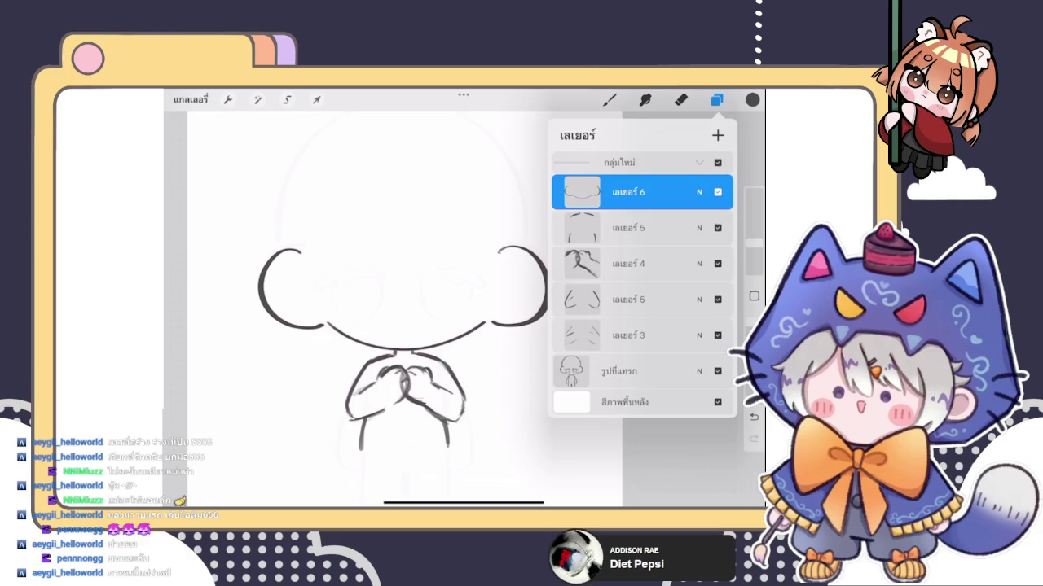
click(716, 99)
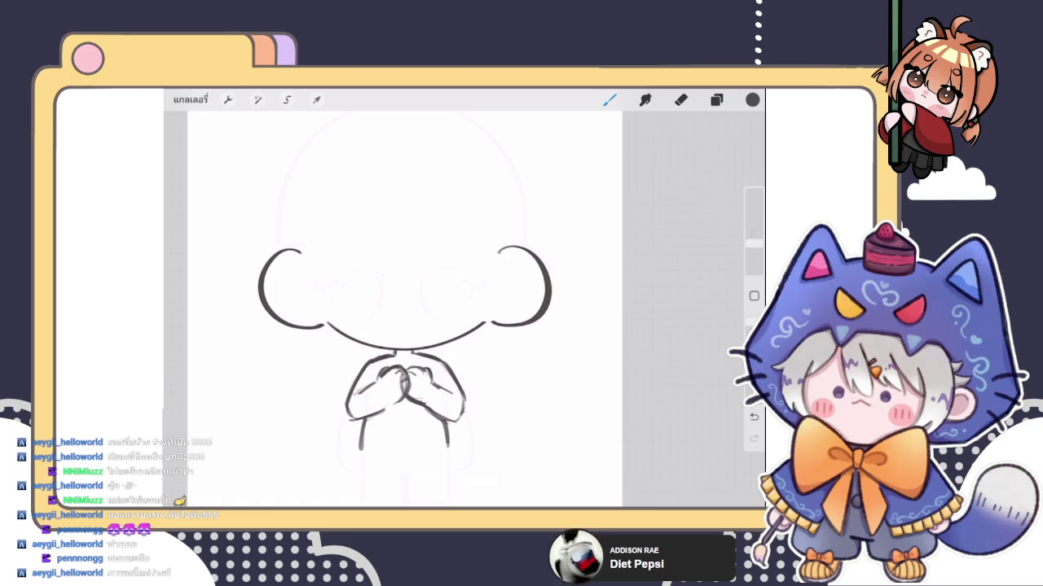
click(716, 99)
click(717, 100)
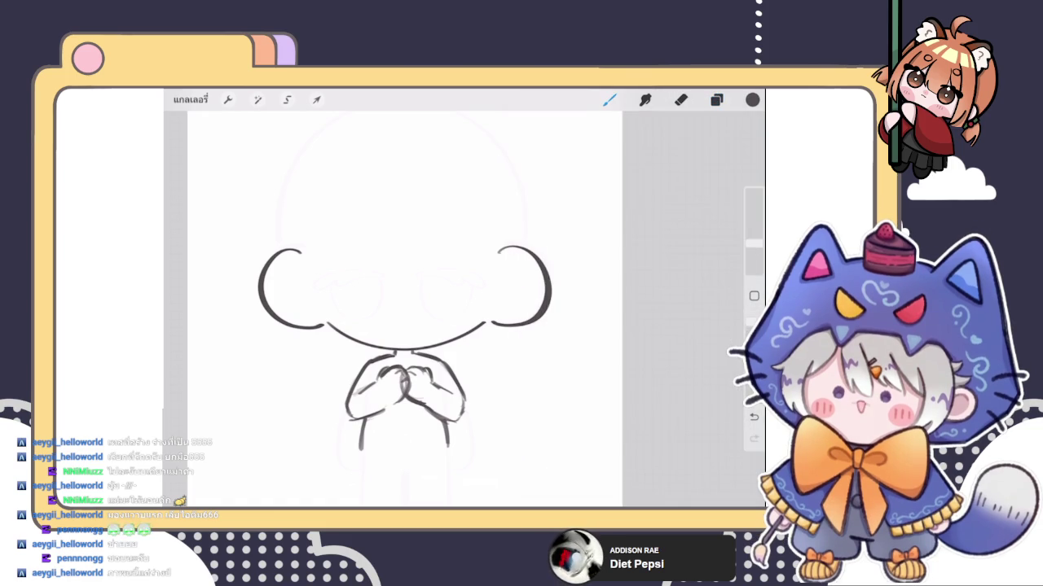
scroll(440, 310, up, 1)
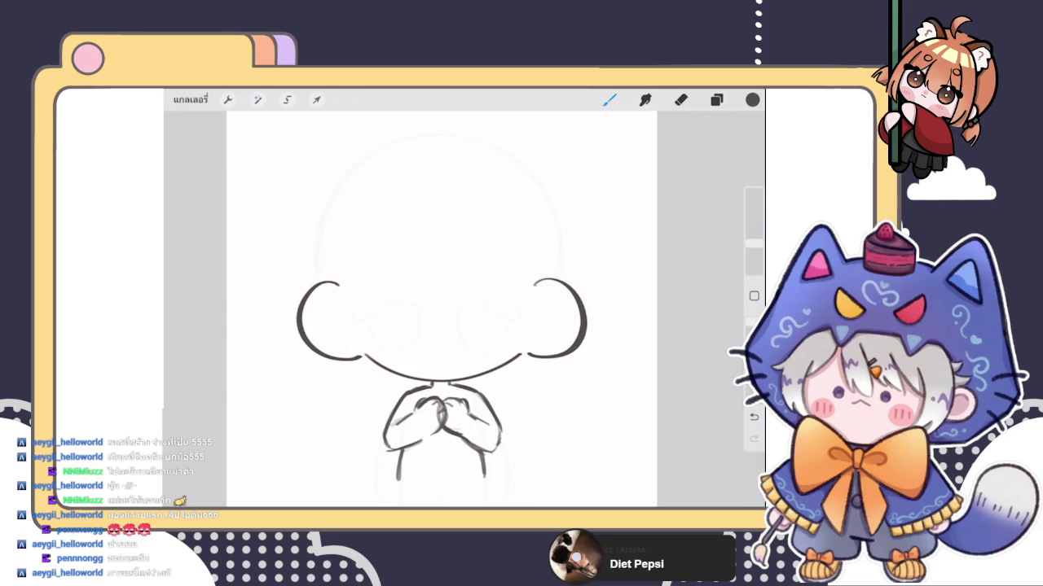
Step: Draw four fringe strands down the forehead, fanning out to the left and right
click(434, 207)
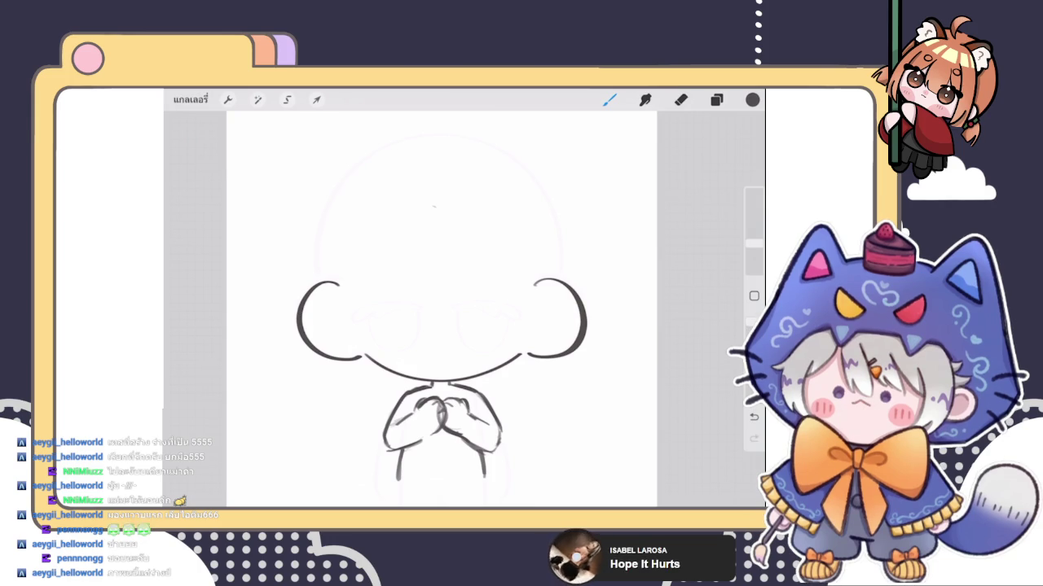
mouse_move(417, 216)
mouse_down()
mouse_move(430, 312)
mouse_move(450, 315)
mouse_up()
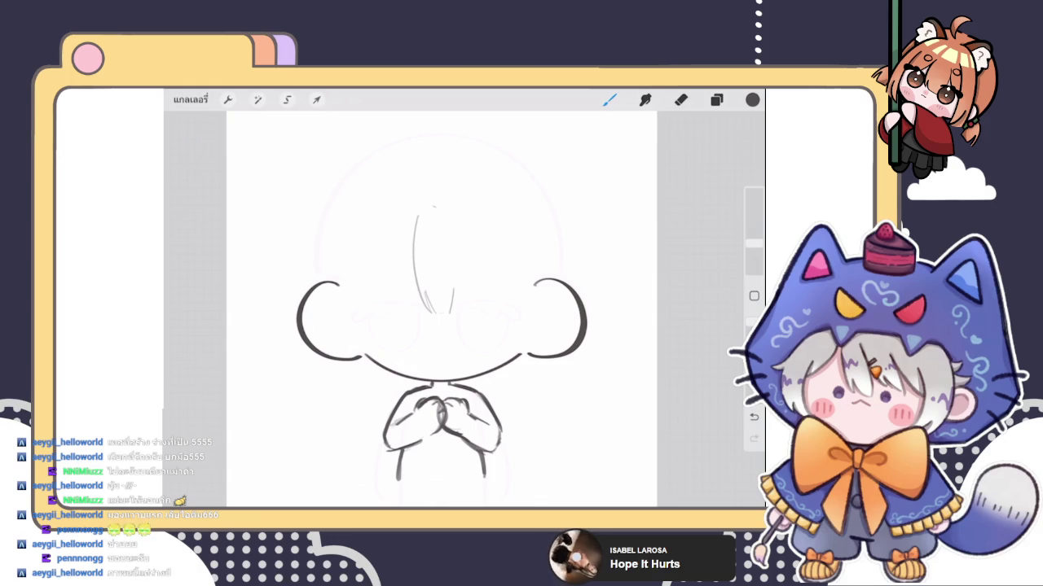
drag(460, 224, 463, 312)
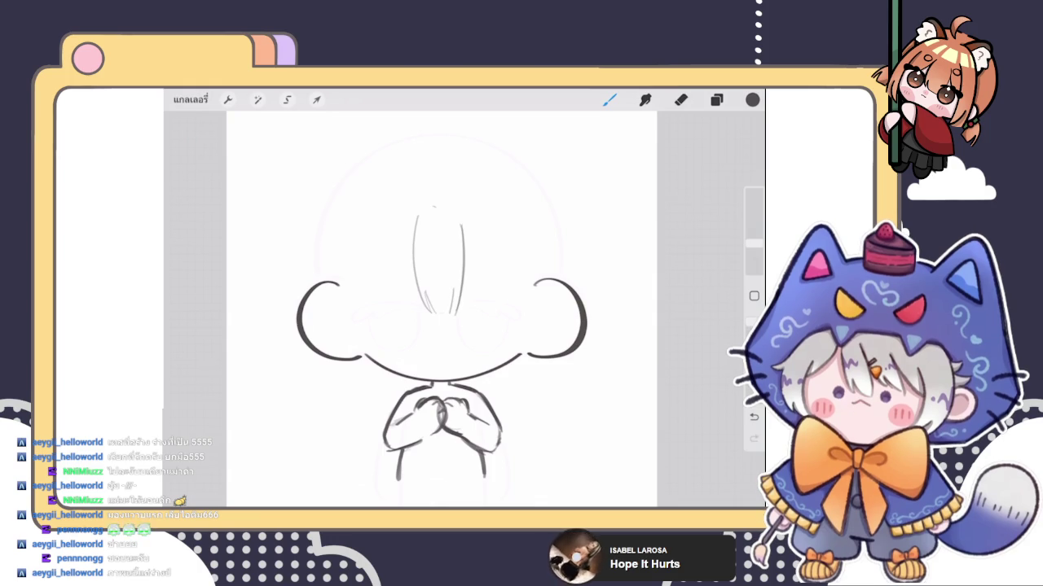
drag(462, 224, 496, 298)
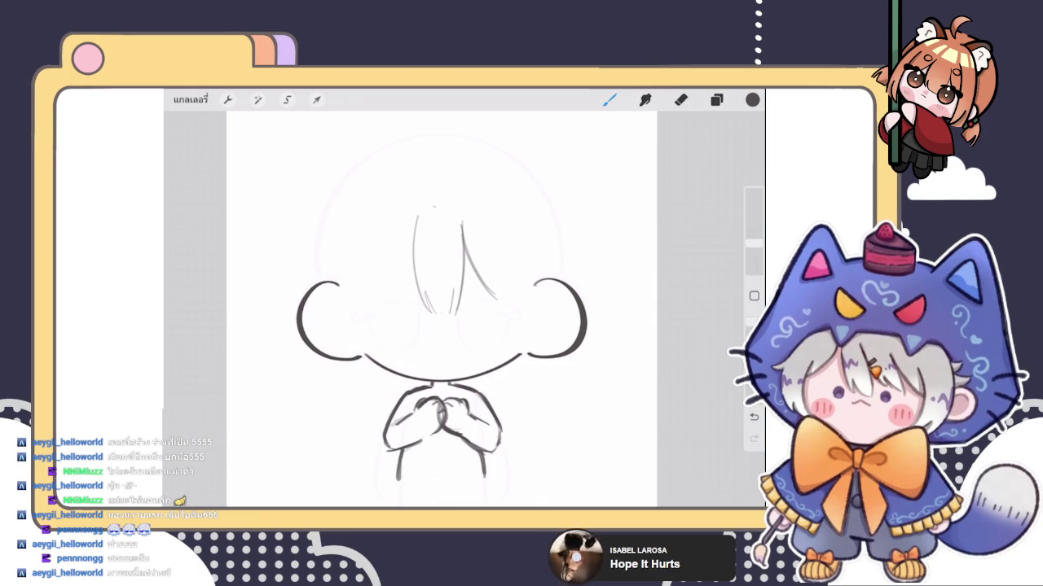
drag(416, 219, 379, 300)
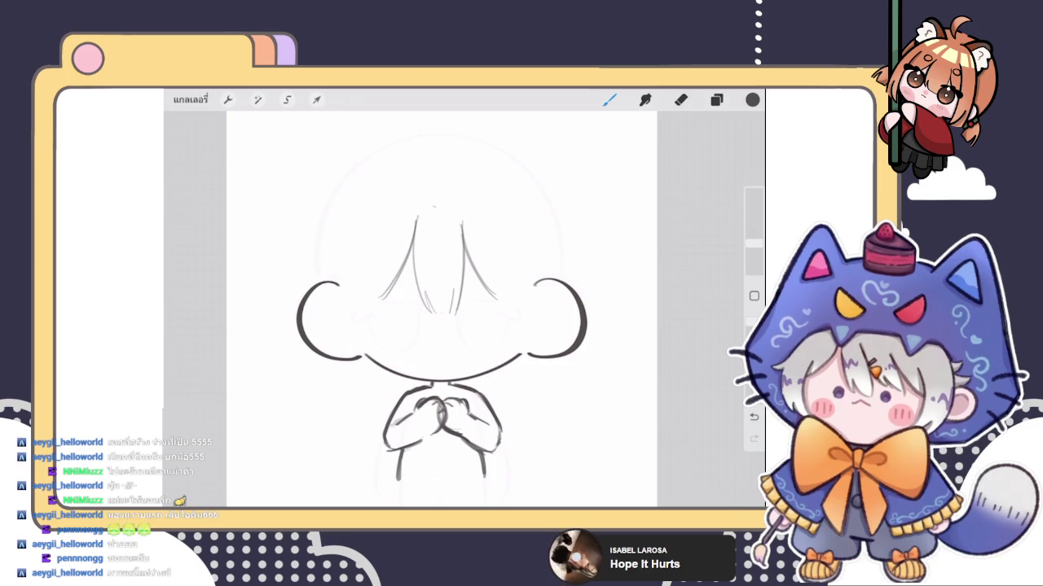
Step: Redraw the small arches at the top of the head and sketch long strands on the left
scroll(440, 326, down, 2)
drag(412, 202, 465, 196)
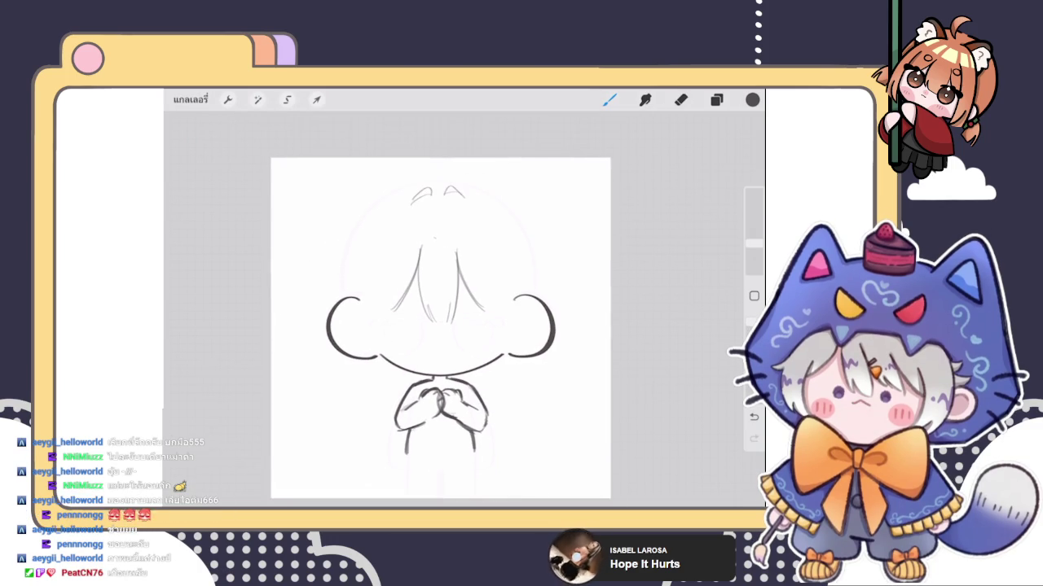
key(ctrl+z)
key(ctrl+z)
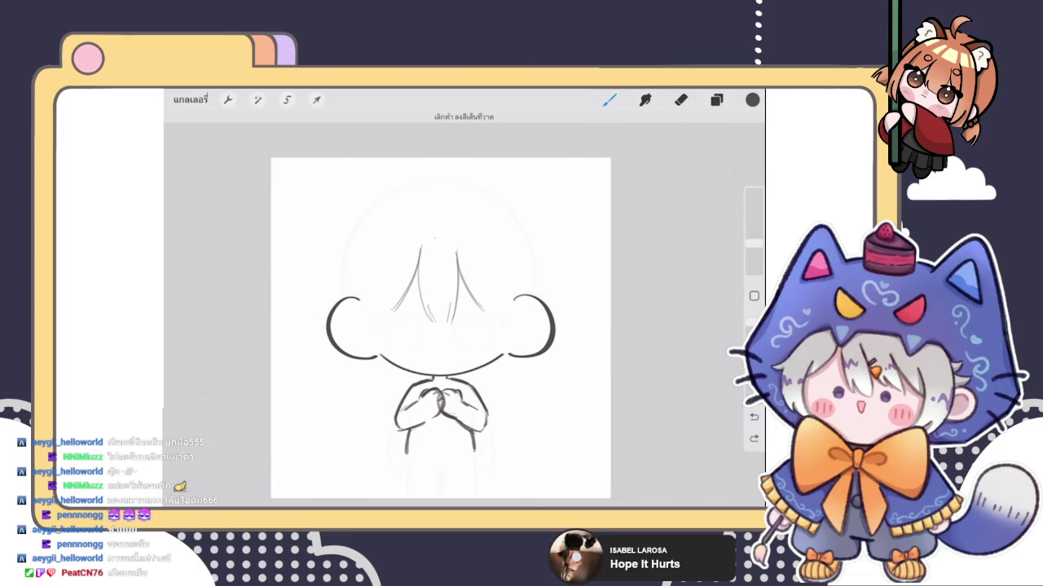
mouse_move(408, 209)
mouse_down()
mouse_move(462, 207)
mouse_move(385, 254)
mouse_up()
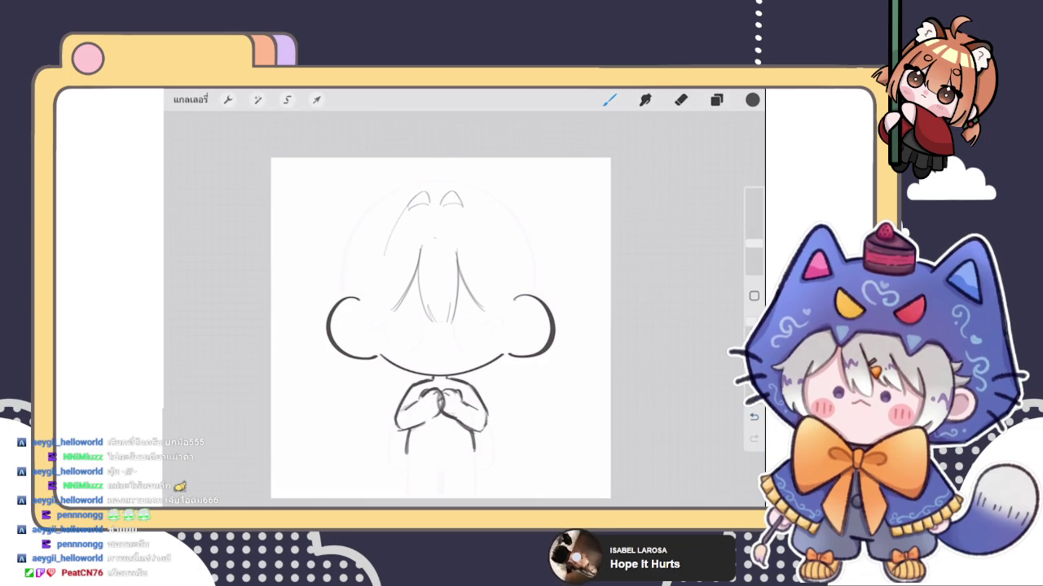
drag(408, 202, 376, 338)
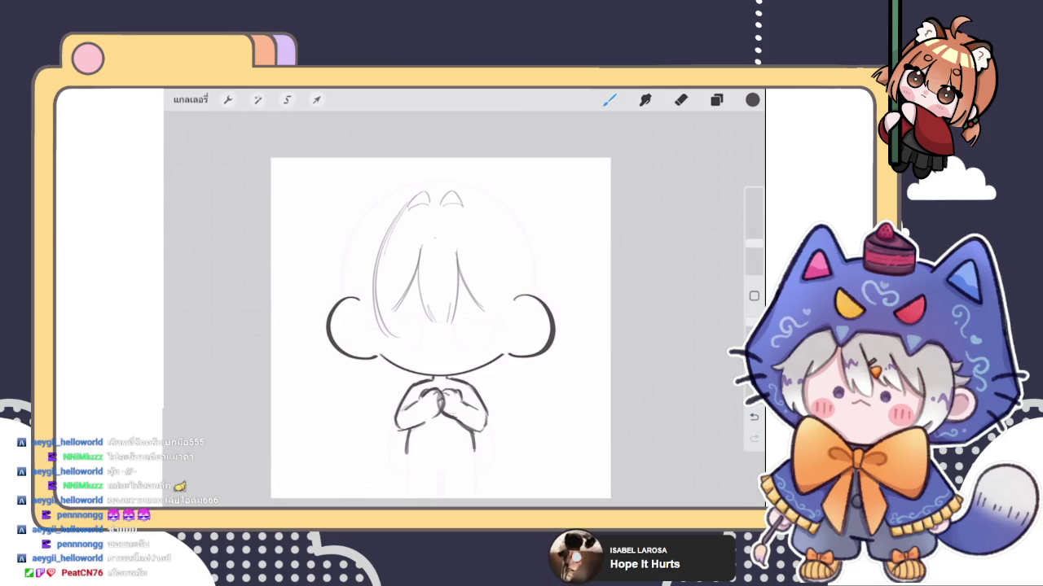
Step: Sketch the outer hood curve down the left side and add crossing pattern lines there
mouse_move(431, 186)
mouse_down()
mouse_move(390, 203)
mouse_move(346, 269)
mouse_up()
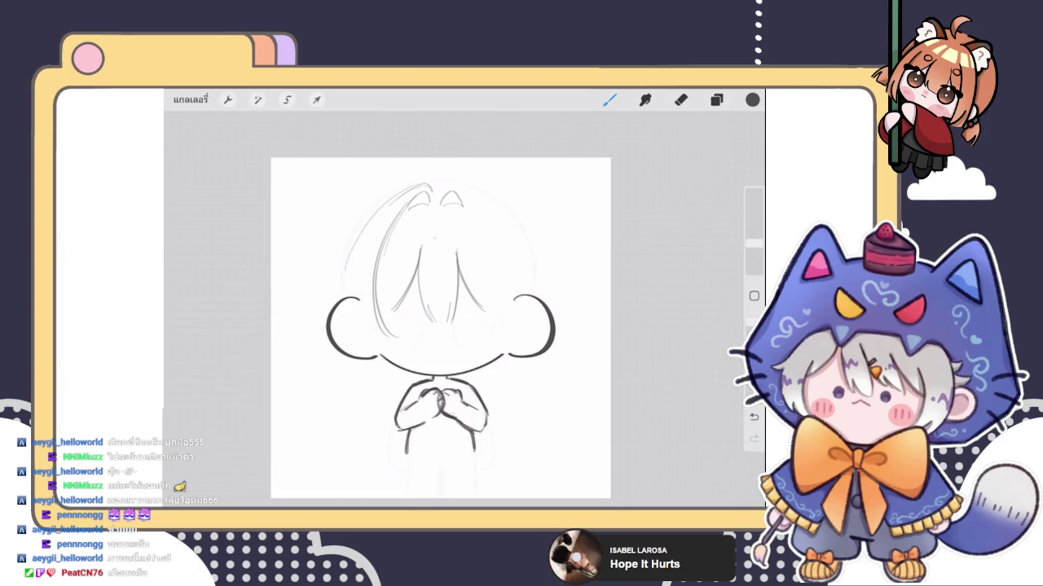
drag(407, 187, 331, 308)
drag(339, 269, 337, 341)
mouse_move(329, 299)
mouse_down()
mouse_move(352, 353)
mouse_move(371, 355)
mouse_up()
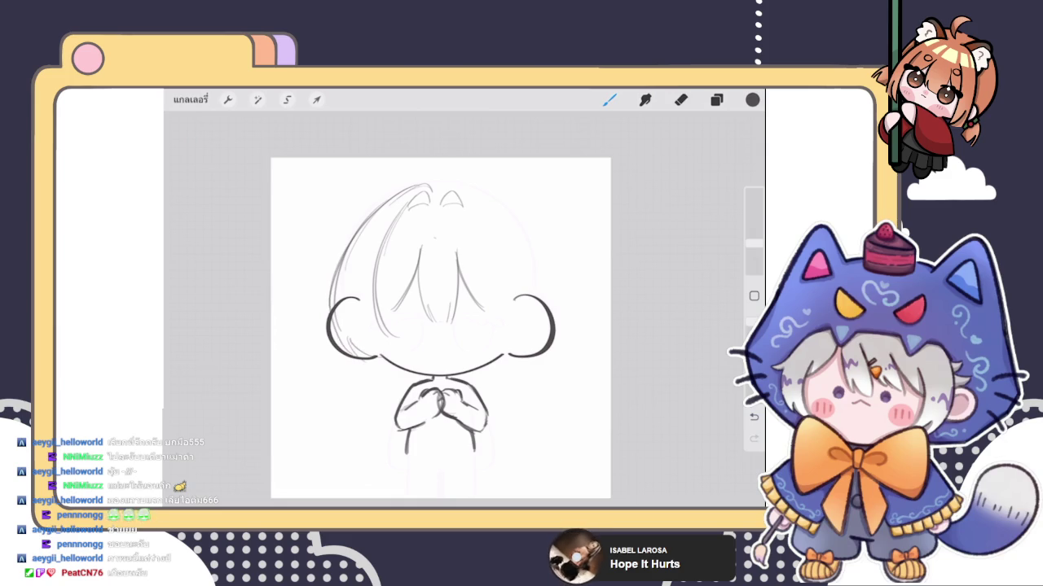
mouse_move(363, 230)
mouse_down()
mouse_move(375, 265)
mouse_move(348, 253)
mouse_move(337, 299)
mouse_up()
mouse_move(380, 272)
mouse_down()
mouse_move(352, 287)
mouse_move(369, 303)
mouse_up()
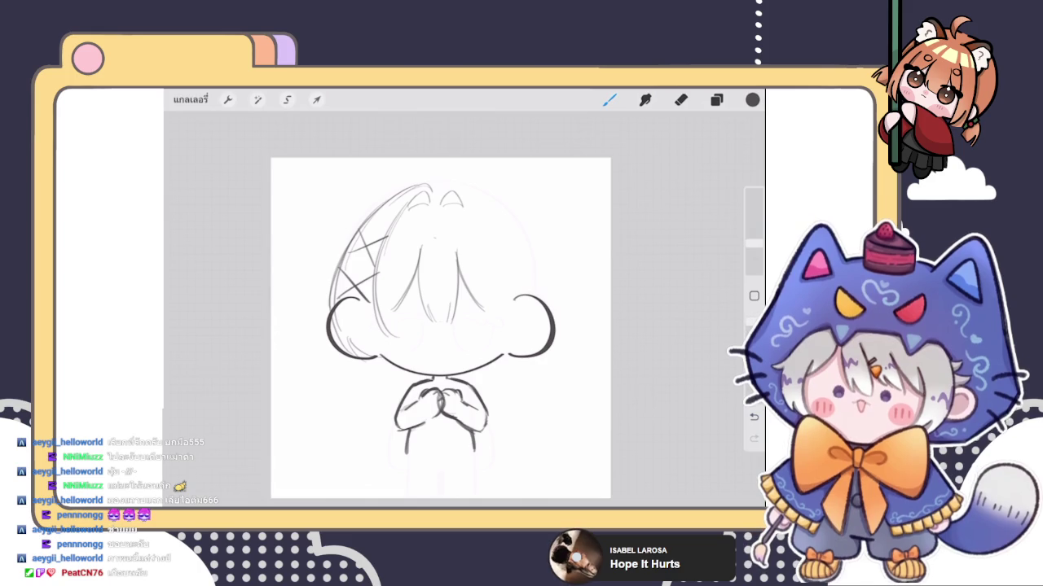
Step: Add a small top-centre curve and draw the right side and outer right edge of the hood
drag(443, 190, 465, 189)
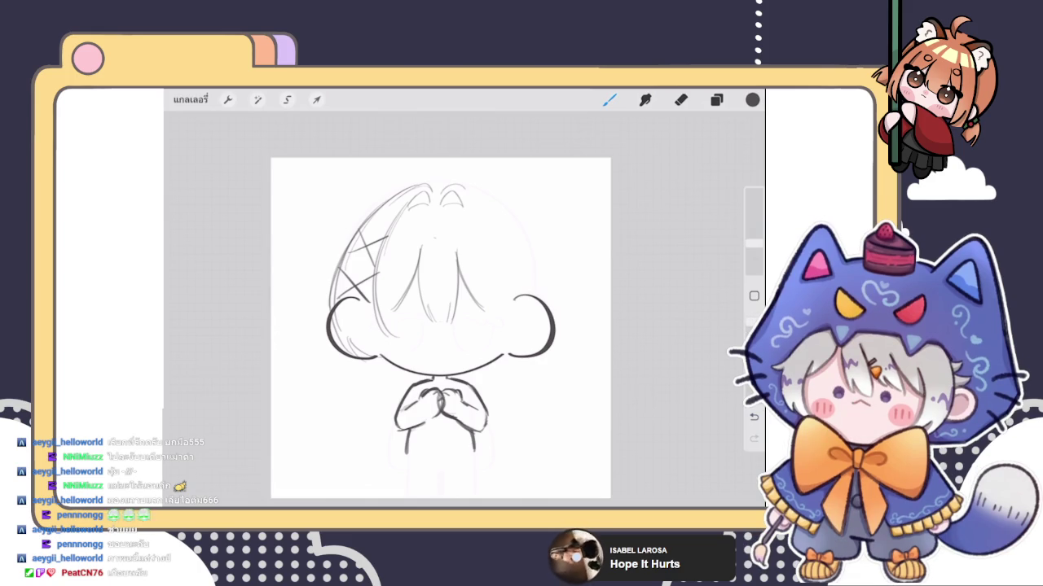
drag(459, 198, 505, 337)
drag(477, 223, 505, 363)
drag(461, 186, 538, 283)
drag(484, 193, 551, 297)
mouse_move(538, 256)
mouse_down()
mouse_move(552, 313)
mouse_move(544, 352)
mouse_move(493, 363)
mouse_up()
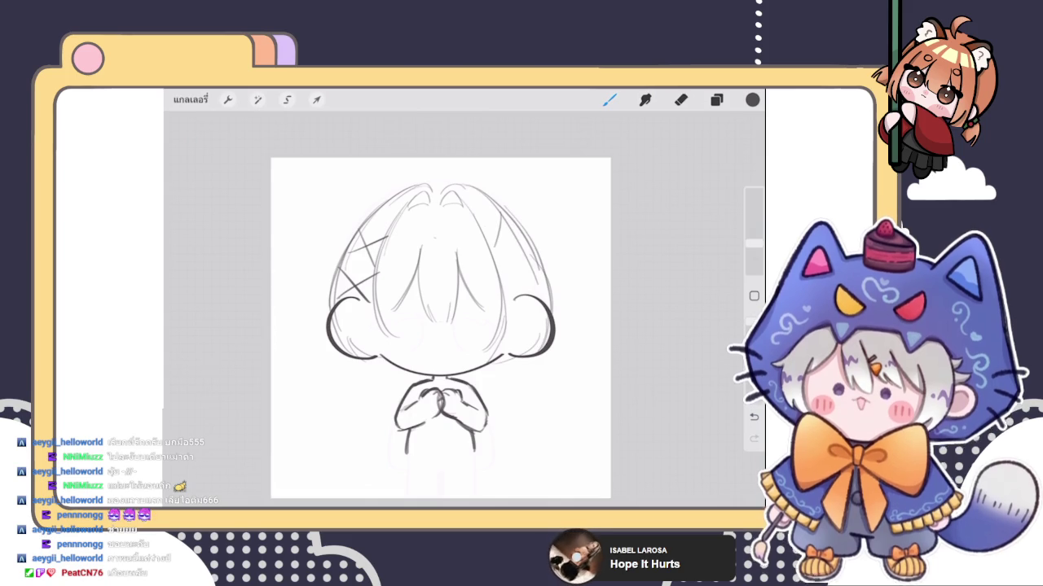
Step: Add crossing pattern lines on the right side of the hood
scroll(456, 310, up, 5)
drag(499, 221, 476, 290)
mouse_move(463, 248)
mouse_down()
mouse_move(533, 259)
mouse_move(491, 343)
mouse_move(561, 342)
mouse_up()
scroll(440, 309, down, 5)
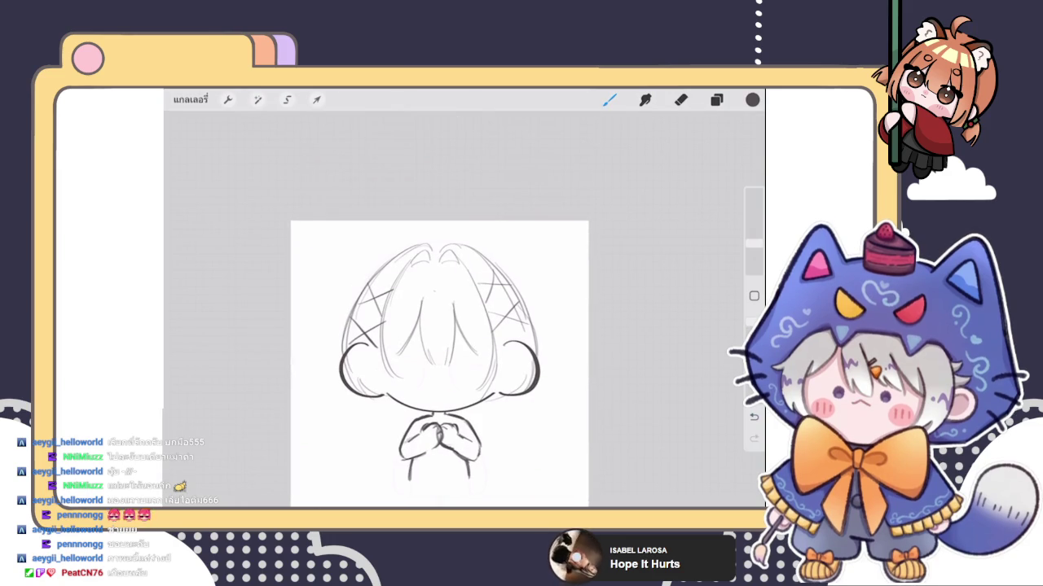
scroll(440, 342, up, 2)
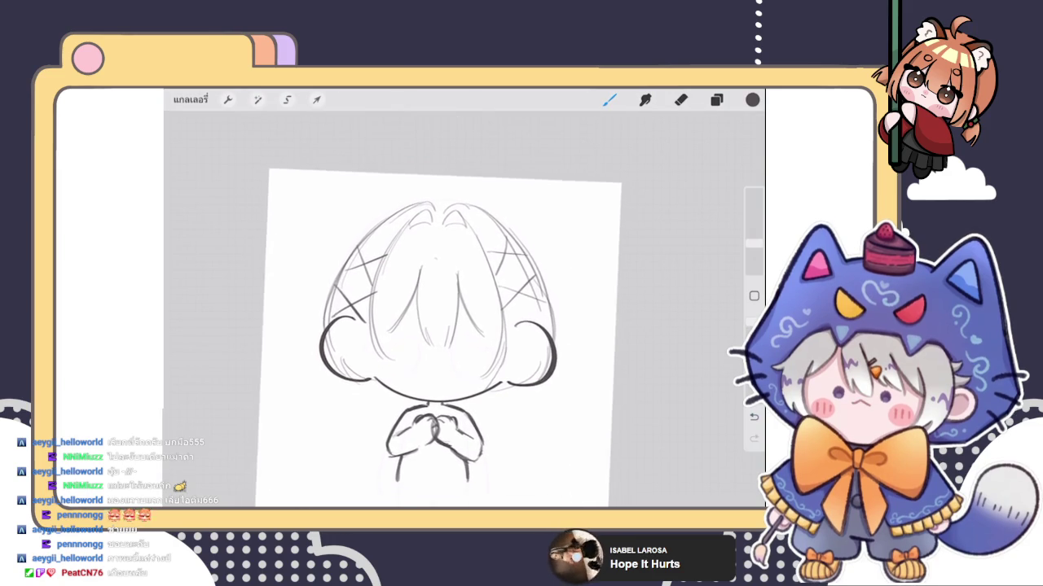
Step: Select the sketch group and use Uniform Transform to resize and recentre the whole drawing
click(716, 99)
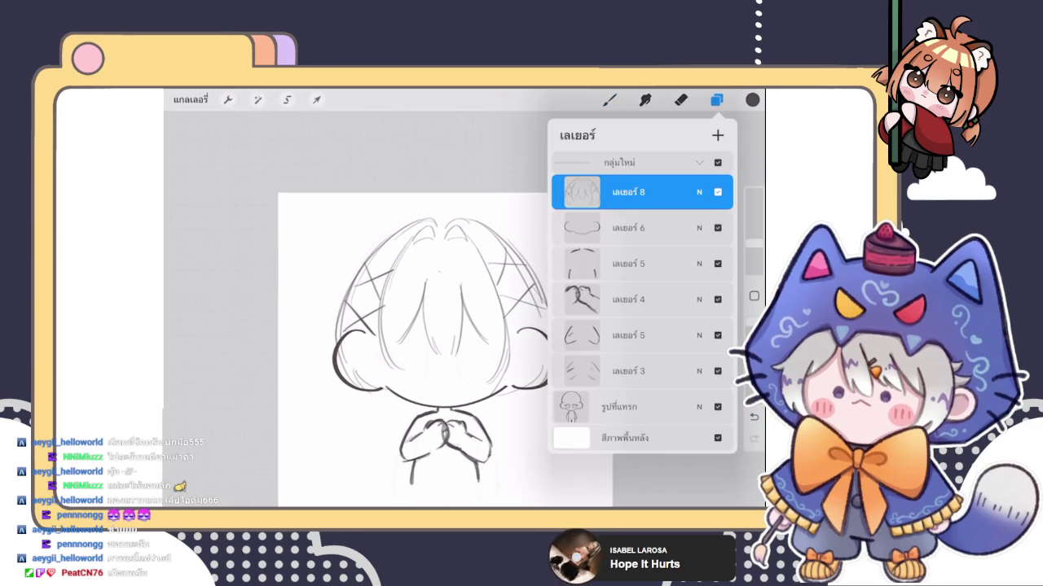
click(699, 162)
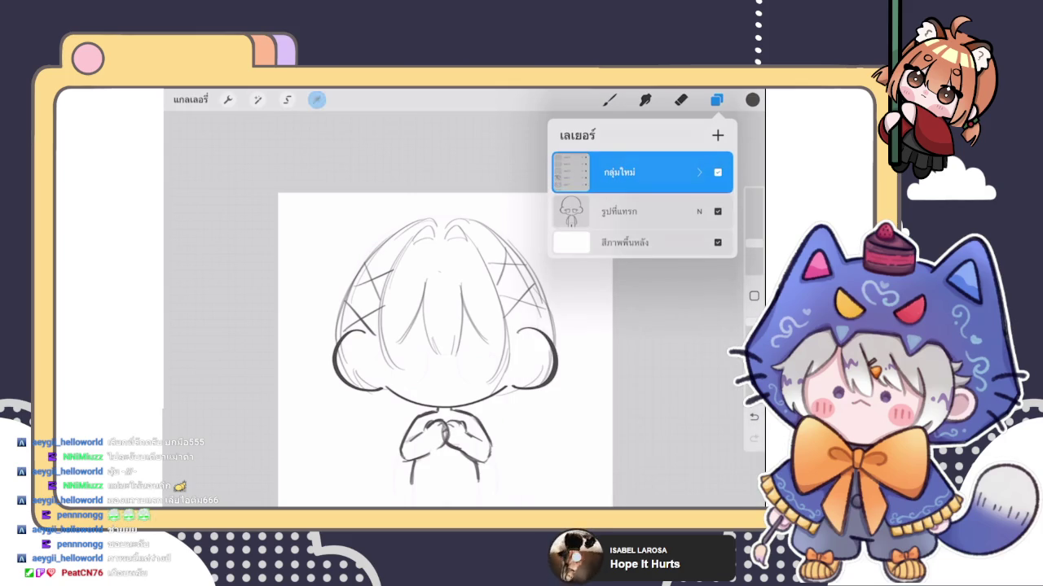
click(316, 99)
scroll(444, 350, down, 3)
drag(456, 310, 460, 316)
drag(529, 395, 536, 404)
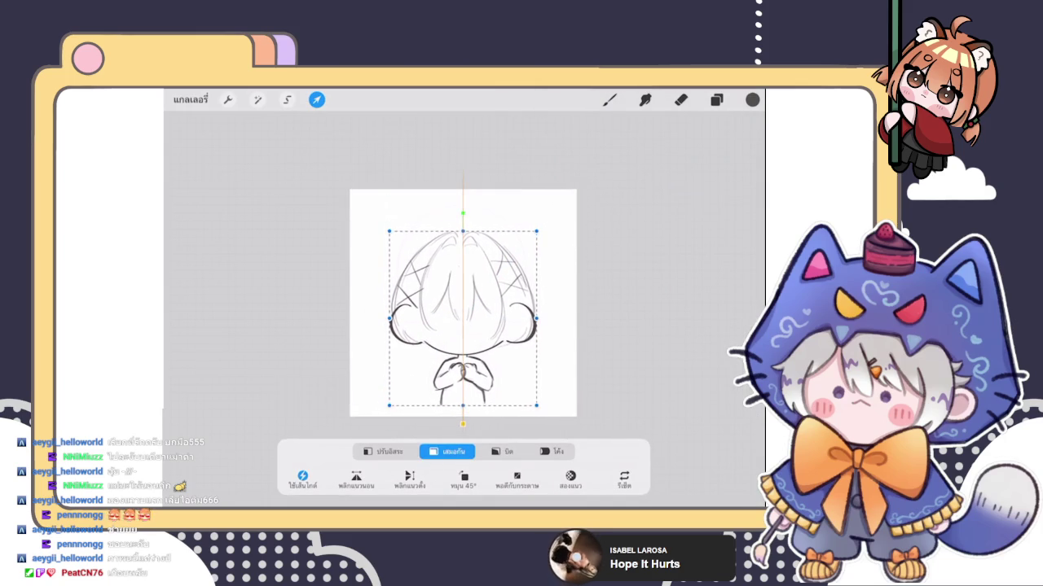
Step: Expand the group and select Layer 8, the hood sketch layer, to keep drawing
click(715, 99)
click(316, 100)
click(718, 172)
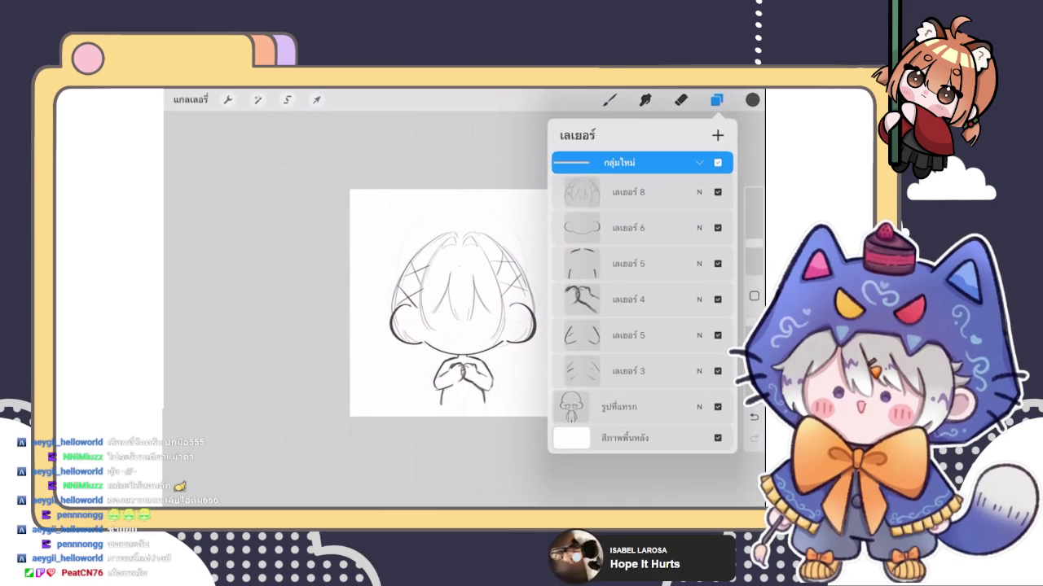
click(635, 192)
click(609, 100)
scroll(456, 309, up, 5)
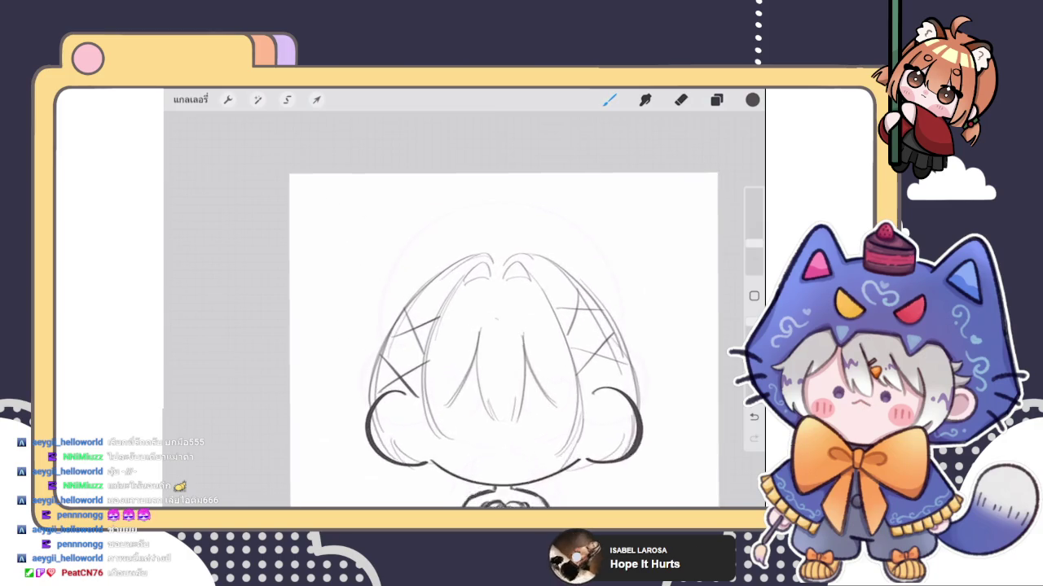
Step: Sketch the pointed left cat ear on the hood
drag(387, 210, 453, 267)
key(ctrl+z)
mouse_move(375, 334)
mouse_down()
mouse_move(403, 216)
mouse_move(450, 254)
mouse_up()
drag(394, 217, 376, 324)
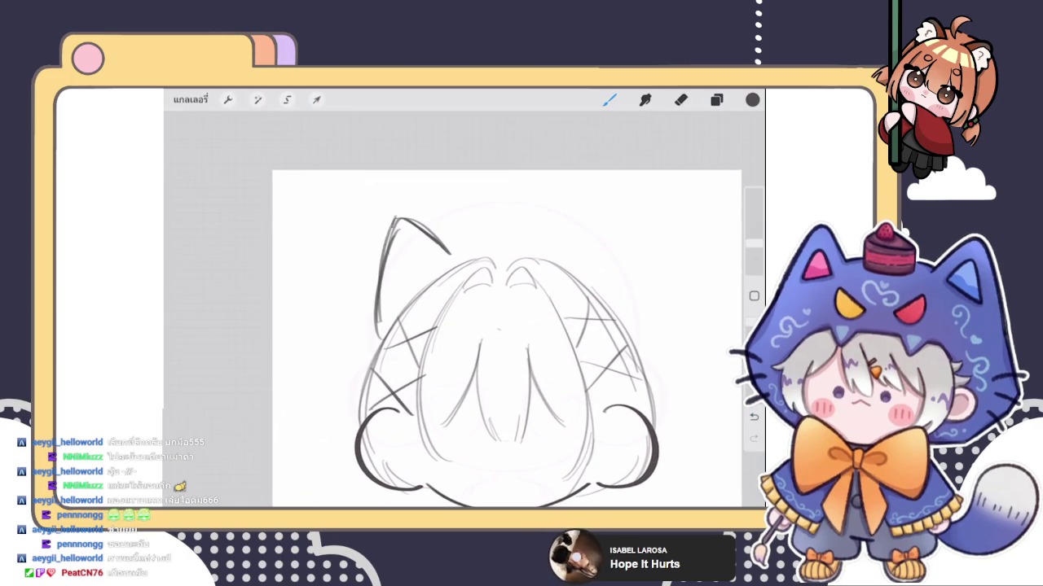
scroll(488, 342, down, 3)
drag(523, 262, 546, 236)
key(ctrl+z)
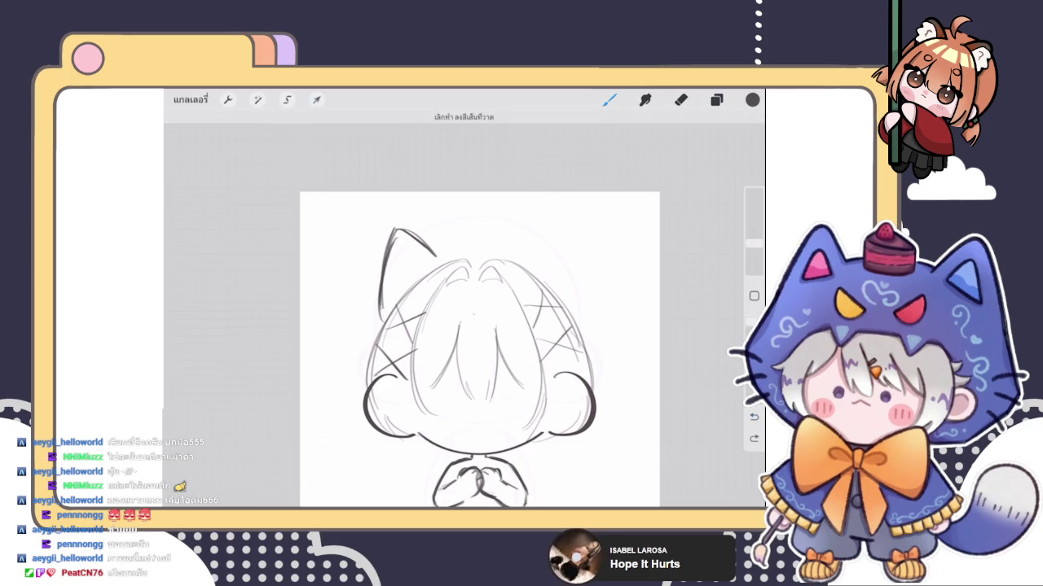
Step: Duplicate the ear layer, flip the copy horizontally, and move it to the right of the hood
click(716, 99)
drag(684, 191, 619, 191)
click(623, 191)
click(317, 99)
click(356, 479)
drag(408, 275, 548, 274)
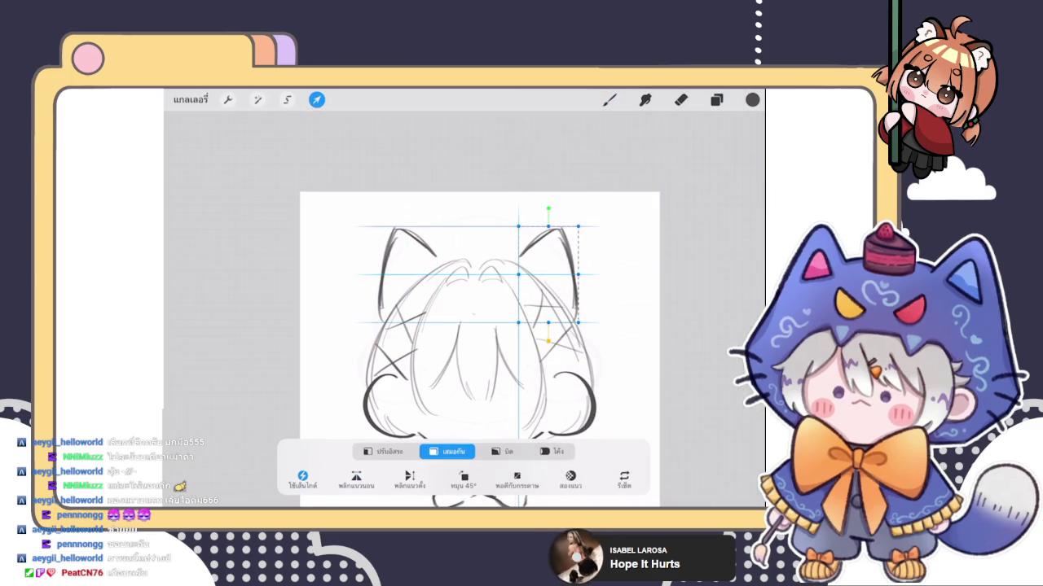
click(716, 100)
click(609, 100)
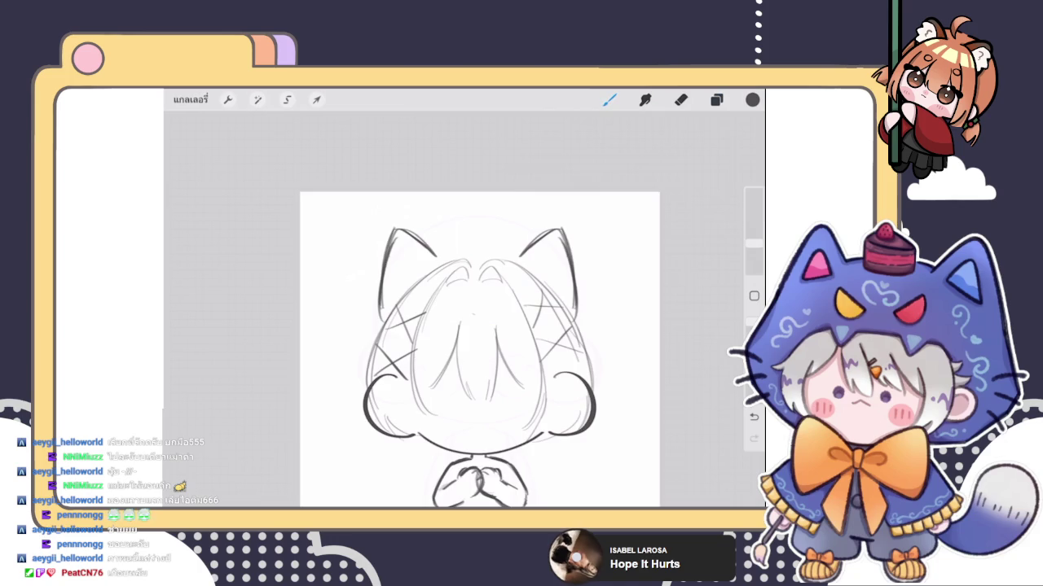
Step: Merge the mirrored ear layer down into the original ear layer
scroll(486, 331, down, 3)
scroll(486, 331, up, 2)
scroll(485, 331, up, 2)
click(716, 99)
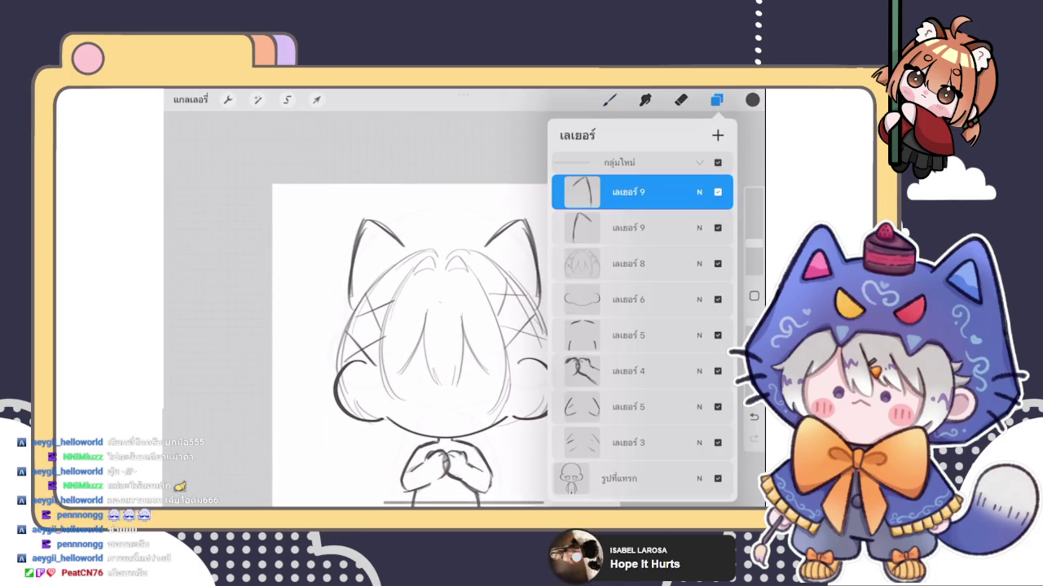
click(628, 191)
click(514, 300)
click(716, 99)
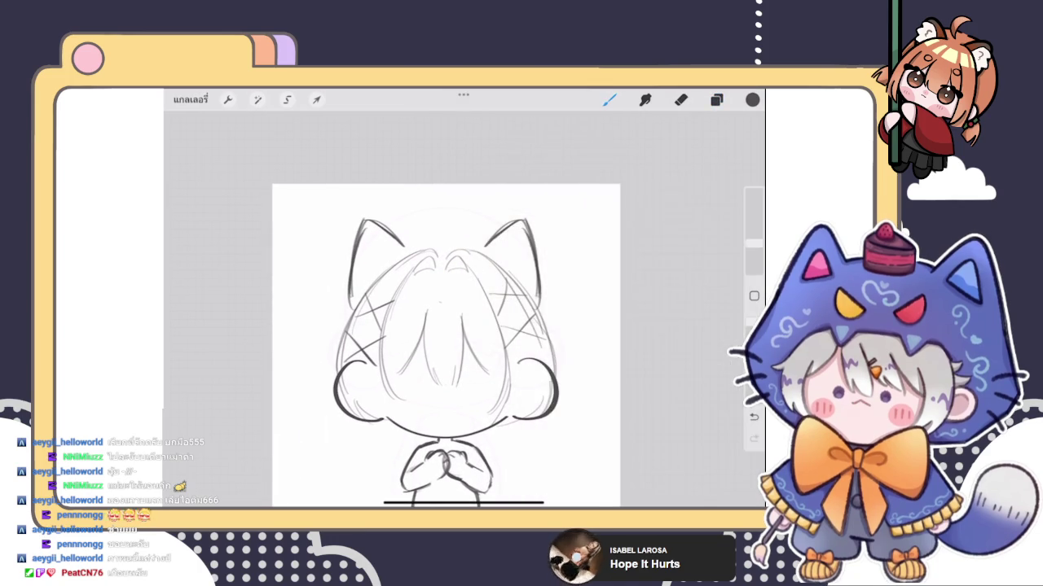
scroll(472, 326, up, 3)
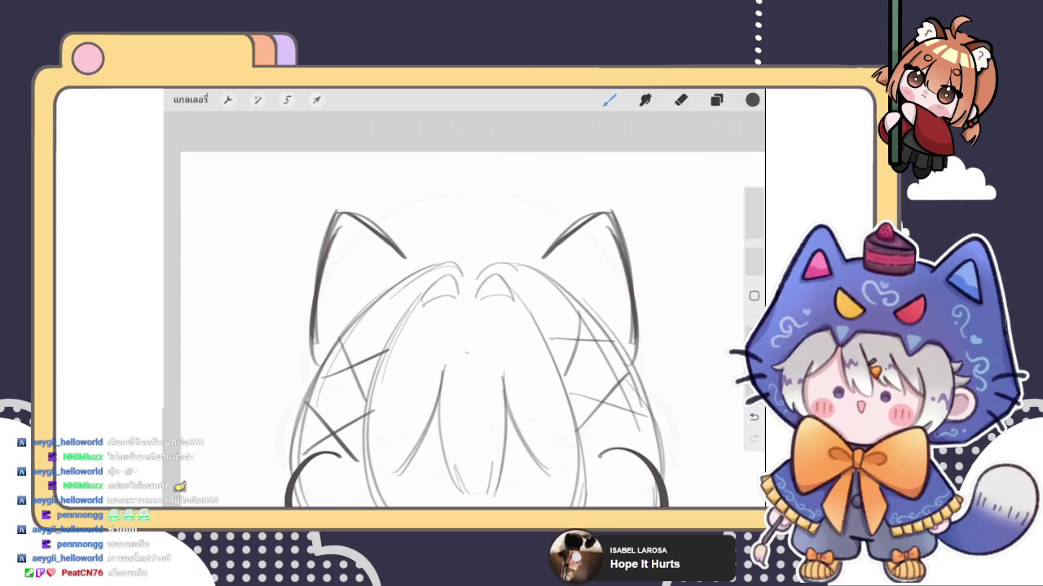
Step: Draw a scalloped fluffy trim between the ears with a small heart at its centre
mouse_move(401, 263)
mouse_down()
mouse_move(415, 238)
mouse_move(450, 231)
mouse_move(528, 242)
mouse_move(544, 268)
mouse_up()
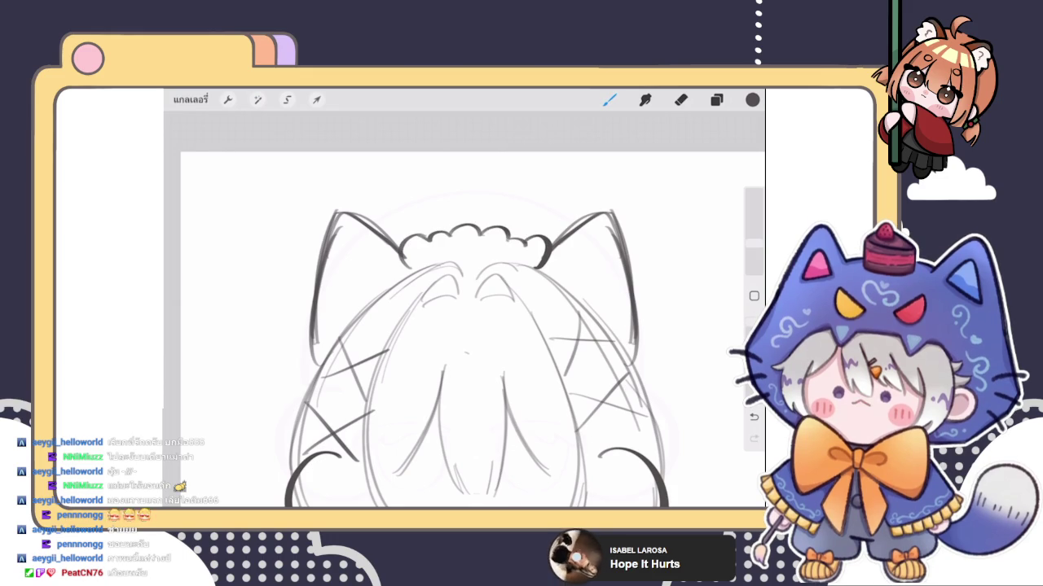
mouse_move(469, 250)
mouse_down()
mouse_move(468, 261)
mouse_move(471, 247)
mouse_up()
scroll(461, 350, down, 5)
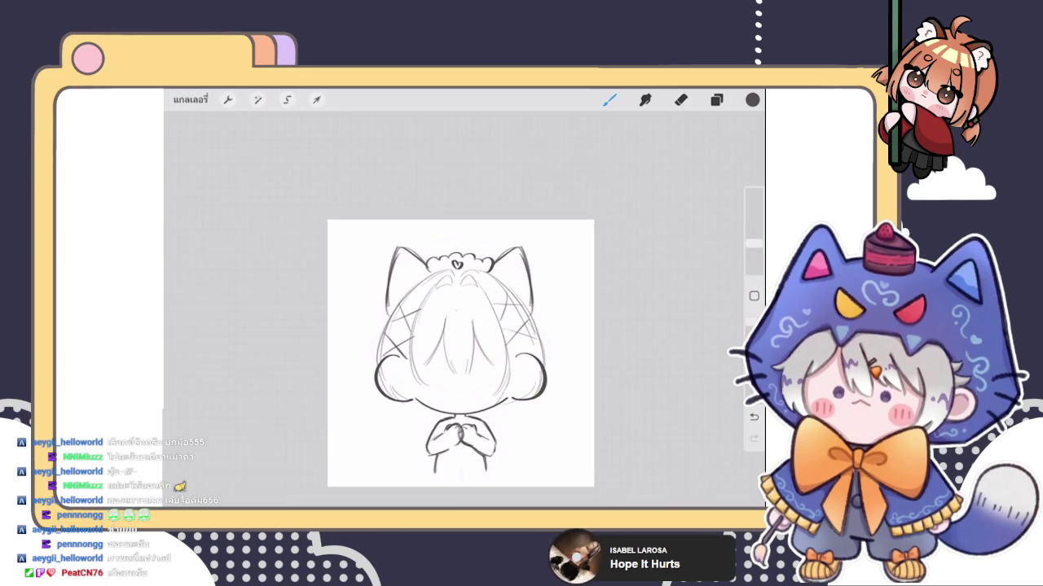
scroll(456, 342, up, 2)
scroll(448, 338, up, 2)
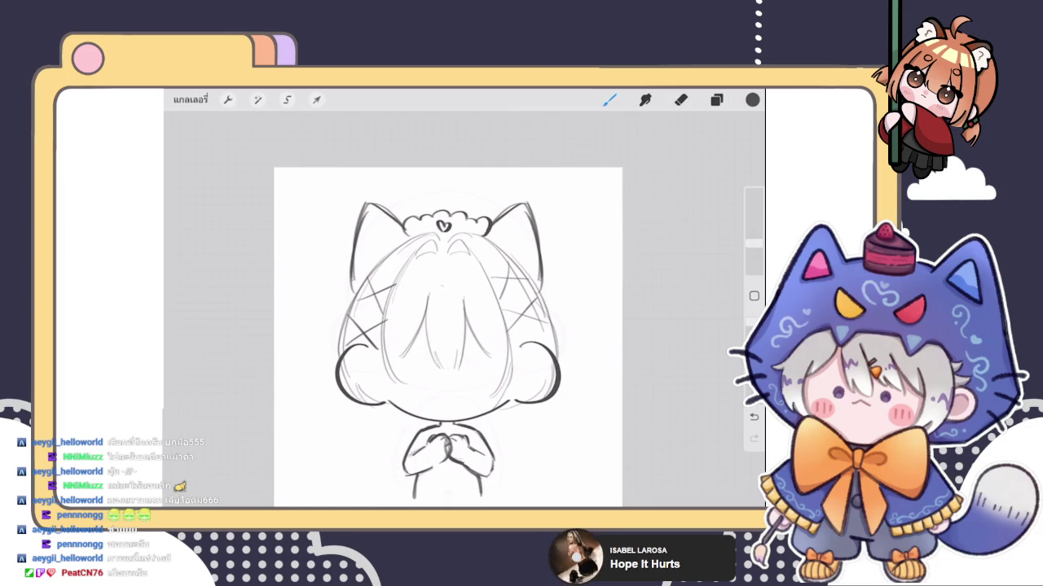
Step: Touch up the trim with the Eraser, then return to the Brush
click(680, 100)
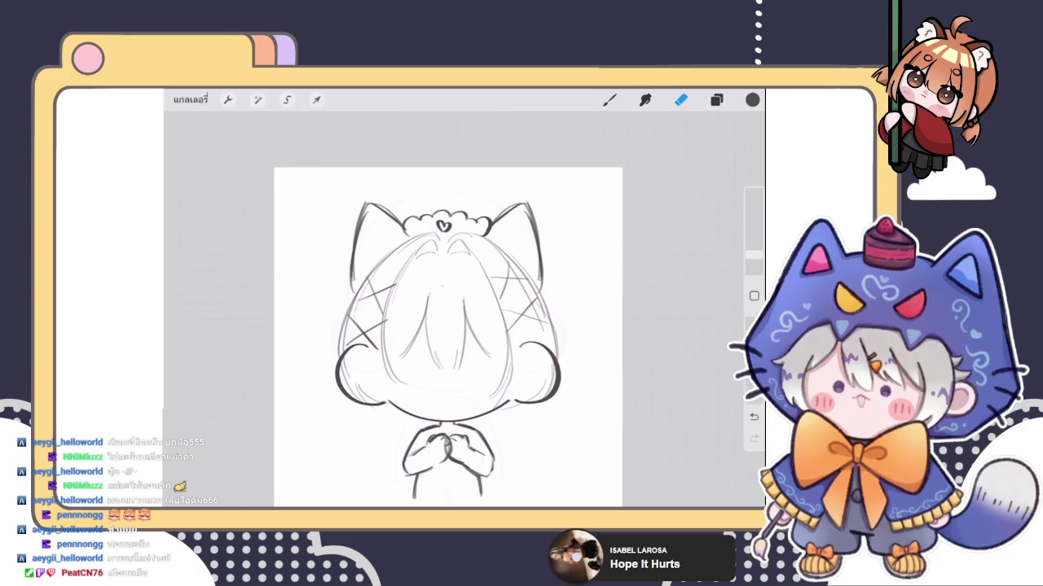
click(610, 99)
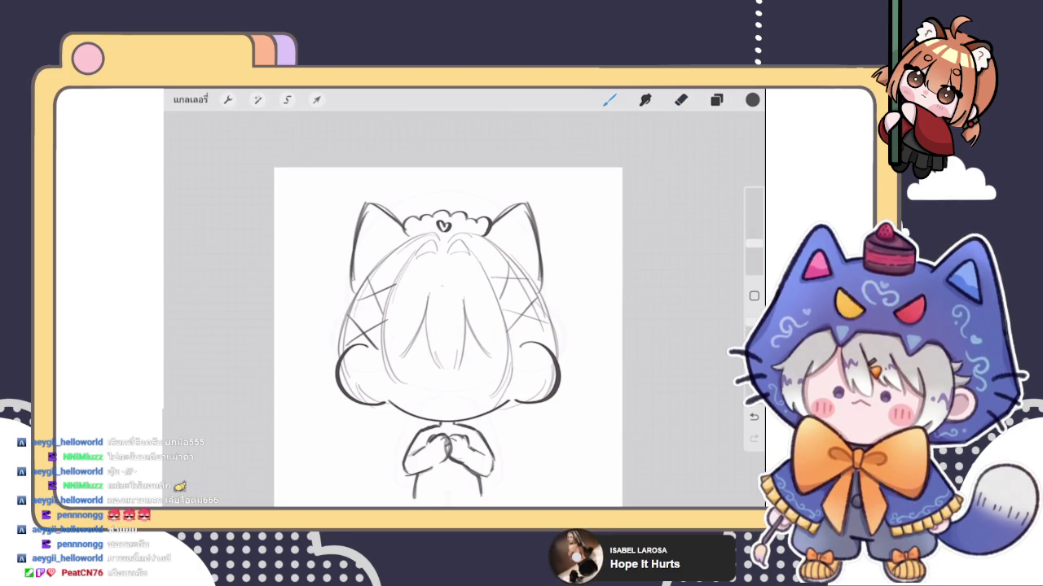
click(716, 100)
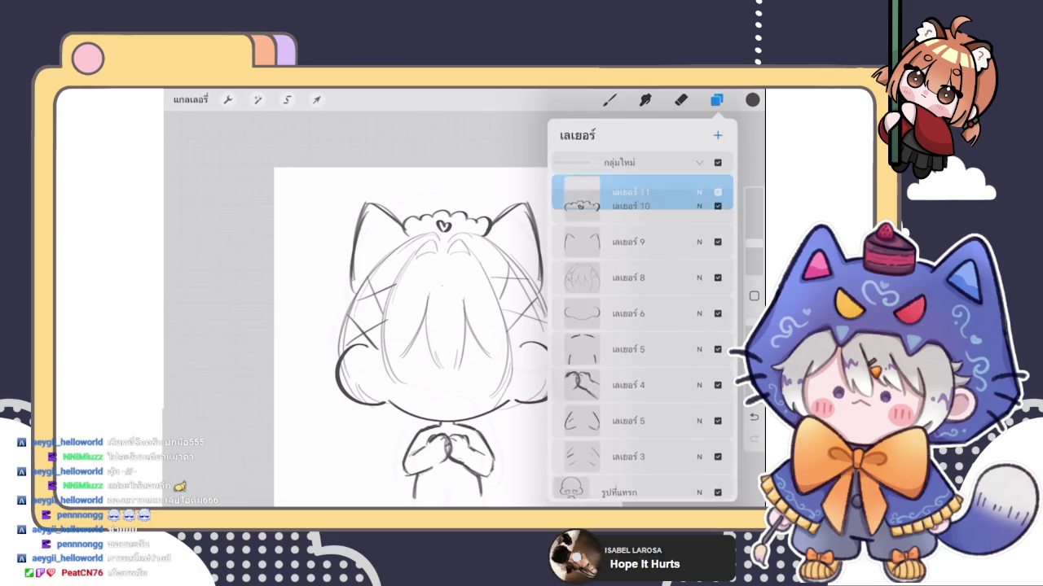
Step: Select Layer 11 in the layers list and return to the brush
click(716, 99)
scroll(489, 318, up, 2)
scroll(516, 298, up, 2)
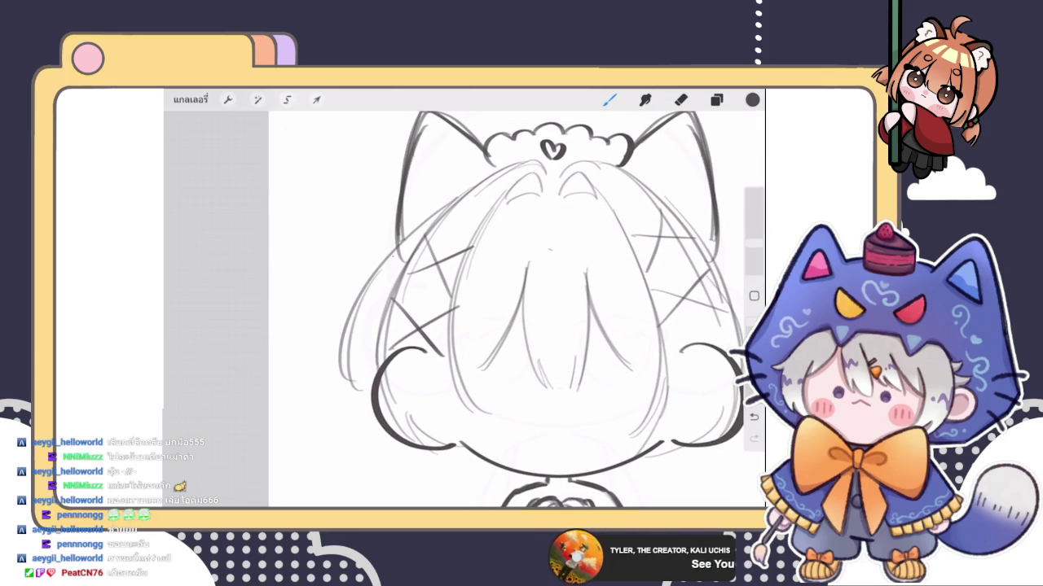
scroll(517, 299, down, 3)
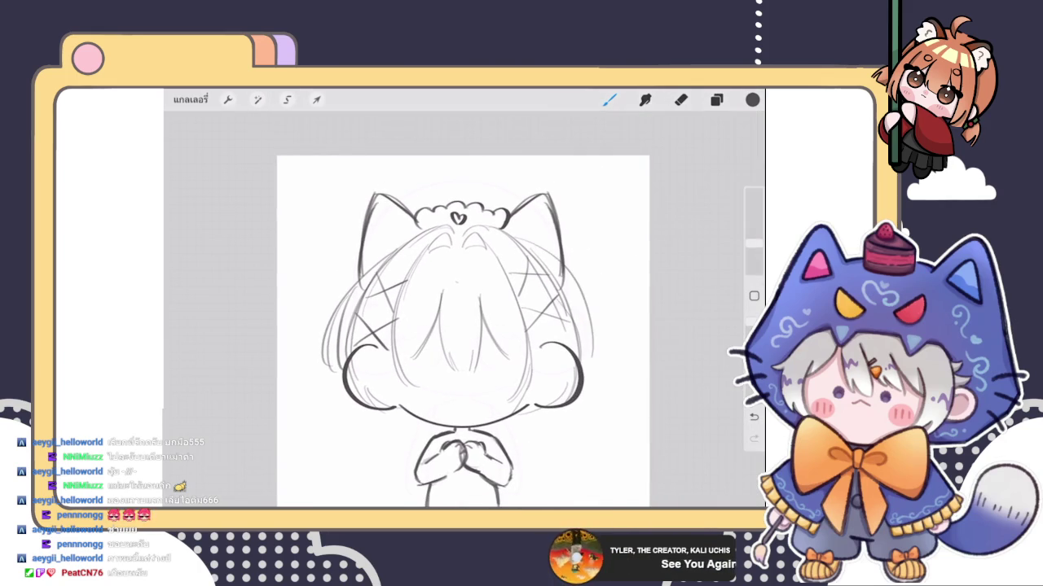
scroll(418, 318, up, 1)
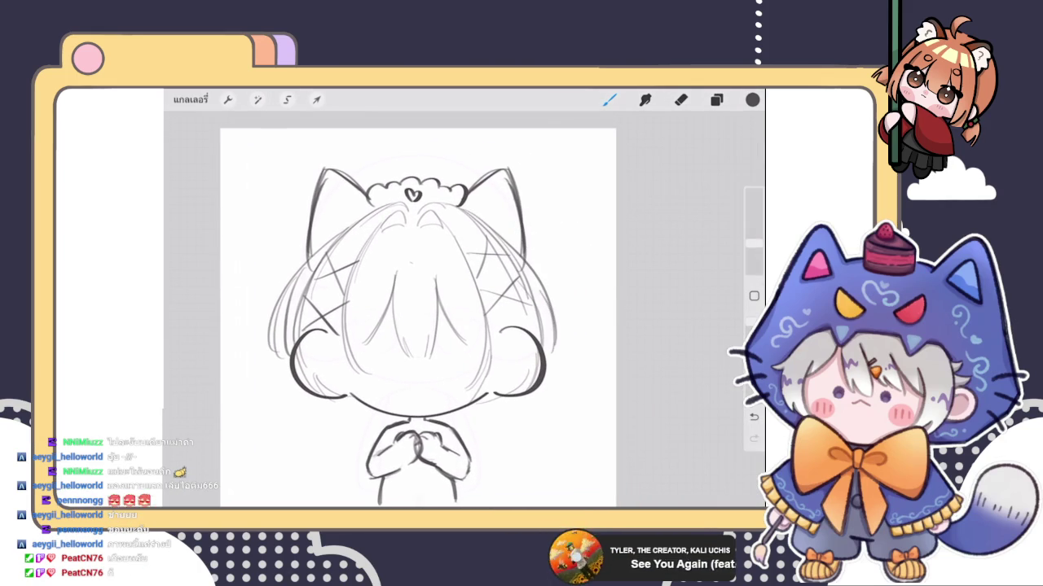
scroll(417, 317, down, 2)
scroll(458, 301, up, 1)
scroll(487, 293, up, 1)
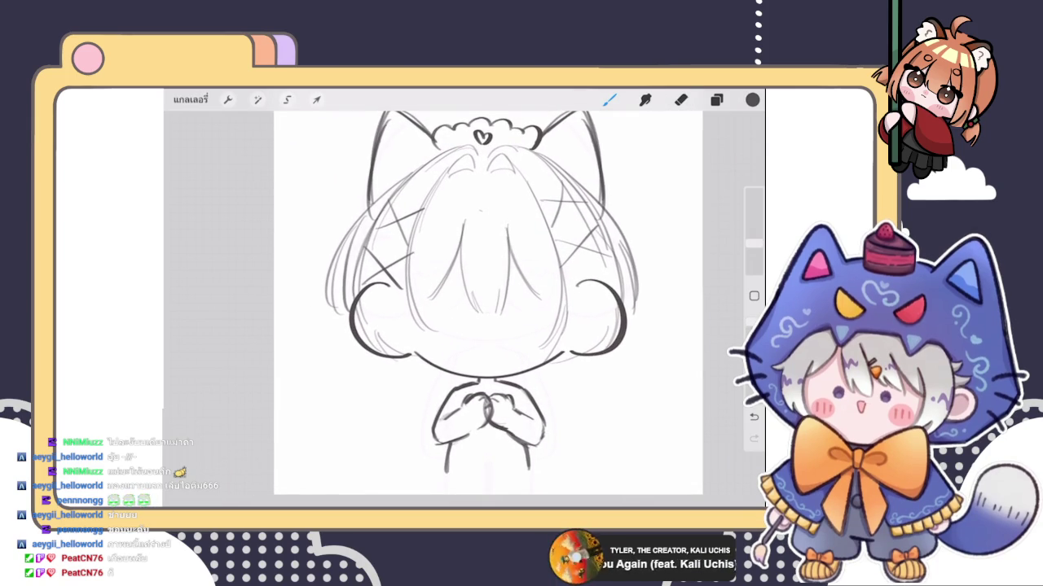
click(716, 100)
click(716, 99)
click(716, 99)
click(715, 99)
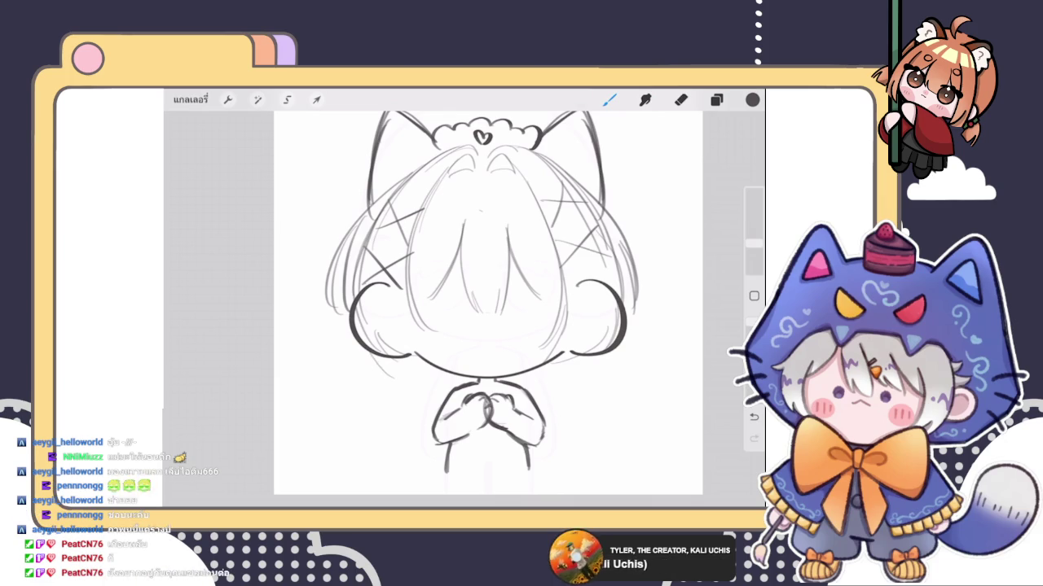
Step: Draw strands below the lower-left and lower-right sides of the hair
mouse_move(350, 316)
mouse_down()
mouse_move(347, 352)
mouse_move(384, 373)
mouse_up()
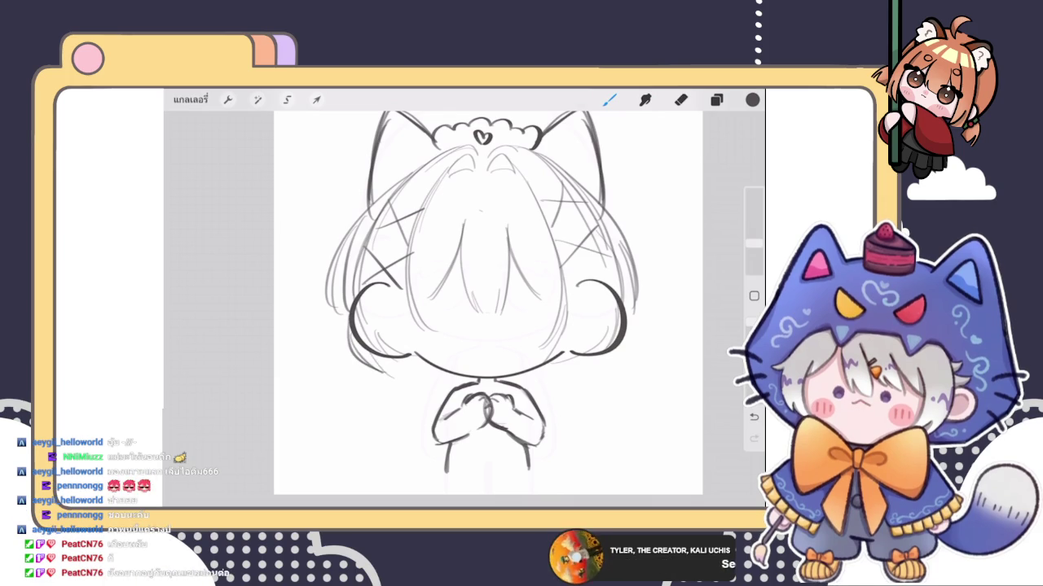
drag(624, 324, 606, 378)
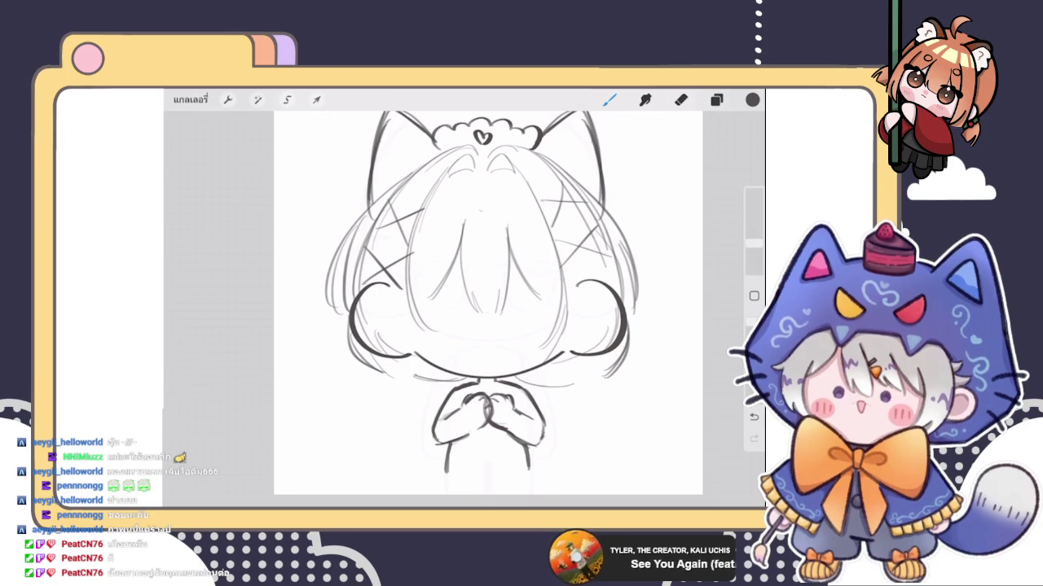
scroll(496, 301, down, 2)
scroll(497, 301, up, 3)
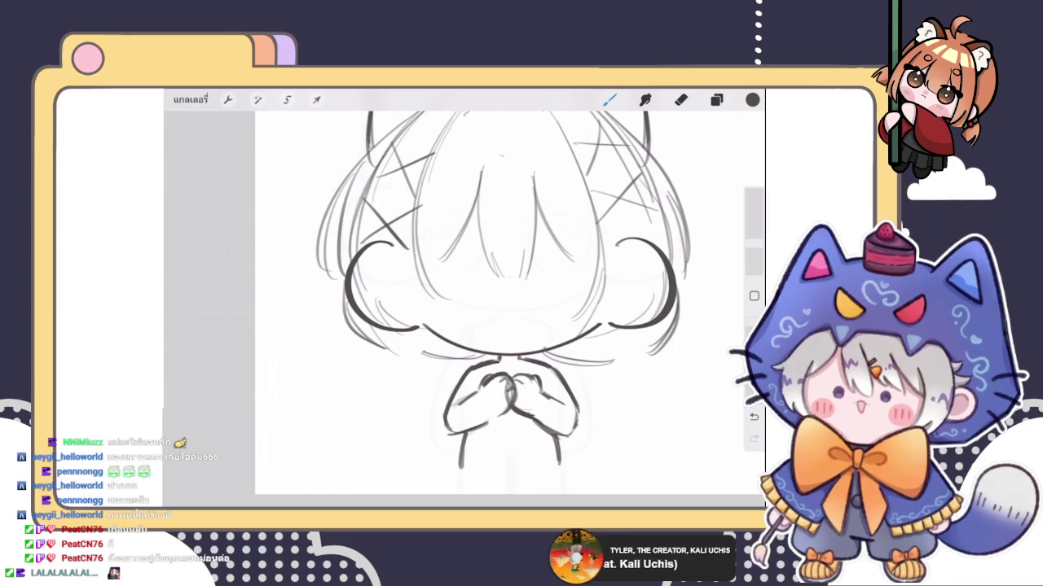
Step: Draw a small flower at the base of the left hair strand
mouse_move(386, 344)
mouse_down()
mouse_move(427, 363)
mouse_move(377, 370)
mouse_up()
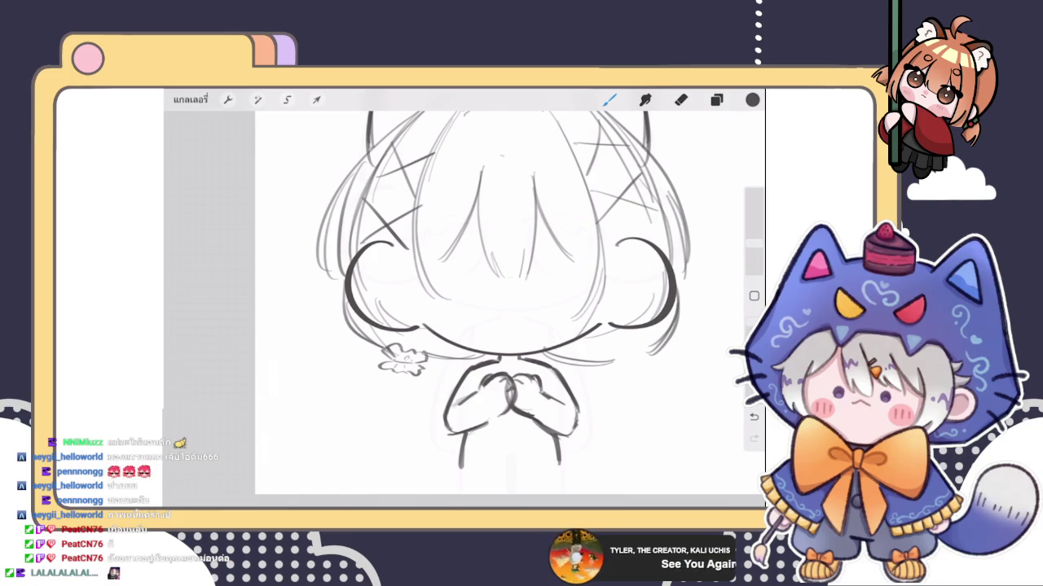
scroll(510, 299, down, 5)
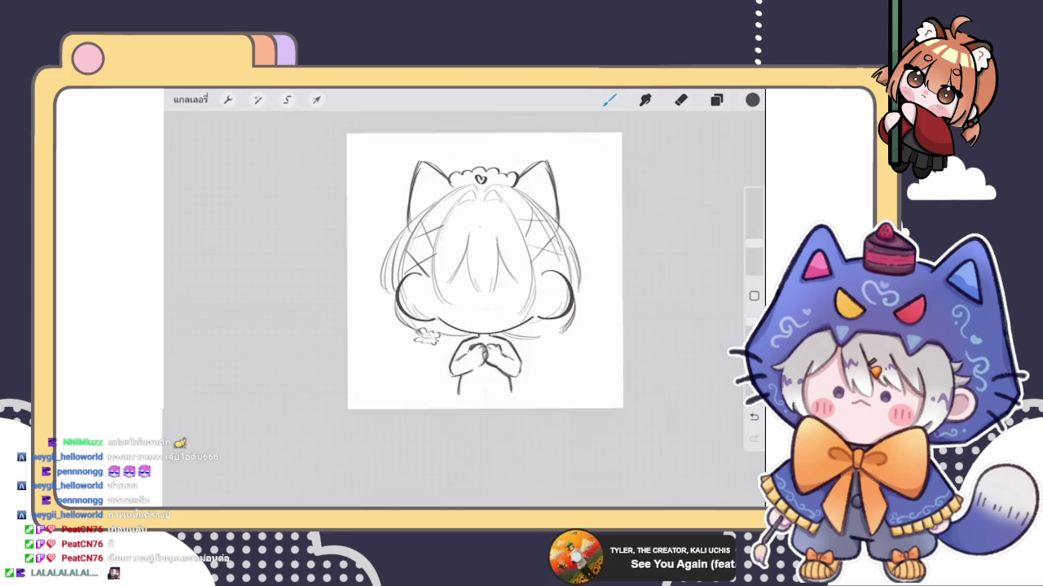
scroll(484, 269, up, 3)
Step: Lasso the flower with a Freehand selection
click(287, 99)
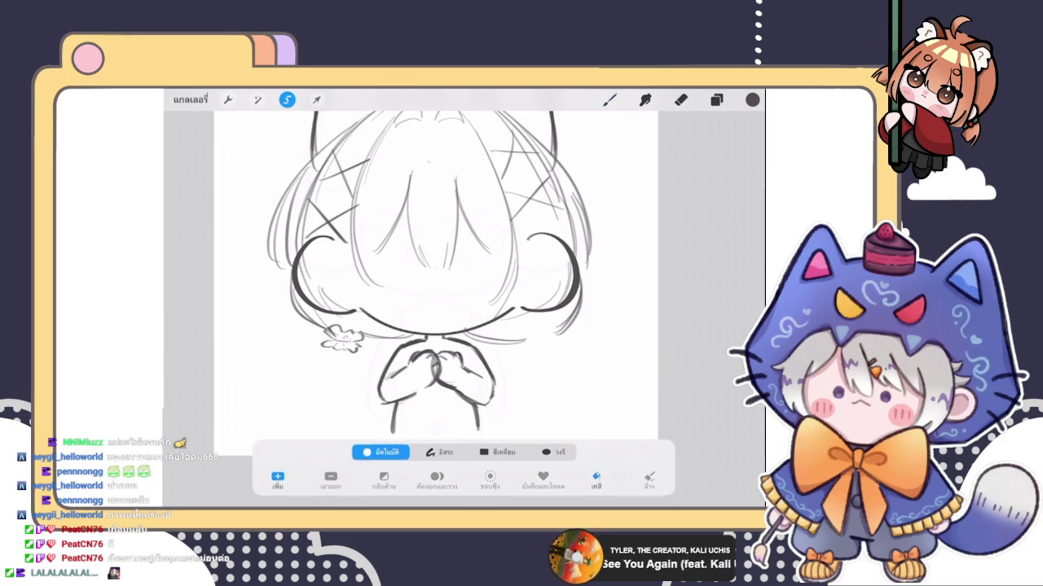
click(345, 326)
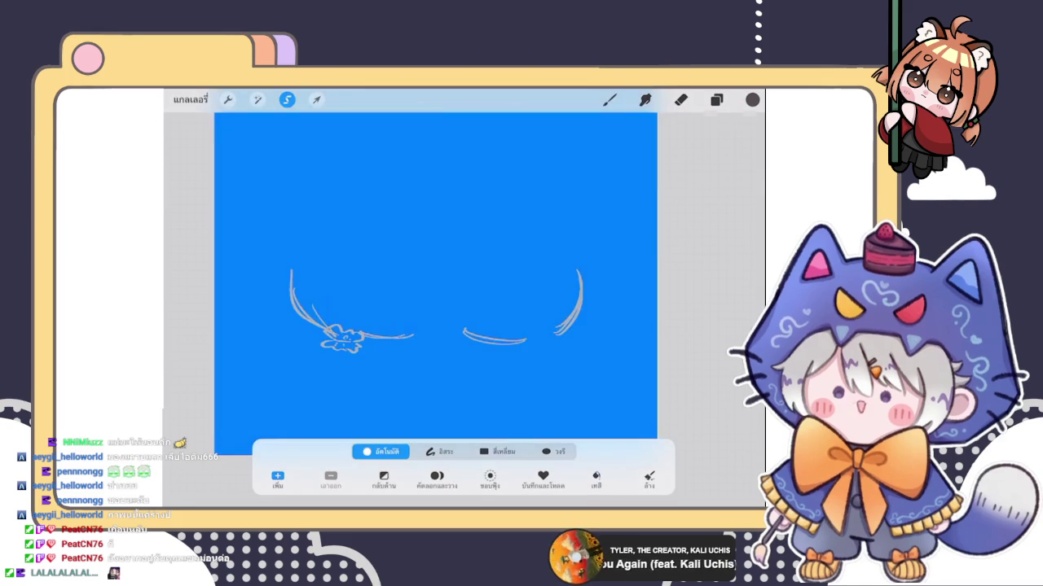
click(439, 451)
click(347, 326)
drag(355, 355, 361, 347)
Step: Transform the selection and move the flower beside the right hair strand
click(316, 99)
drag(362, 336, 540, 338)
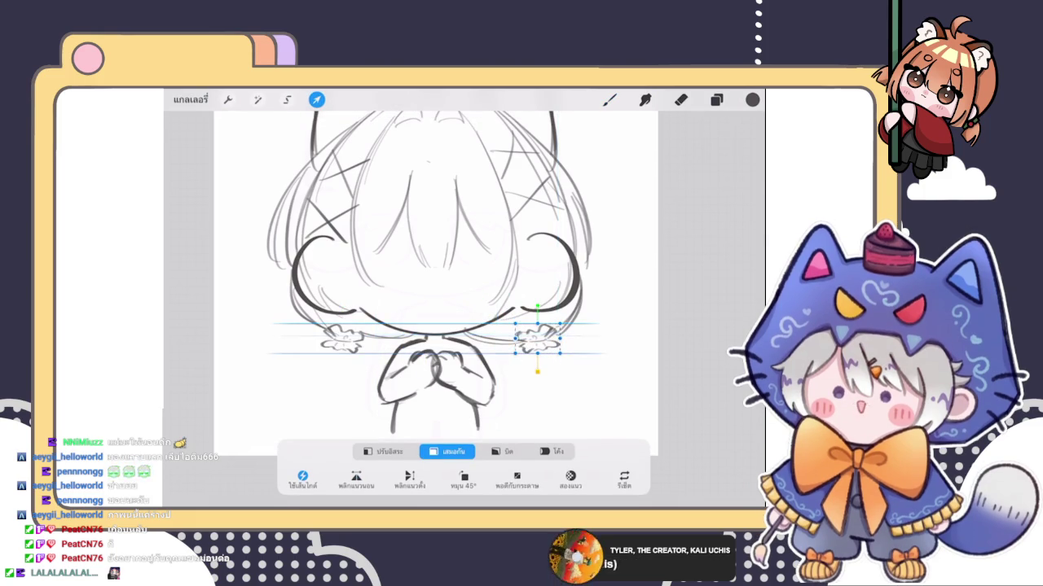
click(609, 99)
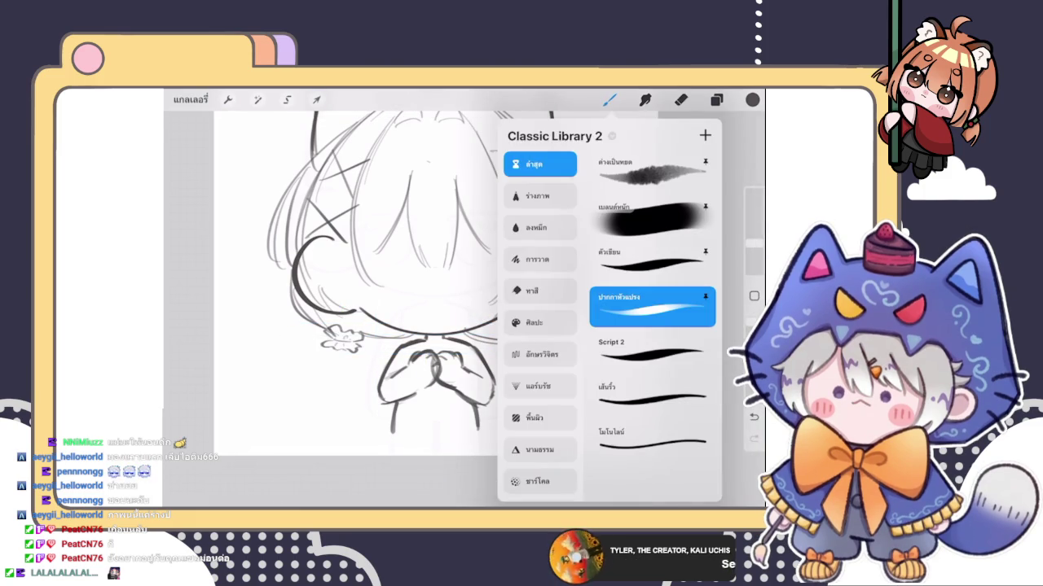
click(716, 100)
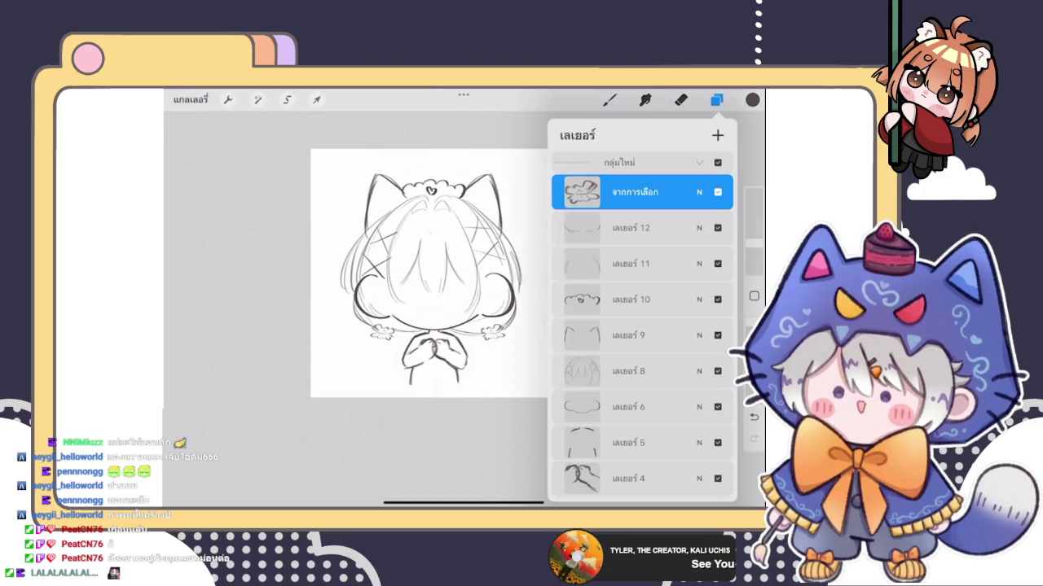
click(716, 99)
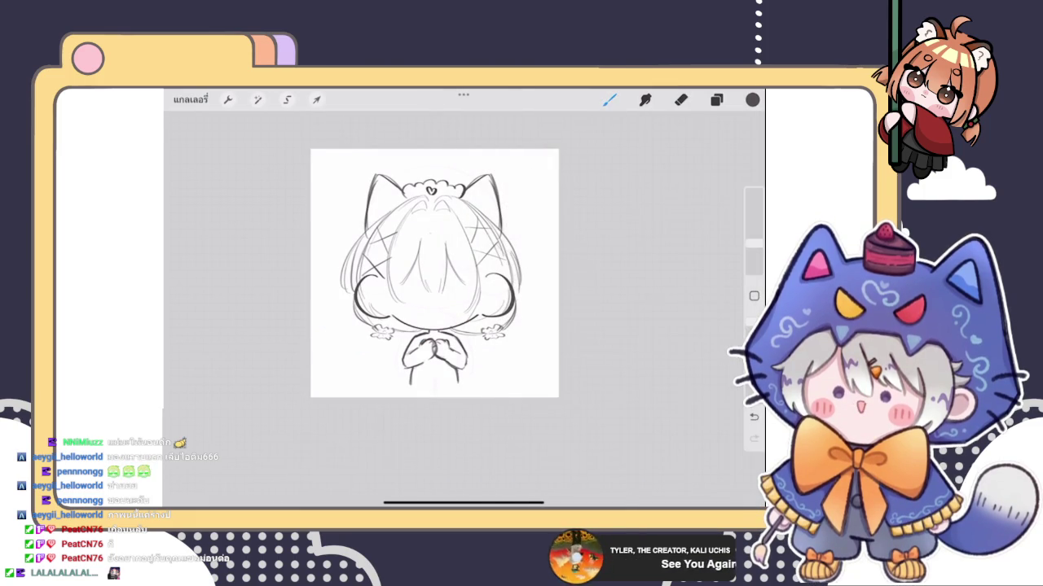
scroll(488, 260, up, 3)
scroll(488, 260, up, 2)
Step: Draw the curly pigtail's spiral curls hanging below the left flower tie
drag(369, 346, 405, 316)
key(ctrl+z)
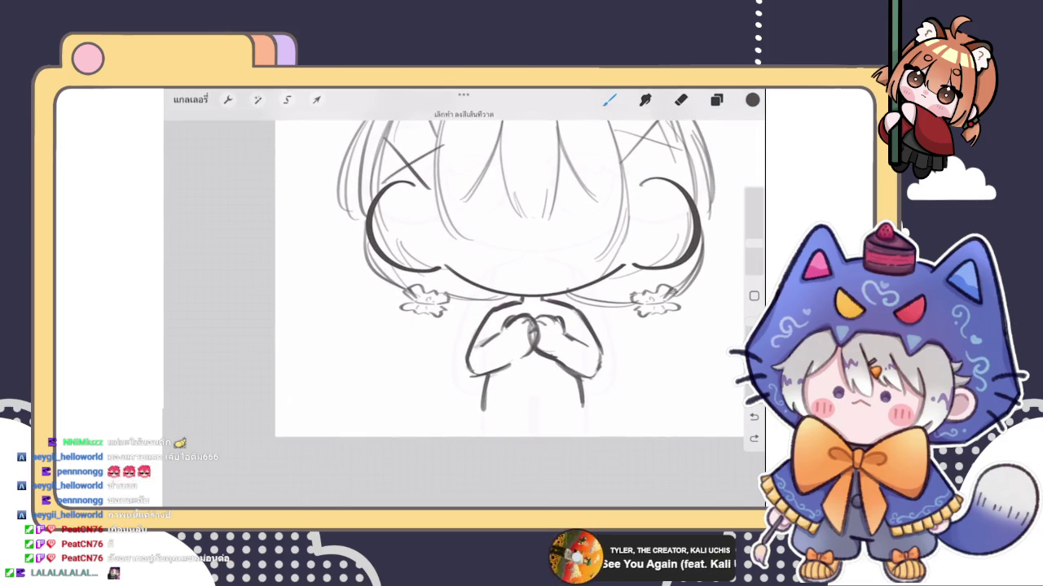
mouse_move(405, 314)
mouse_down()
mouse_move(389, 330)
mouse_move(427, 363)
mouse_move(400, 366)
mouse_up()
mouse_move(391, 326)
mouse_down()
mouse_move(420, 388)
mouse_move(389, 378)
mouse_up()
drag(381, 320, 362, 370)
mouse_move(366, 329)
mouse_down()
mouse_move(349, 374)
mouse_move(404, 395)
mouse_up()
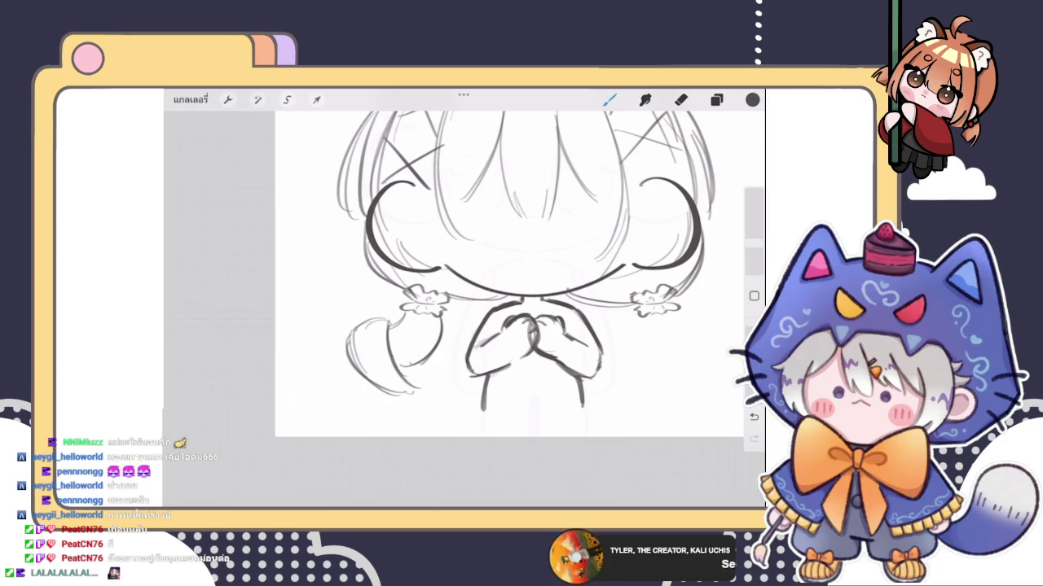
drag(343, 370, 358, 407)
drag(347, 396, 373, 412)
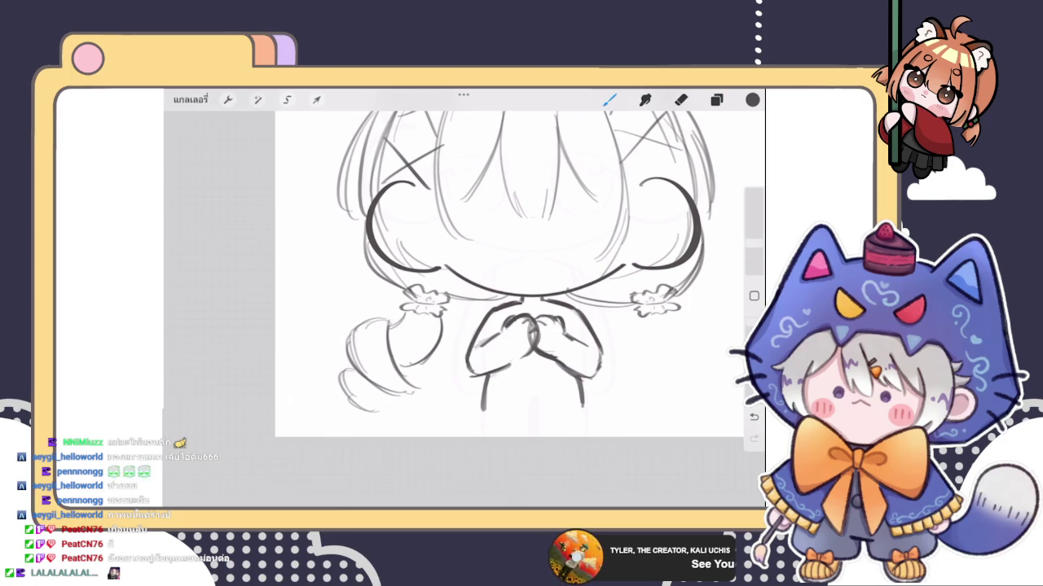
drag(342, 379, 386, 417)
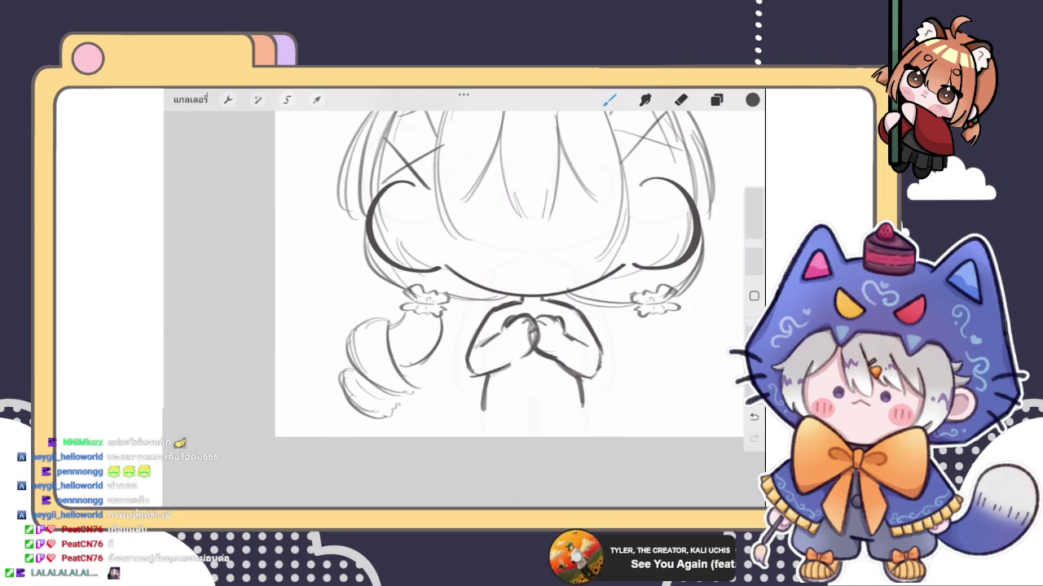
drag(352, 412, 365, 434)
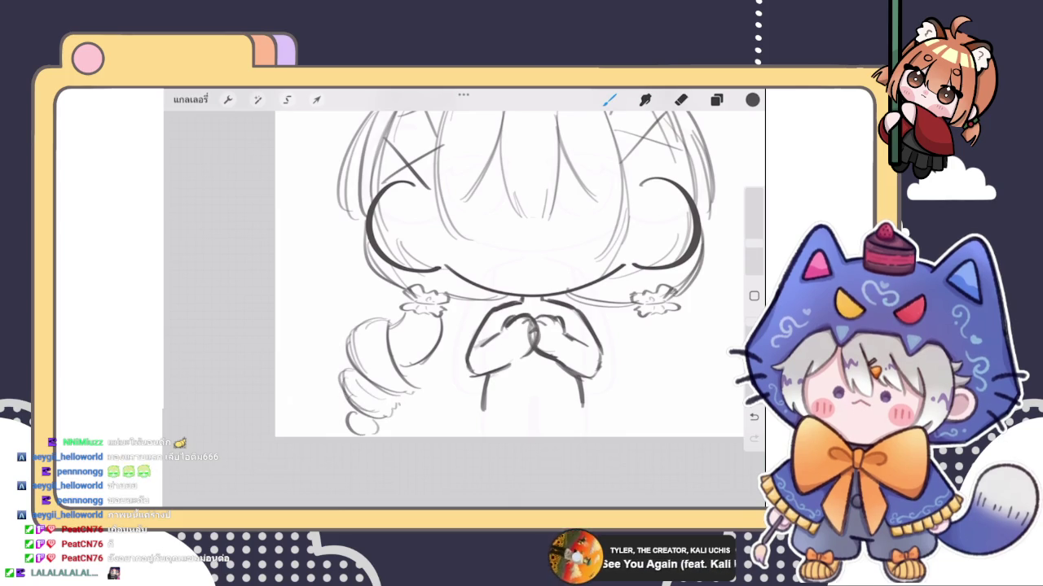
scroll(487, 268, down, 3)
scroll(445, 256, up, 2)
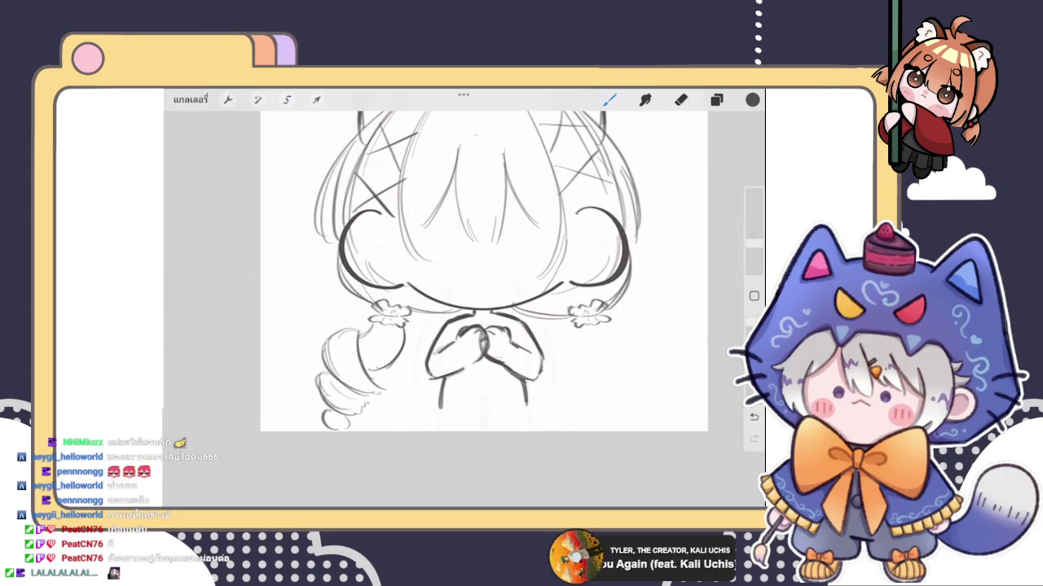
scroll(445, 256, down, 2)
scroll(442, 284, down, 1)
Step: Check the layers list and toggle Transform on and off, ending back on the brush
click(716, 99)
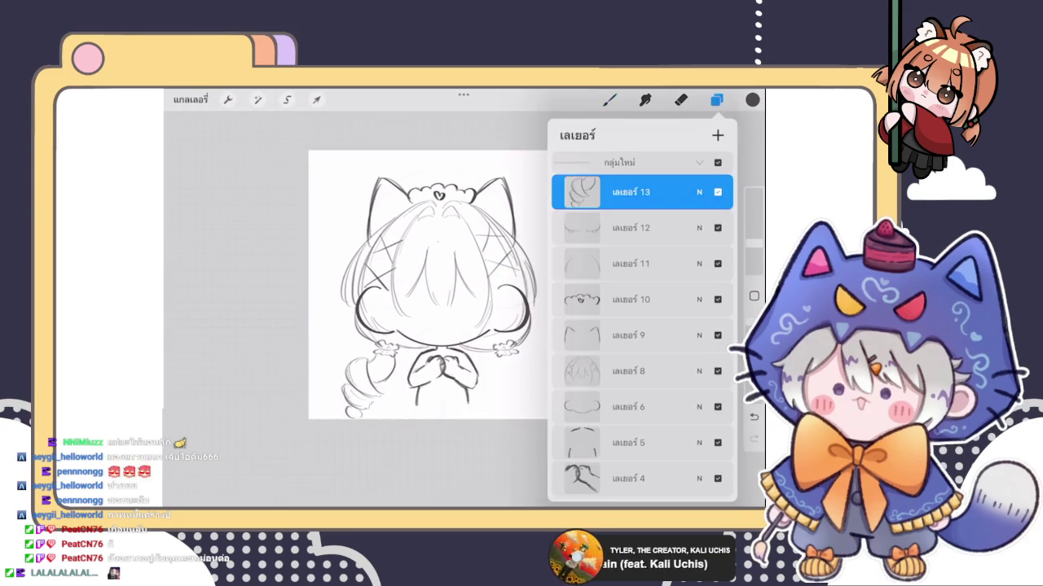
click(316, 99)
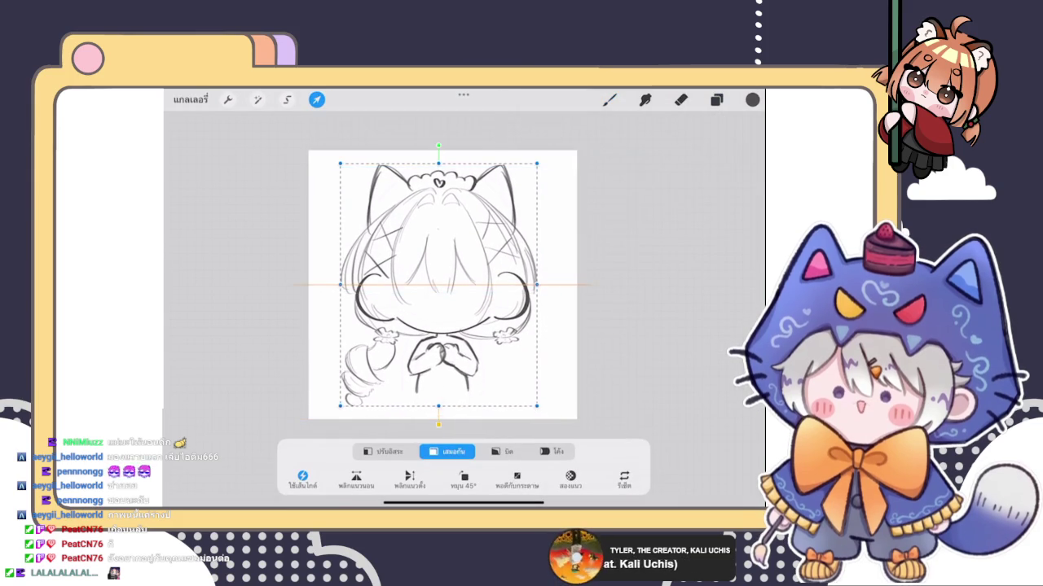
click(716, 99)
click(609, 99)
scroll(464, 261, up, 2)
scroll(464, 261, up, 2)
click(716, 100)
click(716, 99)
scroll(465, 261, up, 2)
scroll(464, 260, down, 1)
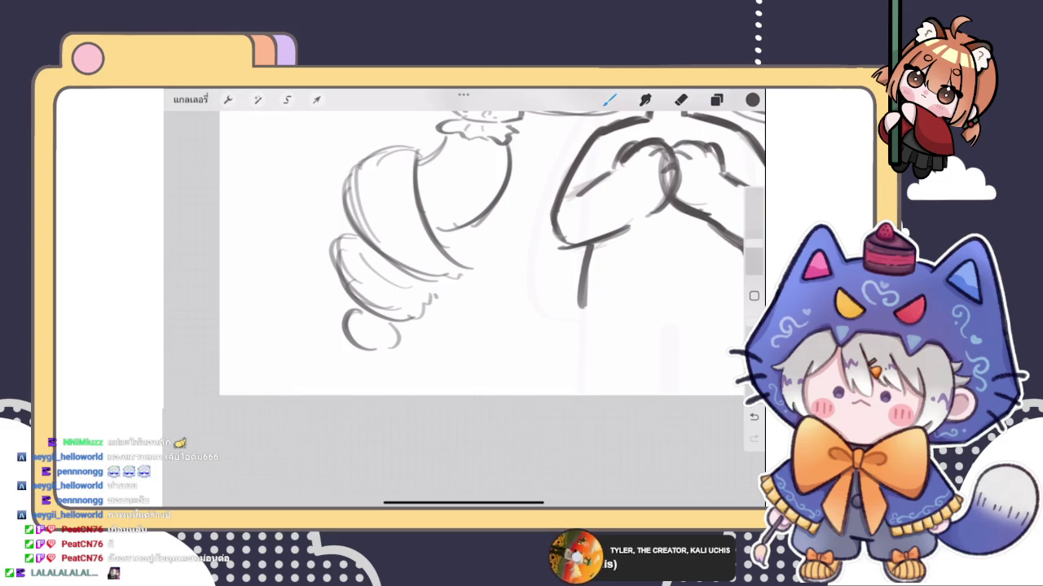
Step: Extend the pigtail's lowest curl and darken its curl lines
drag(373, 337, 344, 356)
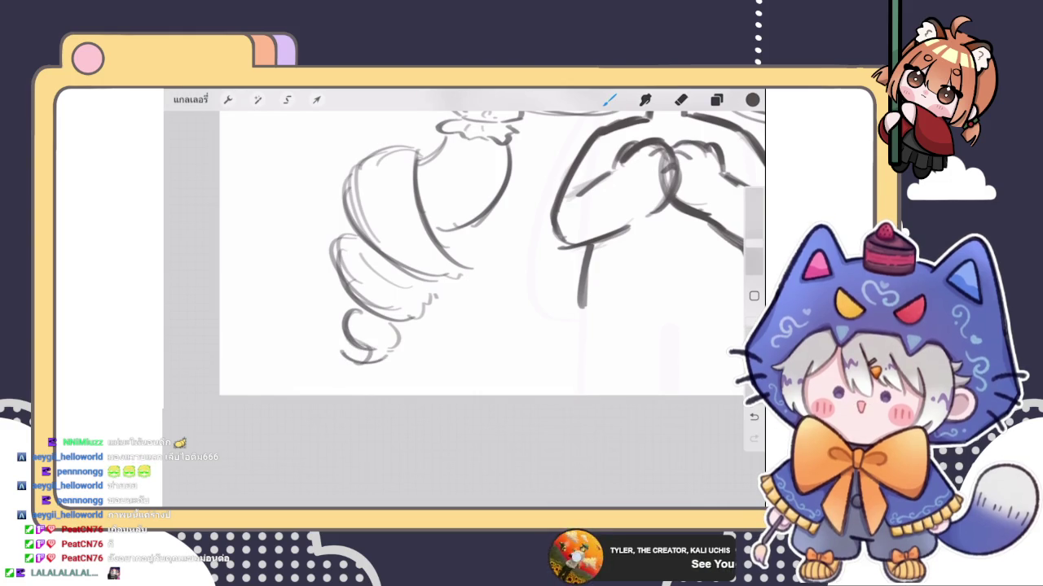
scroll(489, 261, down, 2)
scroll(489, 261, down, 2)
scroll(489, 261, up, 1)
scroll(485, 280, up, 1)
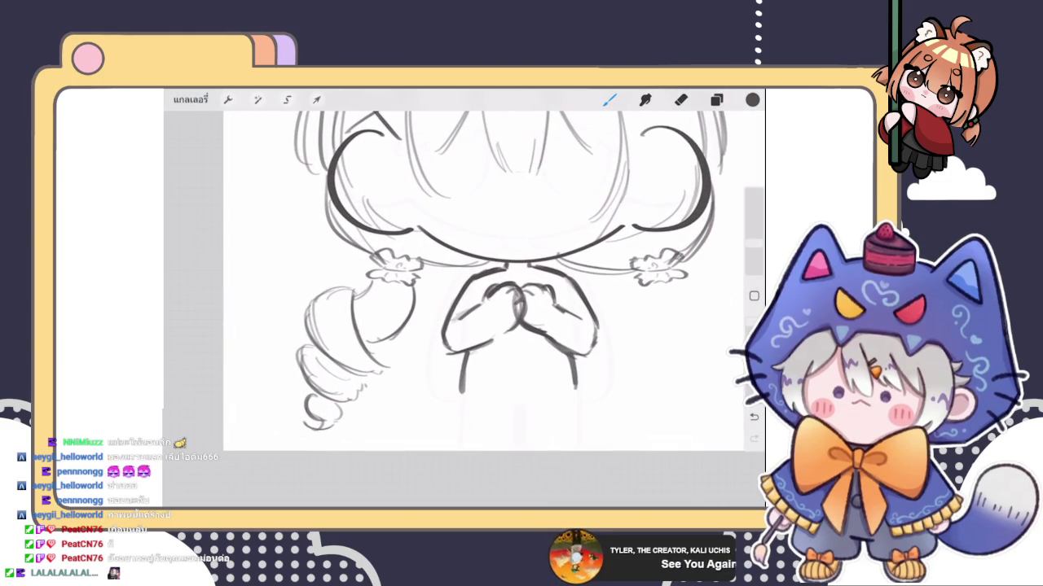
drag(416, 299, 361, 342)
scroll(489, 277, down, 2)
scroll(488, 277, up, 2)
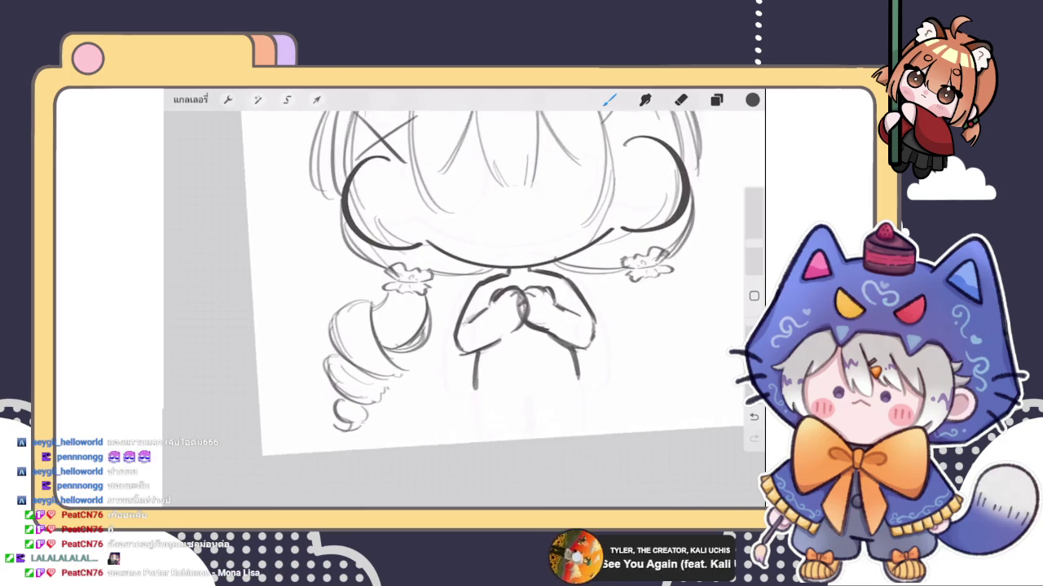
scroll(457, 310, up, 3)
Step: Erase stray strokes on the pigtail and redraw shading inside its bulb
click(681, 99)
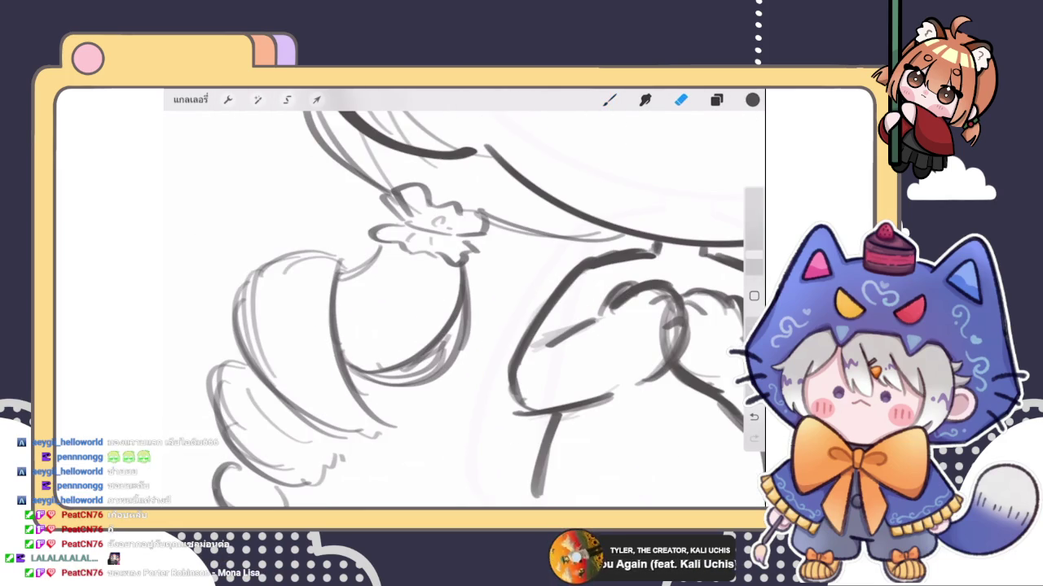
mouse_move(372, 345)
mouse_down()
mouse_move(387, 350)
mouse_move(461, 273)
mouse_move(461, 328)
mouse_up()
click(609, 99)
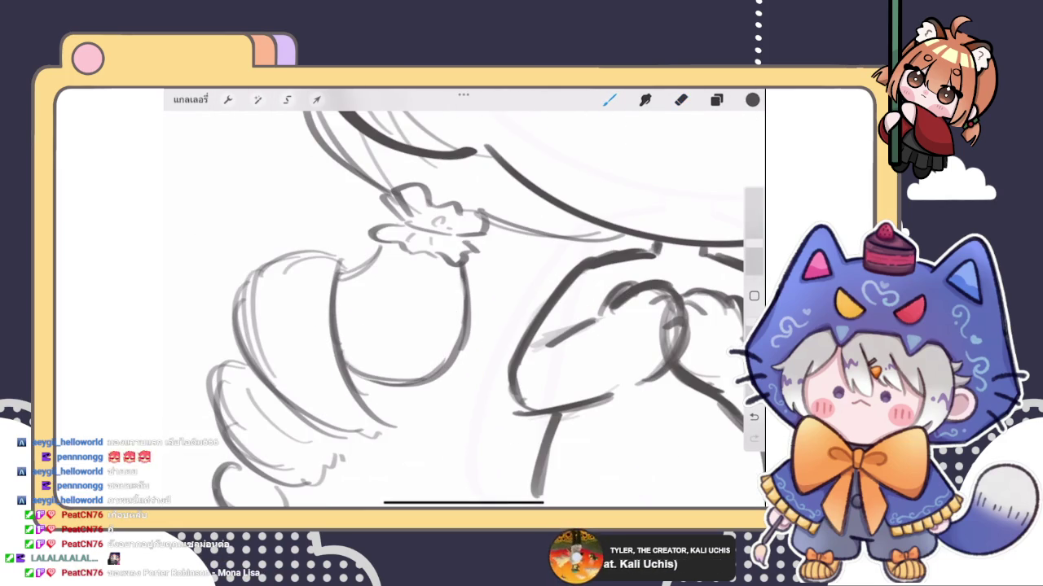
scroll(464, 302, down, 2)
scroll(465, 301, up, 2)
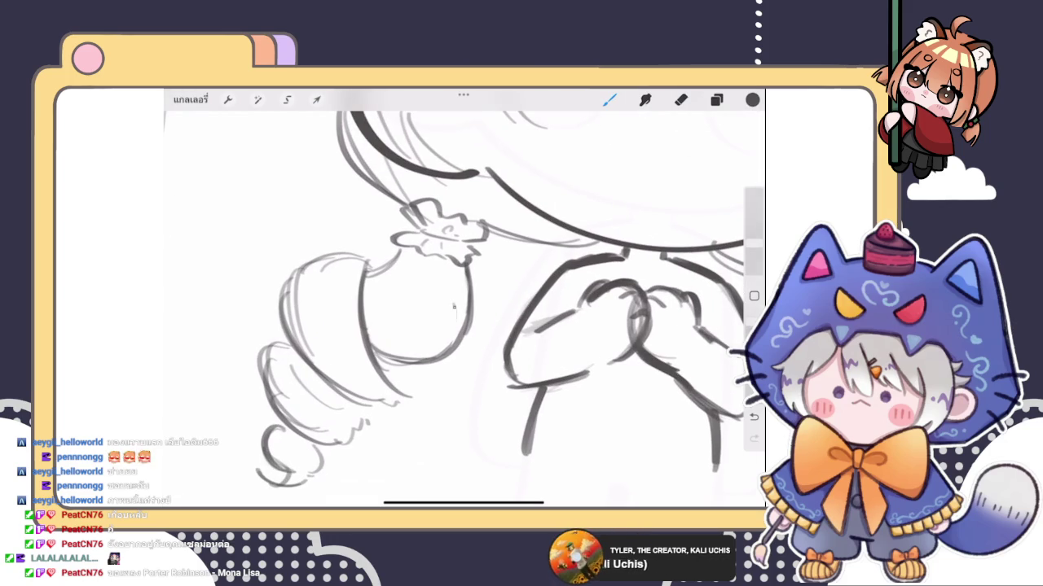
drag(454, 310, 432, 349)
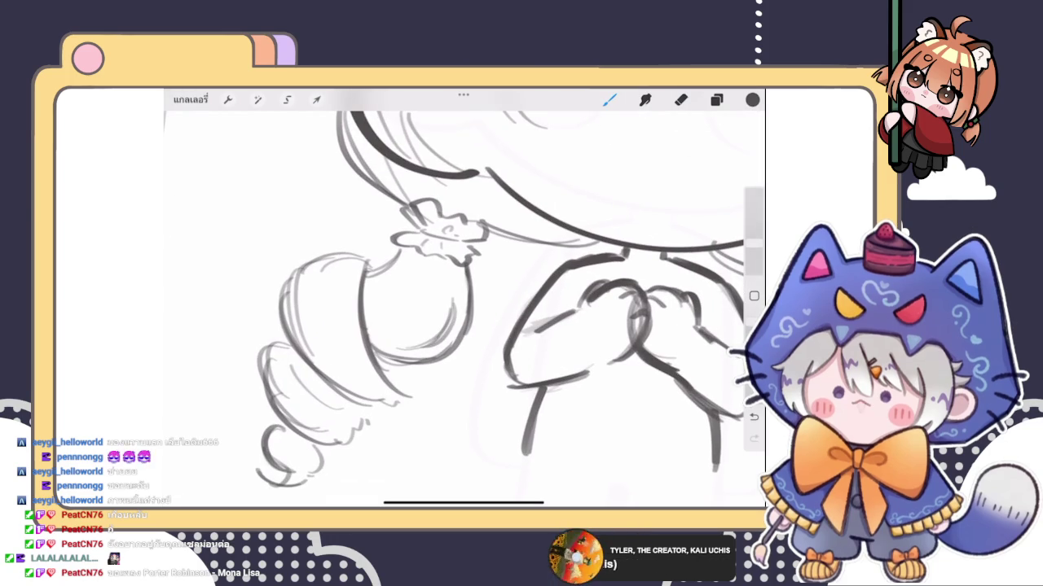
scroll(465, 302, down, 3)
scroll(464, 301, down, 3)
scroll(440, 269, up, 3)
Step: Box the pigtail with Transform and resize it in Freeform mode
click(317, 99)
scroll(505, 285, down, 1)
click(382, 451)
drag(399, 423, 400, 406)
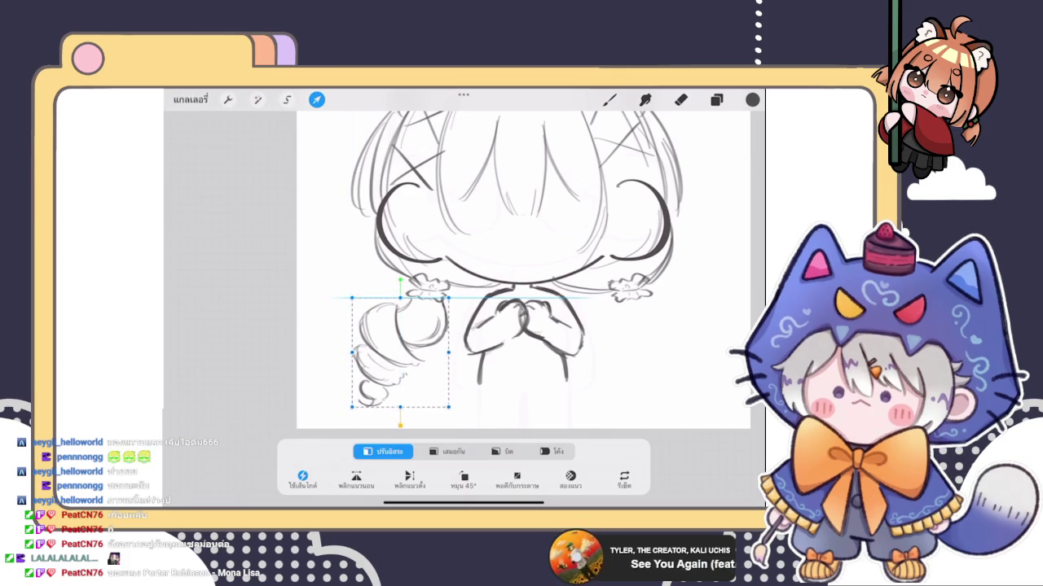
Step: Warp the pigtail's right edge and lower part inward, tilt it slightly clockwise, and commit
click(551, 451)
drag(444, 326, 442, 328)
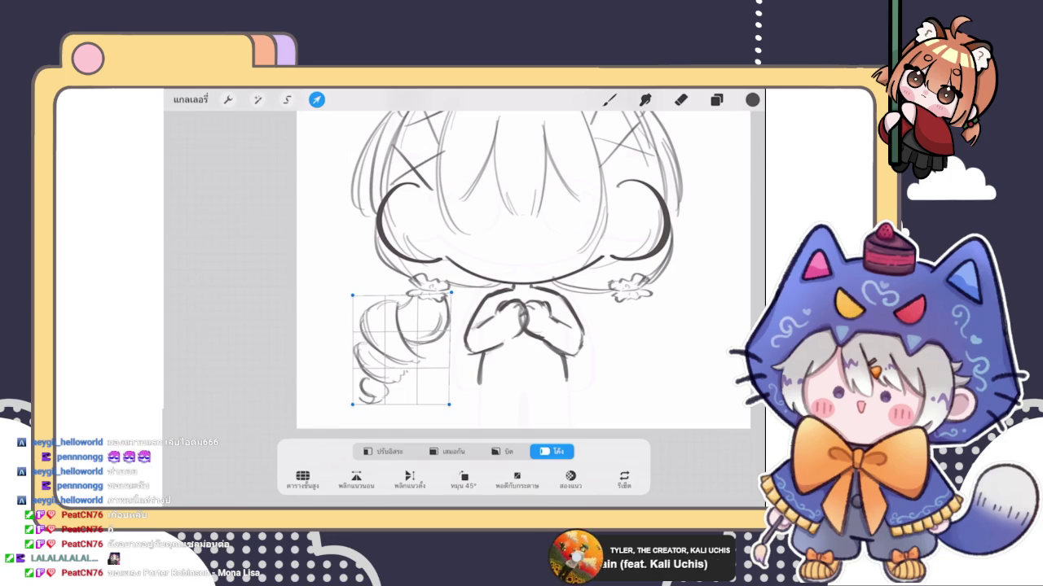
drag(433, 326, 428, 329)
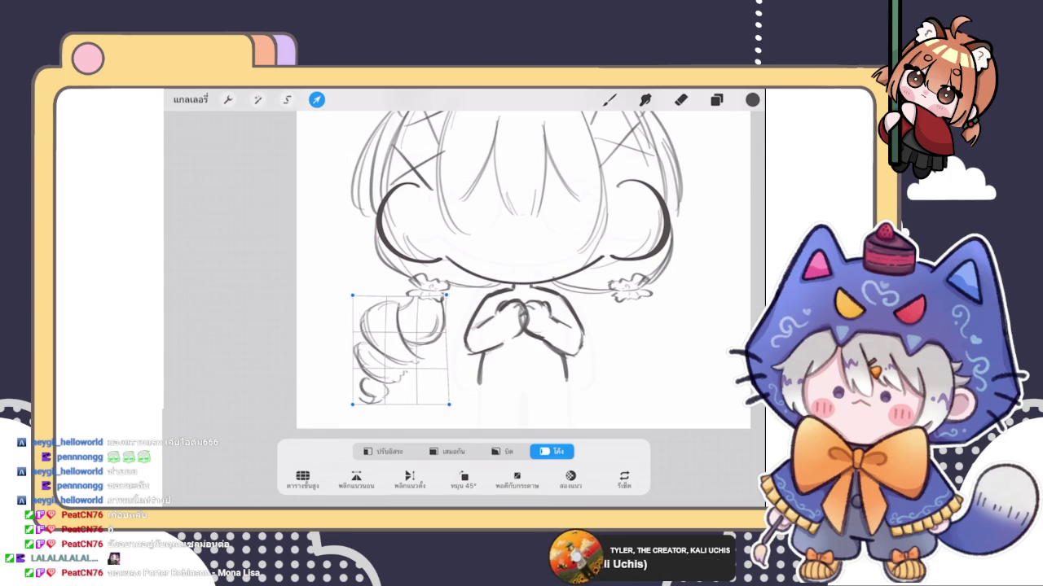
drag(449, 404, 445, 404)
click(502, 451)
click(383, 452)
drag(399, 279, 402, 275)
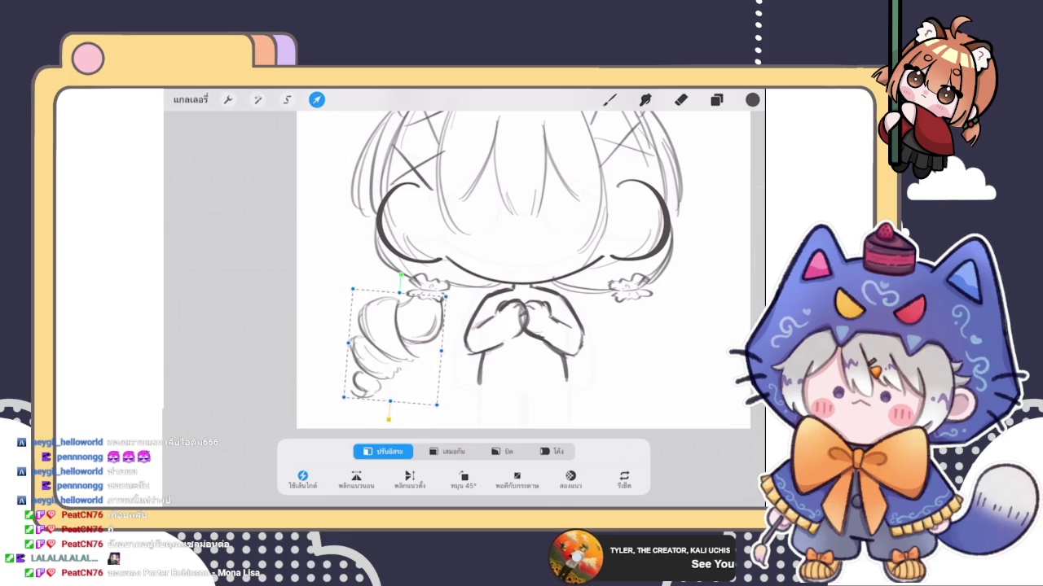
key(b)
scroll(464, 281, down, 5)
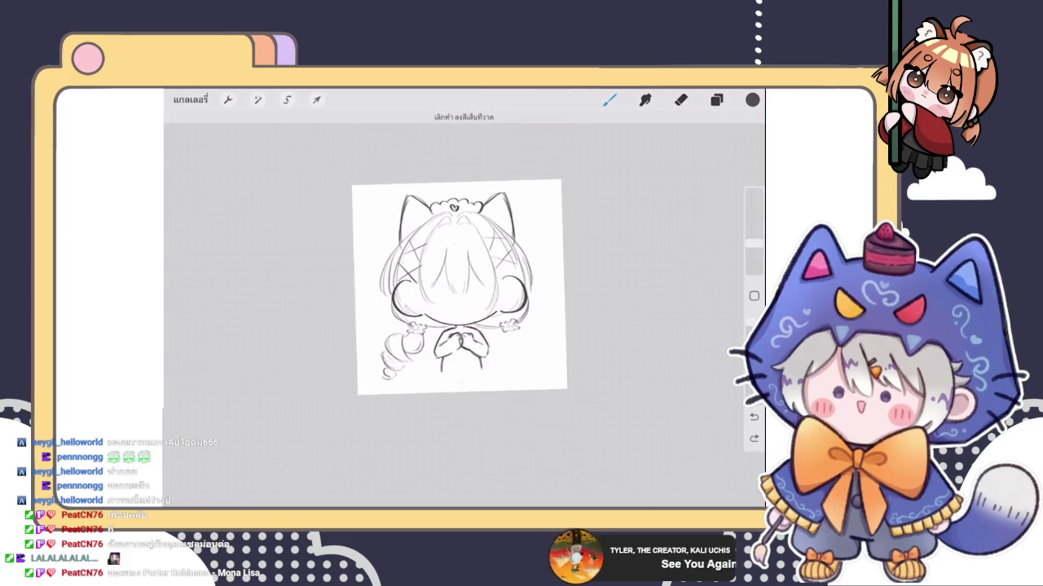
Step: Switch to the eraser with the E shortcut while viewing the whole sketch
scroll(459, 283, up, 2)
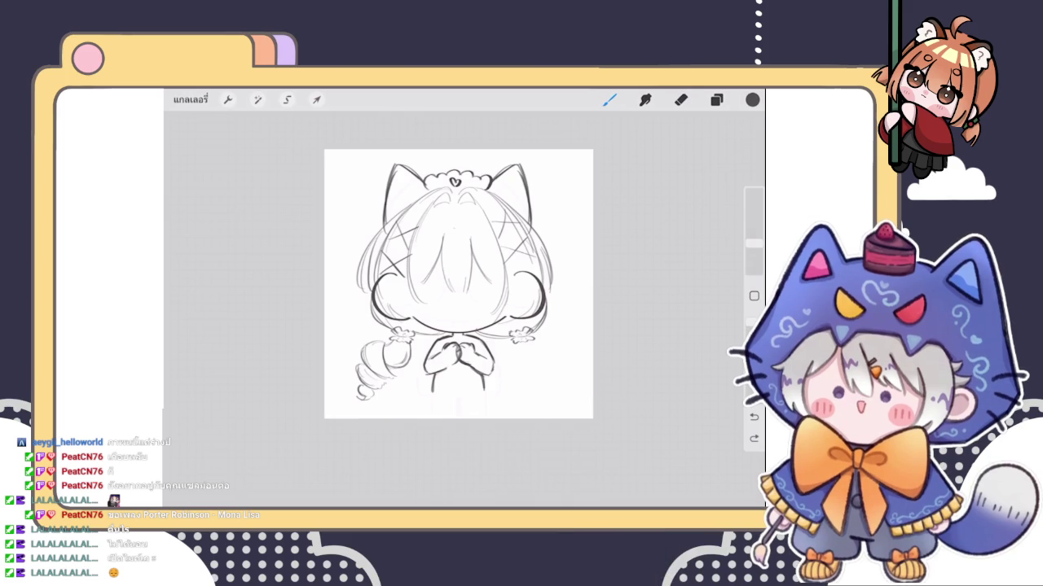
key(e)
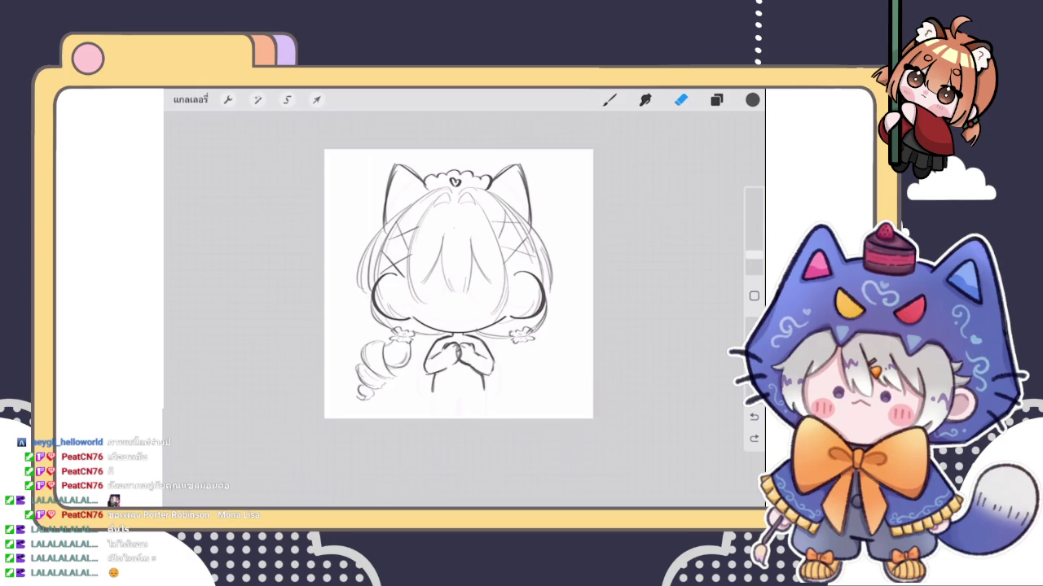
Step: Duplicate the pigtail layer and select the copy with Transform
click(716, 100)
click(716, 99)
scroll(458, 283, up, 3)
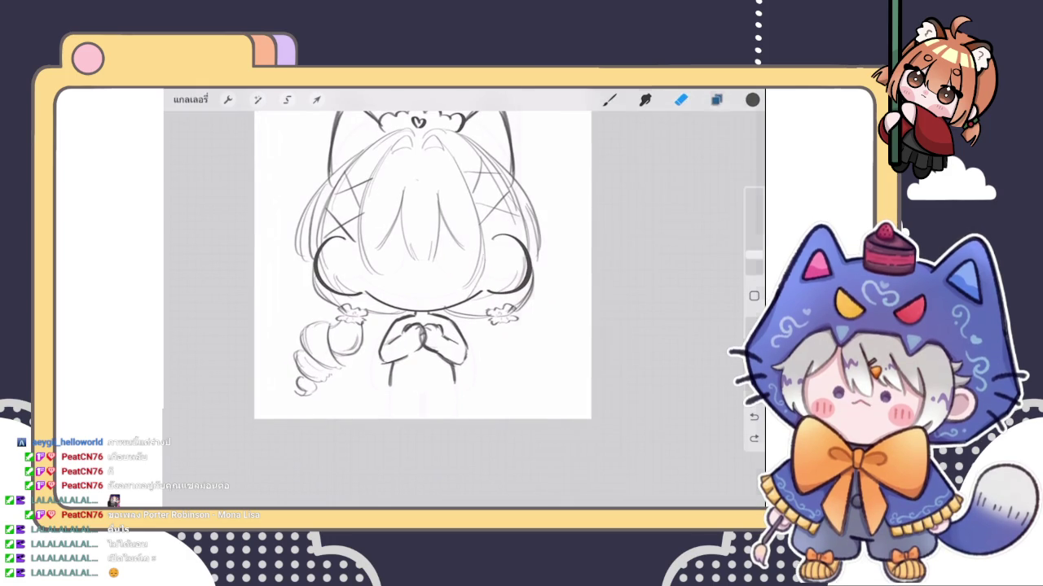
click(716, 99)
drag(701, 193, 570, 192)
click(627, 192)
click(317, 100)
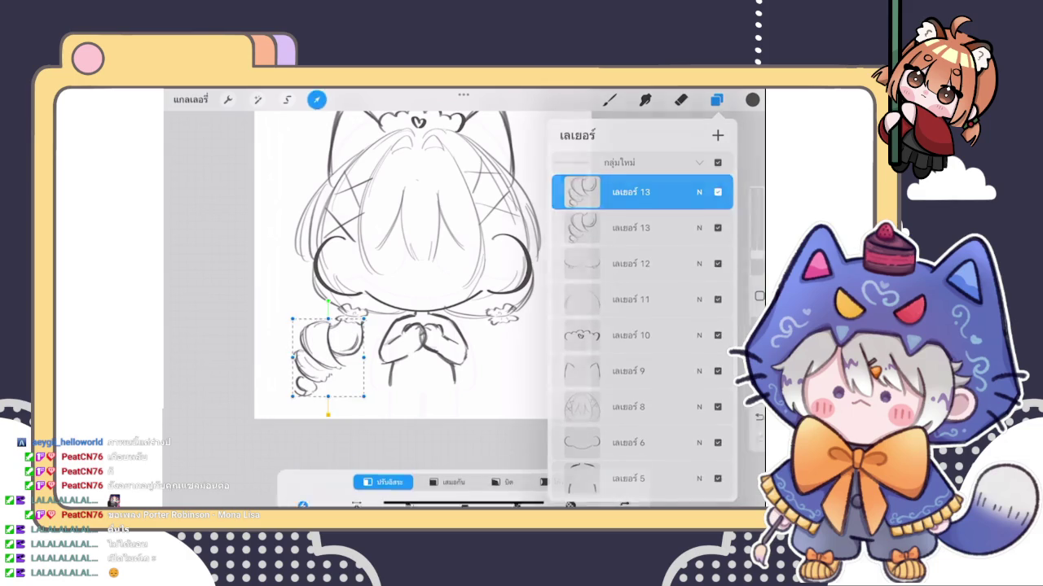
click(716, 100)
click(577, 191)
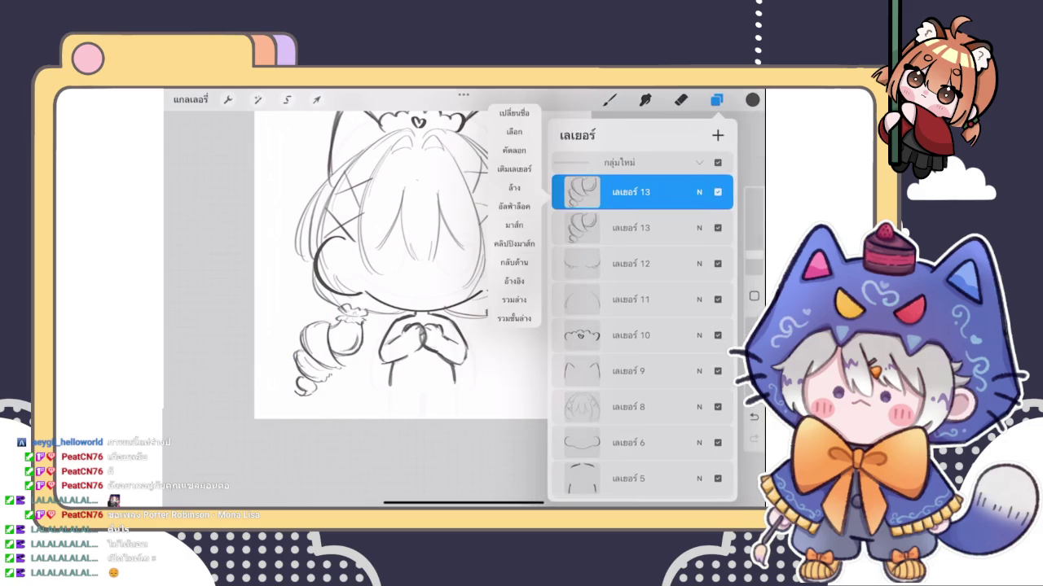
drag(701, 192, 570, 192)
click(576, 192)
click(317, 99)
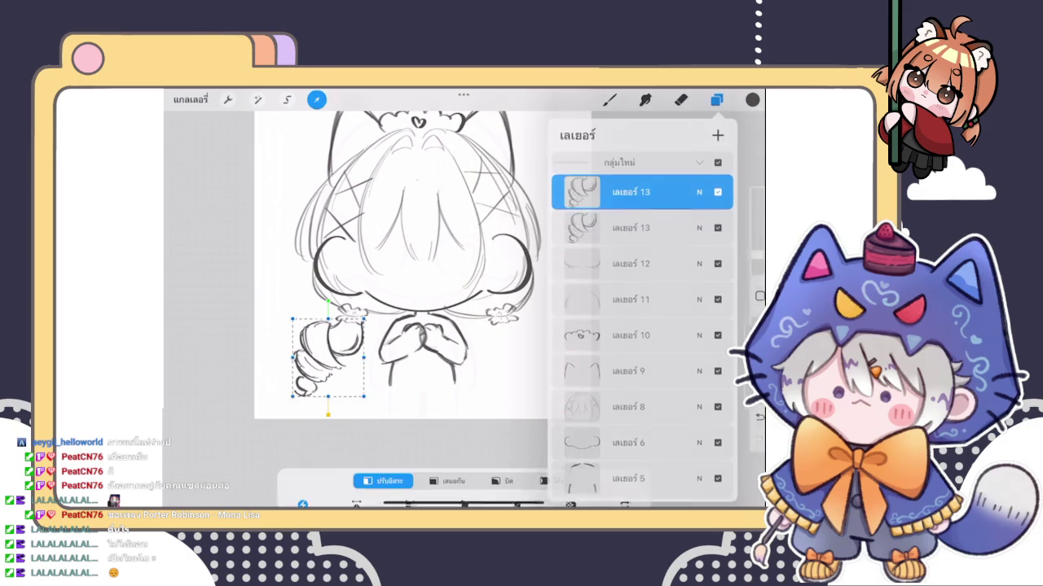
Step: Flip the copied pigtail horizontally and drag it to the figure's right side
click(356, 477)
mouse_move(327, 358)
mouse_down()
mouse_move(505, 334)
mouse_move(524, 358)
mouse_up()
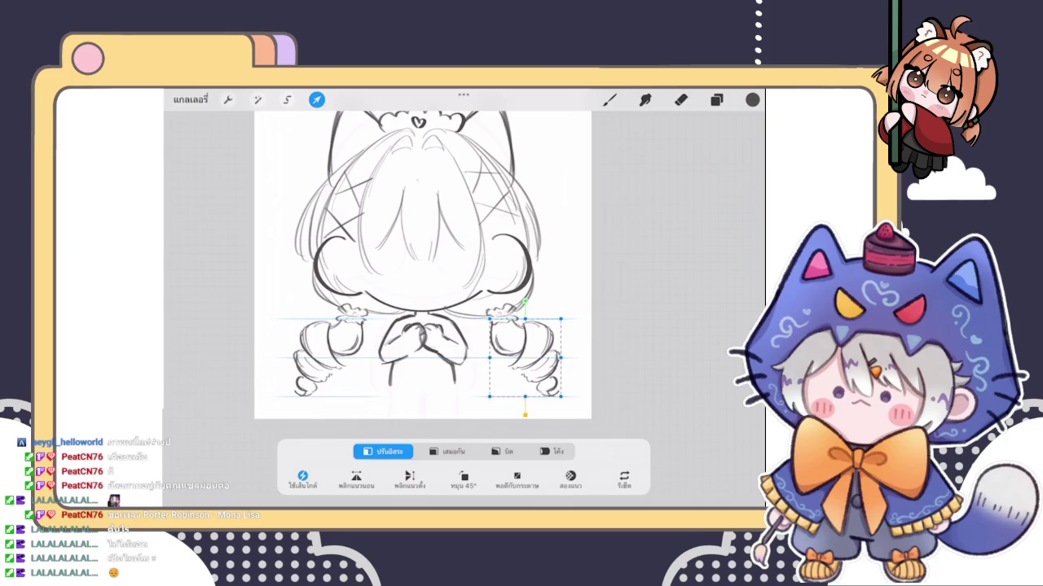
click(609, 100)
scroll(423, 264, down, 3)
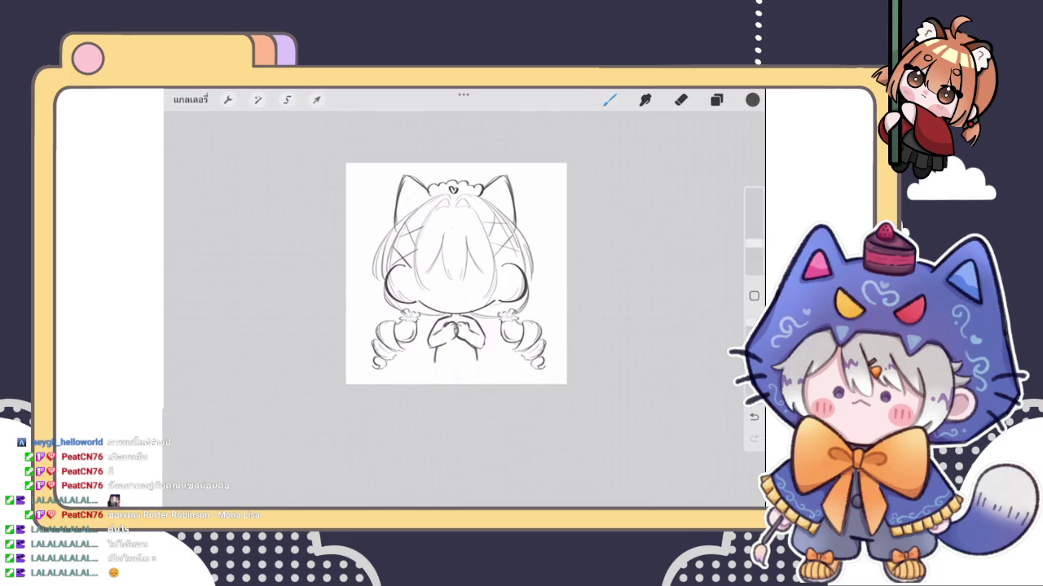
scroll(432, 293, up, 3)
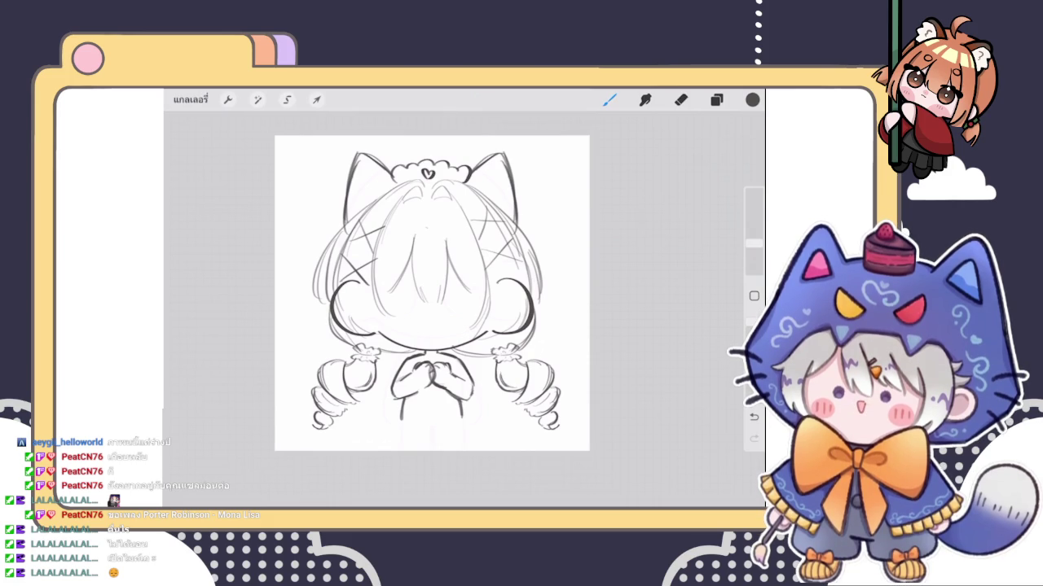
Step: Add a new blank layer and draw a short touch-up stroke along the hair's lower edge
scroll(432, 293, up, 3)
click(716, 100)
click(581, 191)
click(717, 135)
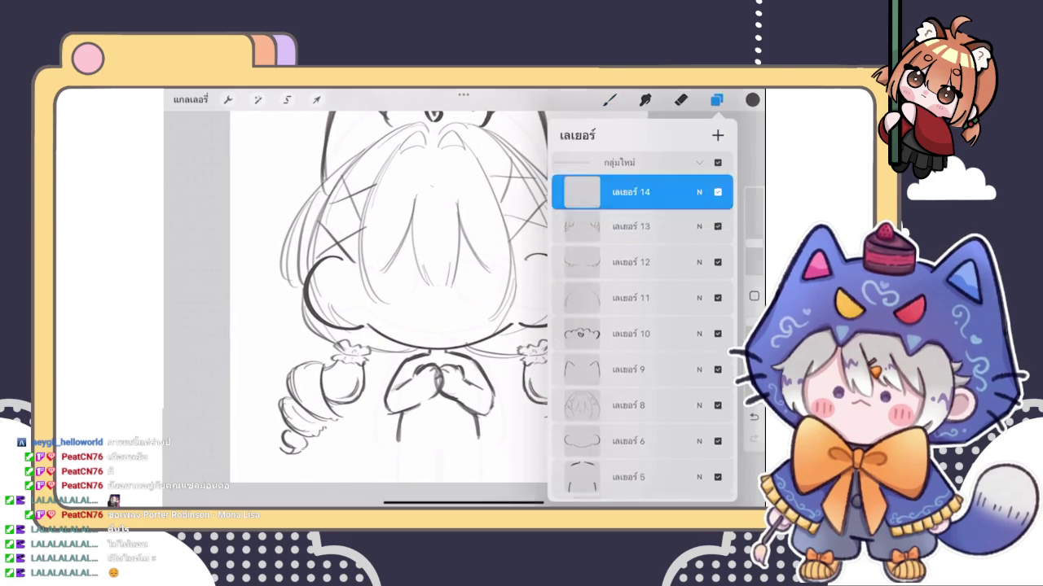
click(609, 100)
scroll(452, 309, up, 2)
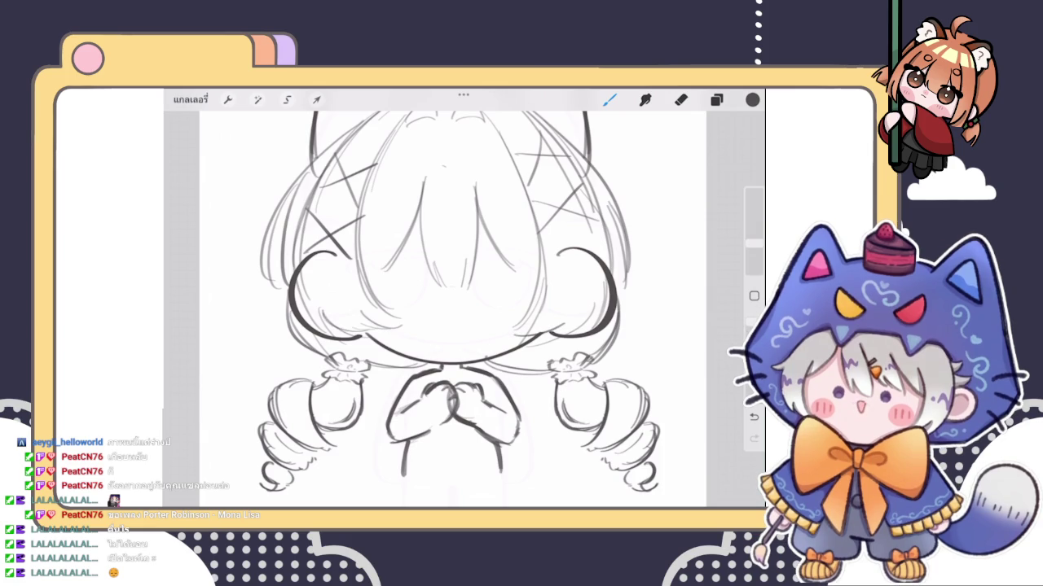
drag(555, 335, 574, 327)
scroll(452, 309, down, 5)
scroll(452, 310, up, 4)
scroll(452, 310, up, 3)
Step: On Layer 8, erase part of the hair's top and redraw a small hair stroke
click(716, 99)
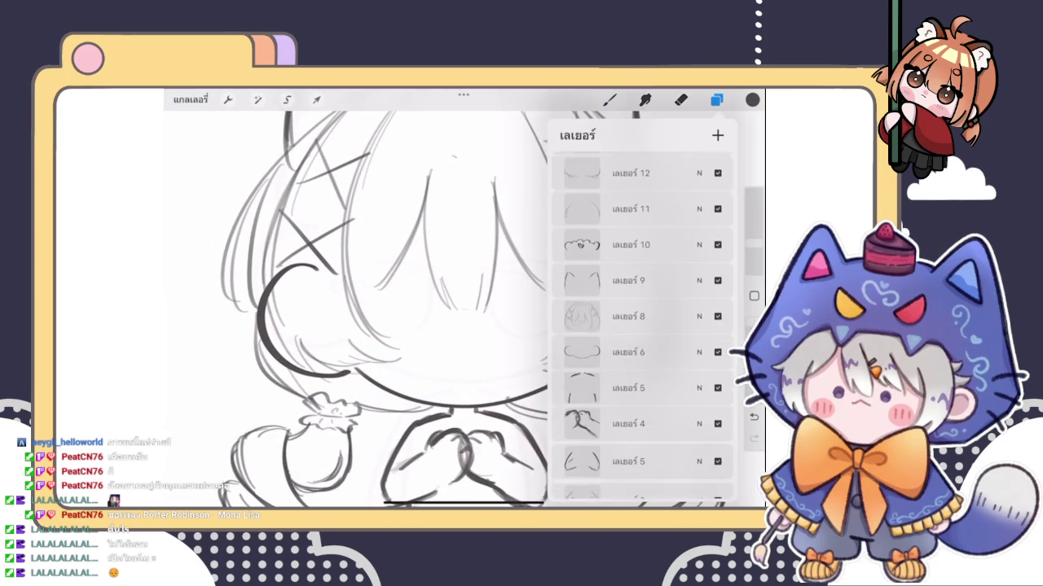
click(641, 312)
click(609, 100)
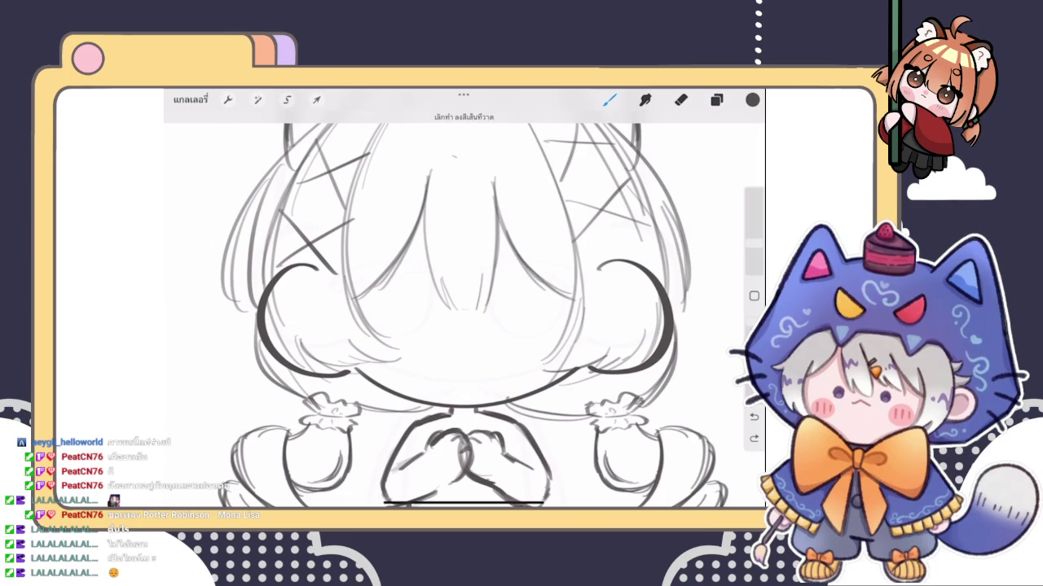
scroll(464, 301, down, 5)
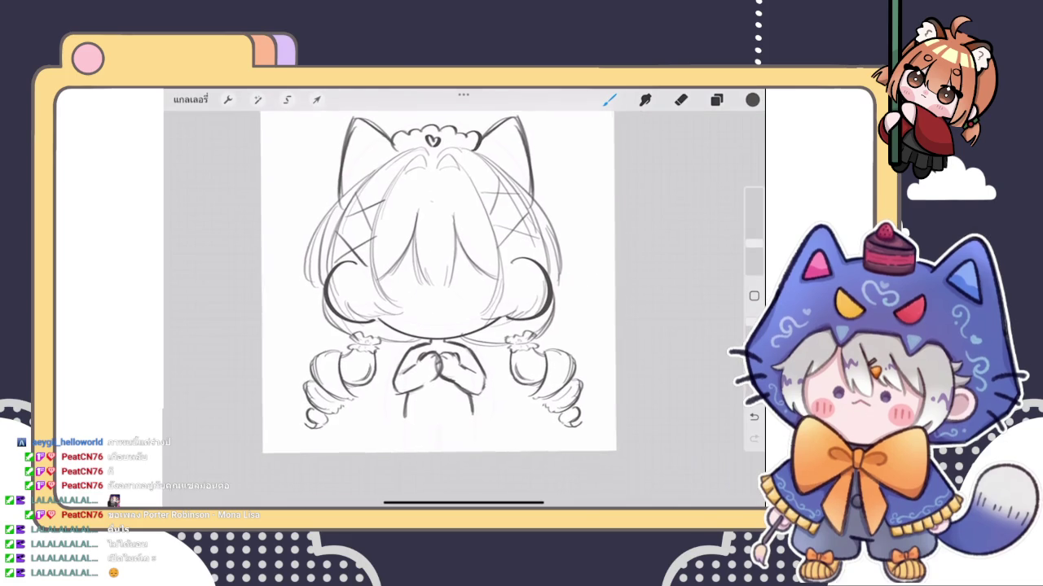
scroll(464, 301, up, 4)
click(681, 100)
drag(472, 224, 445, 174)
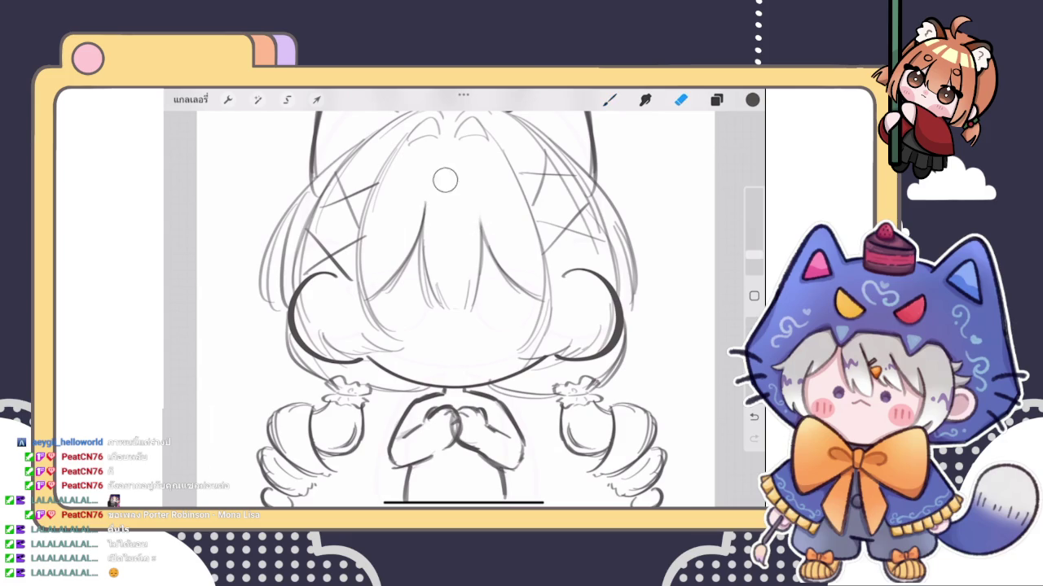
click(609, 99)
drag(481, 204, 478, 225)
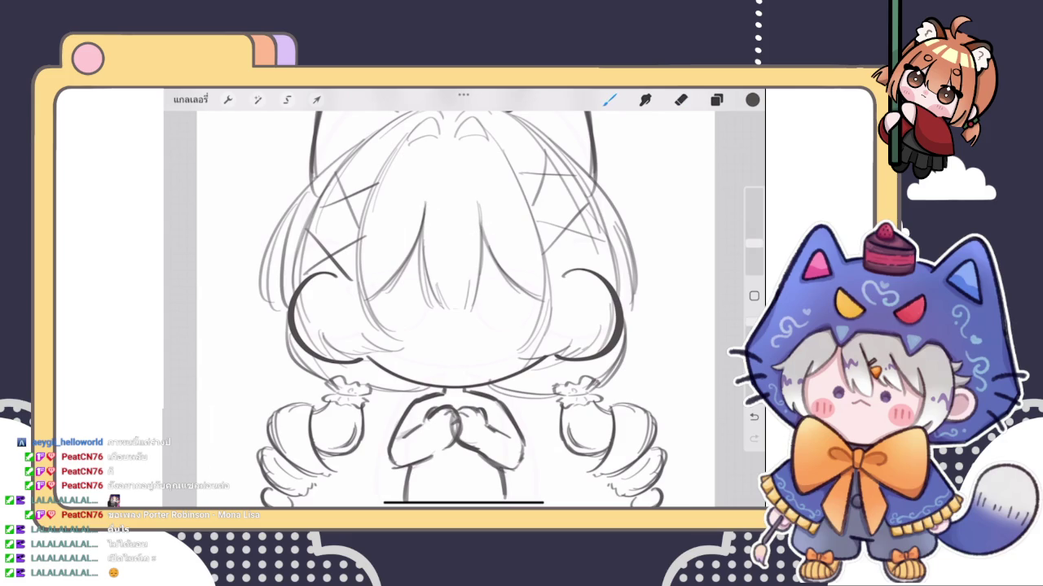
Step: Sketch a small diamond with a tiny dot beside it at the top of the face
mouse_move(446, 157)
mouse_down()
mouse_move(439, 174)
mouse_move(448, 186)
mouse_up()
mouse_move(447, 156)
mouse_down()
mouse_move(460, 174)
mouse_move(450, 189)
mouse_move(418, 170)
mouse_move(489, 174)
mouse_up()
click(414, 171)
scroll(456, 309, down, 5)
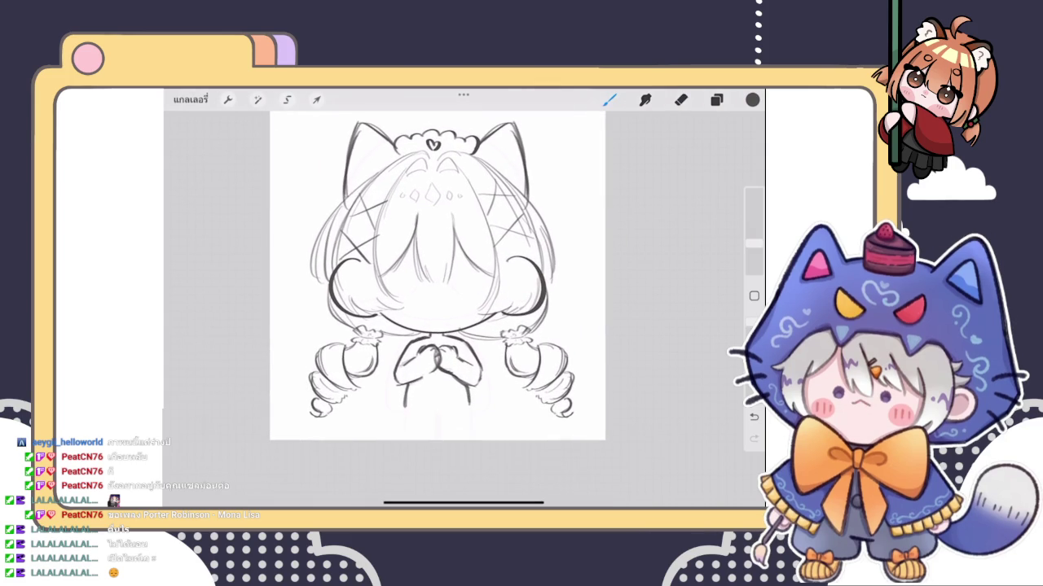
Step: Switch to the eraser and make the top layer, Layer 14, active
key(e)
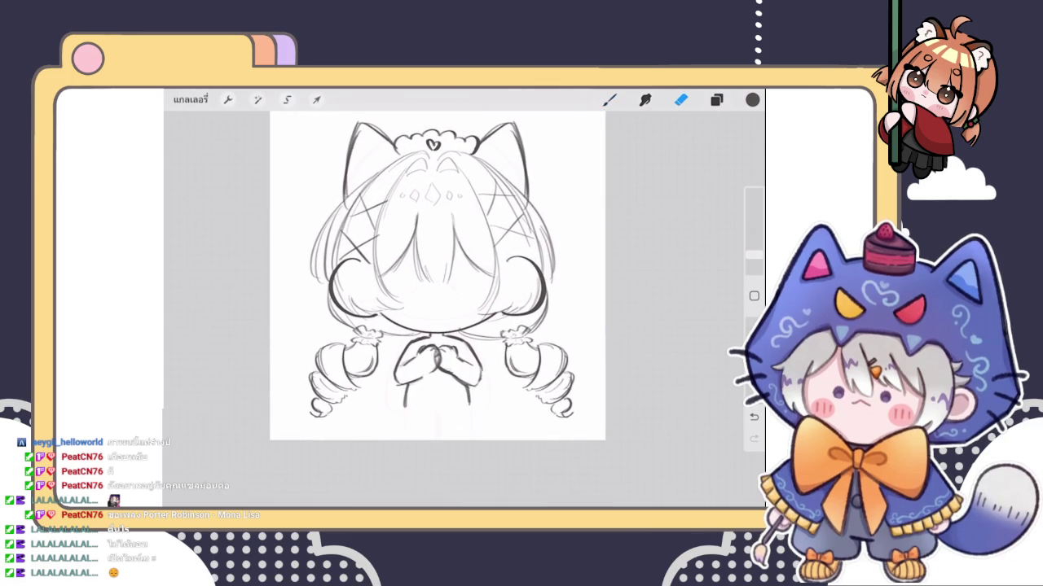
click(716, 100)
scroll(642, 326, up, 3)
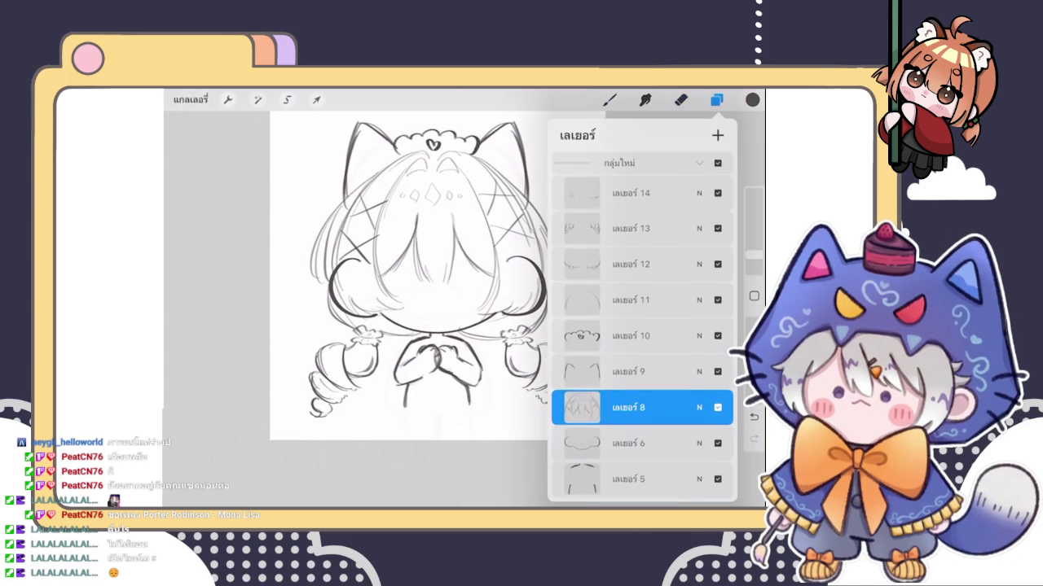
click(631, 192)
click(716, 100)
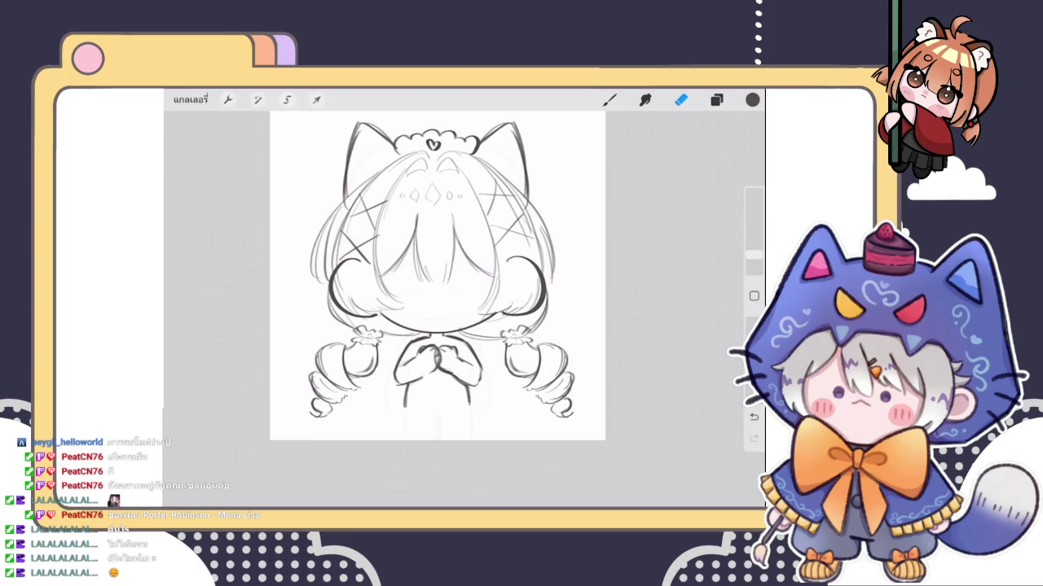
click(716, 99)
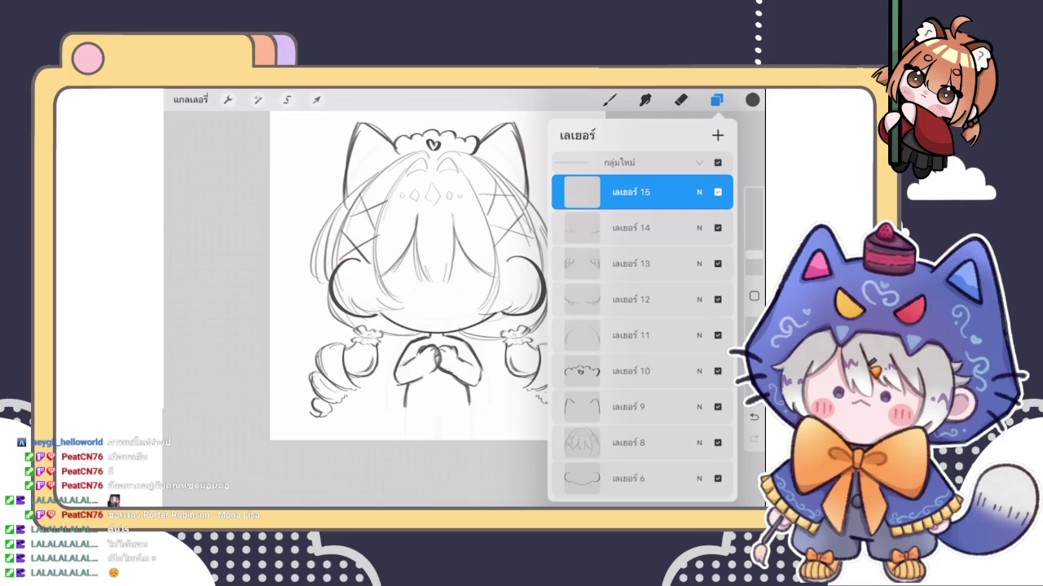
Step: Move Layer 15 below Layer 10 in the layer stack
drag(632, 191, 632, 371)
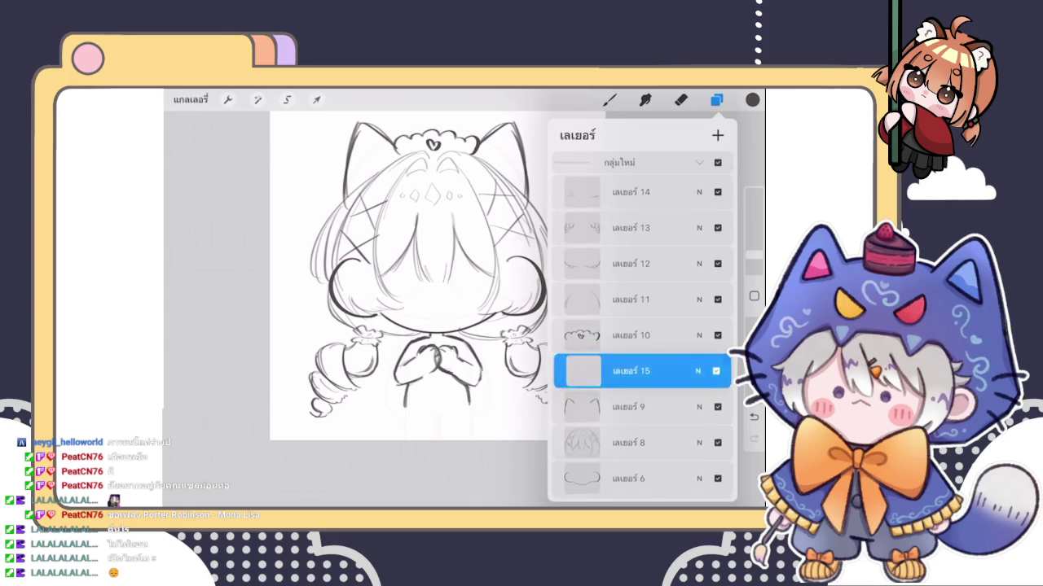
click(610, 100)
scroll(438, 277, up, 5)
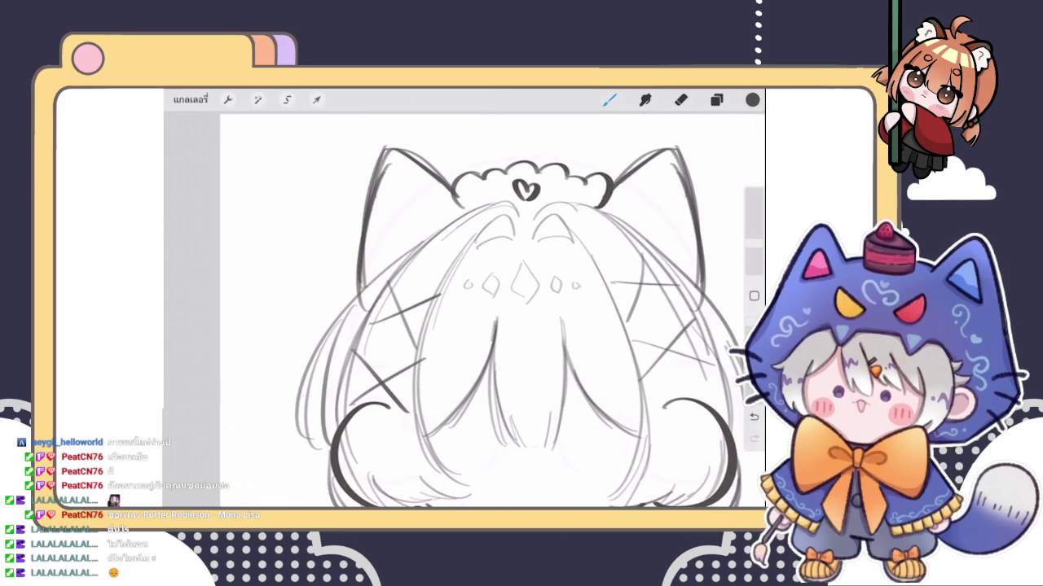
scroll(471, 309, up, 2)
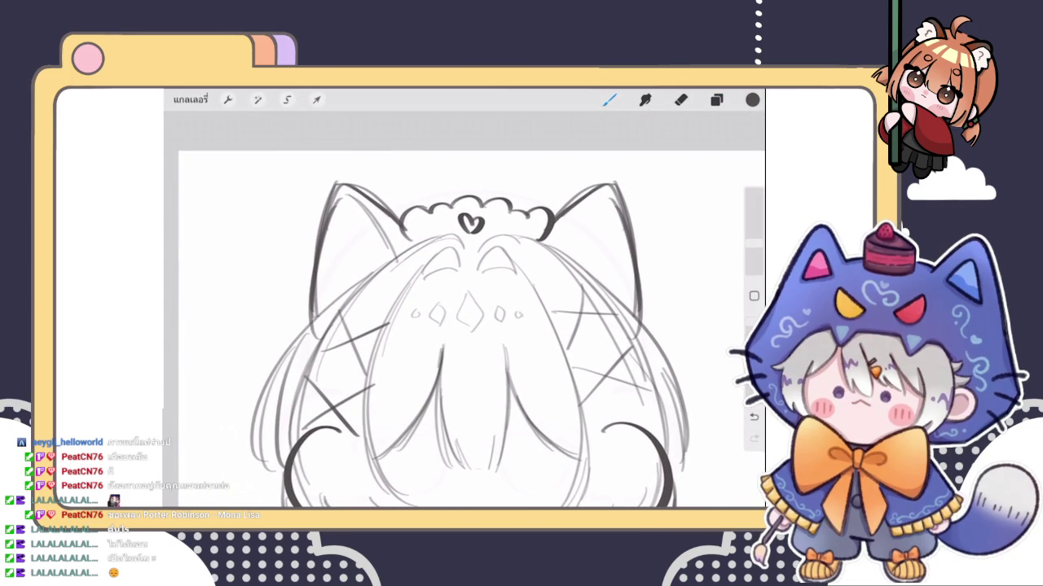
Step: Sketch fluffy fur strokes inside the left and right cat ears of the hood
drag(601, 197, 562, 249)
drag(366, 223, 342, 247)
drag(342, 253, 335, 283)
drag(343, 280, 337, 290)
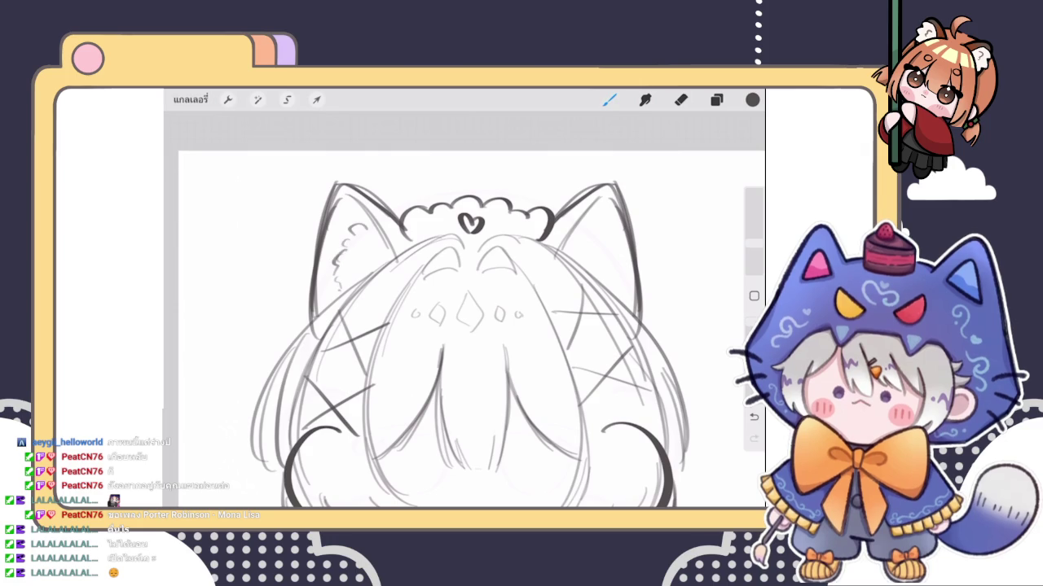
mouse_move(603, 218)
mouse_down()
mouse_move(588, 230)
mouse_move(613, 241)
mouse_move(623, 287)
mouse_up()
scroll(471, 329, down, 3)
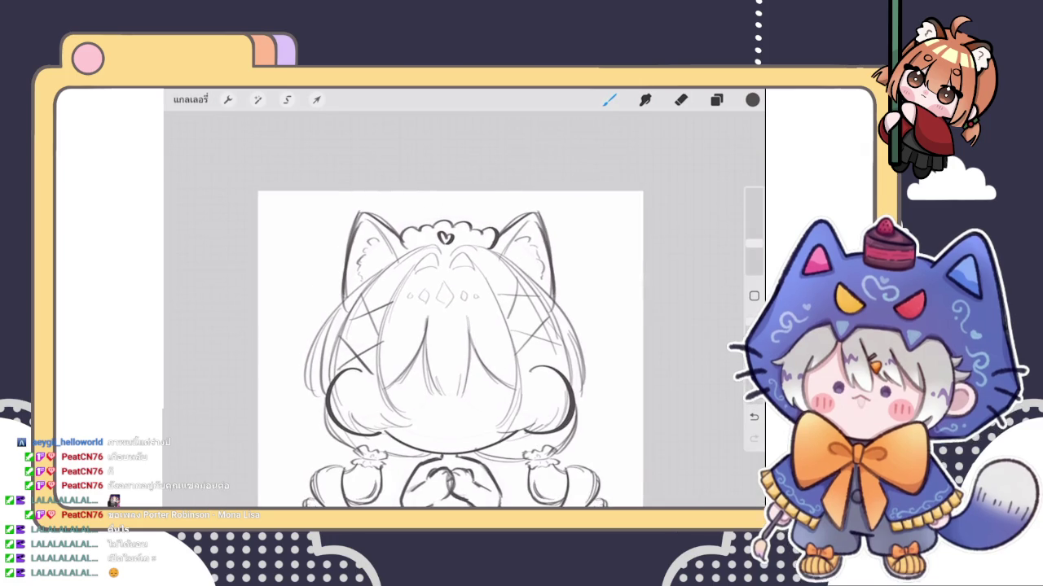
scroll(432, 344, down, 2)
click(716, 99)
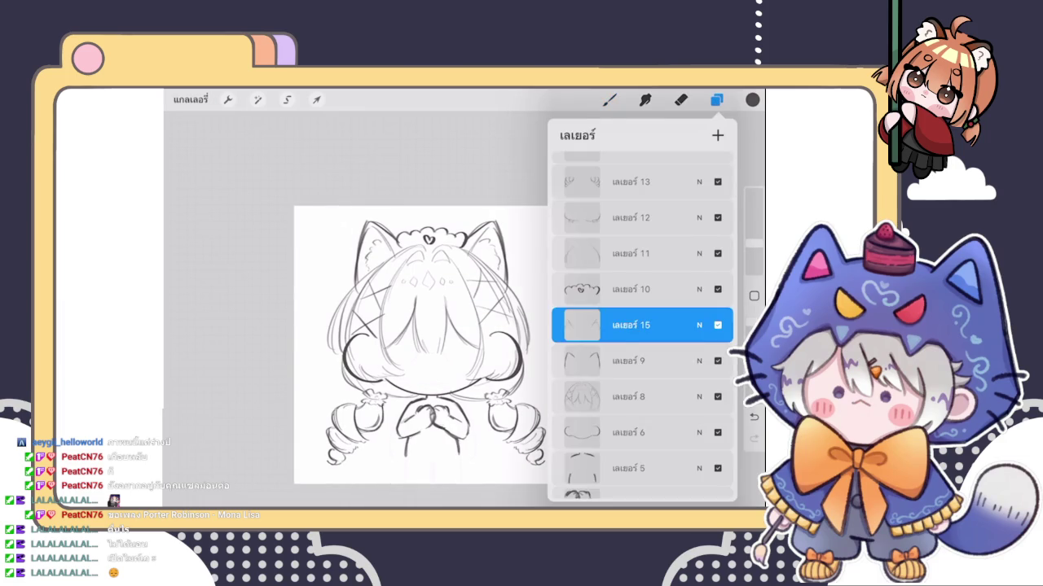
click(609, 99)
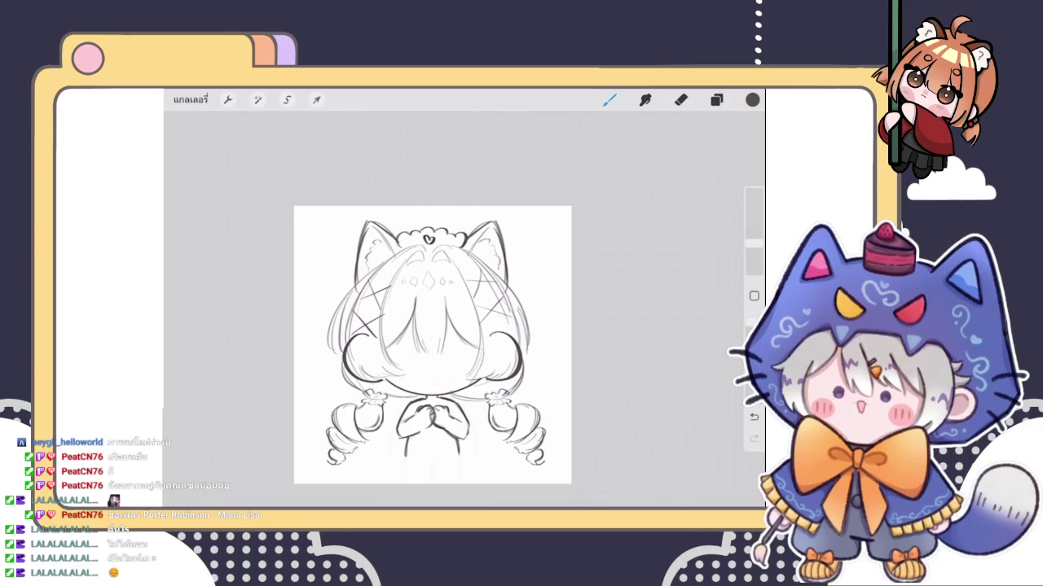
Step: Bring up the layers list while viewing the full chibi sketch
click(716, 100)
Step: Zoom in on the left pigtail and draw a small flower doodle with a curve below it
click(610, 99)
scroll(391, 391, up, 5)
scroll(489, 309, up, 5)
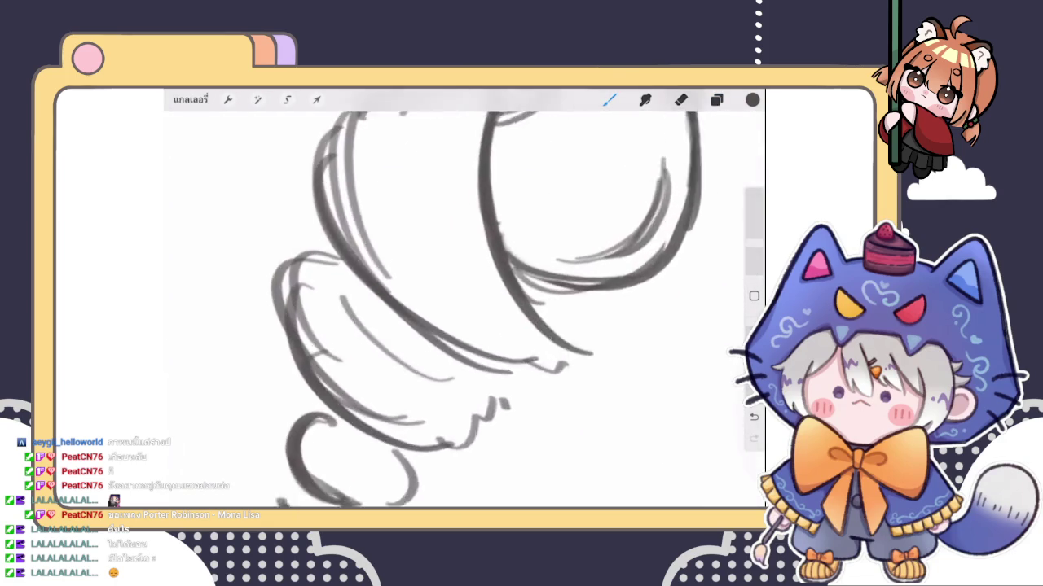
mouse_move(407, 316)
mouse_down()
mouse_move(395, 336)
mouse_move(393, 324)
mouse_move(401, 352)
mouse_move(426, 316)
mouse_move(435, 334)
mouse_move(412, 353)
mouse_move(437, 345)
mouse_up()
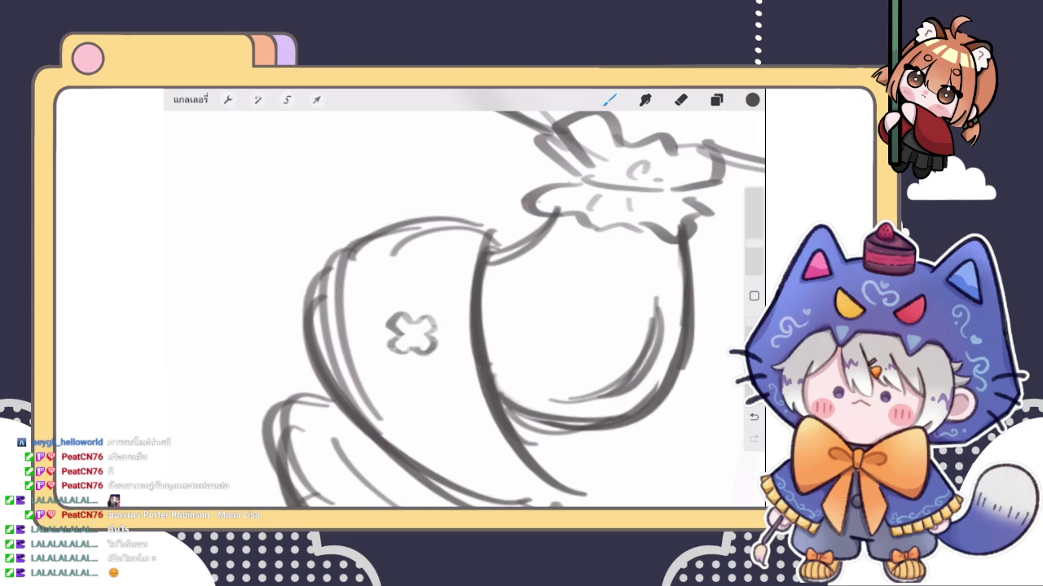
scroll(513, 301, down, 2)
drag(434, 328, 440, 355)
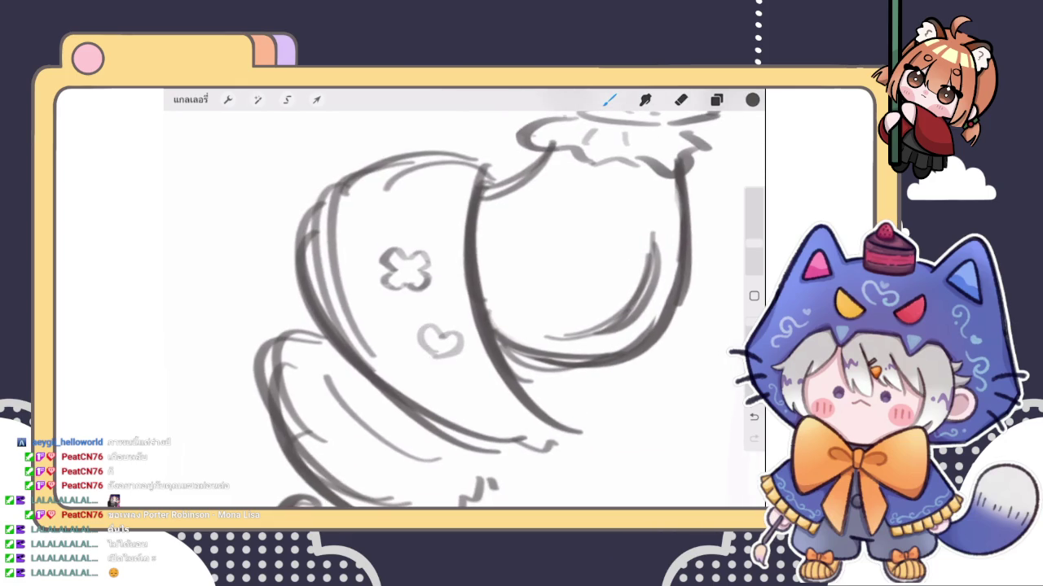
Step: Add another flower doodle and a small curl beneath the star on the pigtail
scroll(513, 301, down, 2)
scroll(513, 301, down, 2)
scroll(513, 301, down, 2)
scroll(513, 301, down, 1)
scroll(489, 301, up, 2)
mouse_move(403, 286)
mouse_down()
mouse_move(419, 310)
mouse_move(430, 289)
mouse_move(389, 295)
mouse_move(407, 310)
mouse_move(443, 307)
mouse_up()
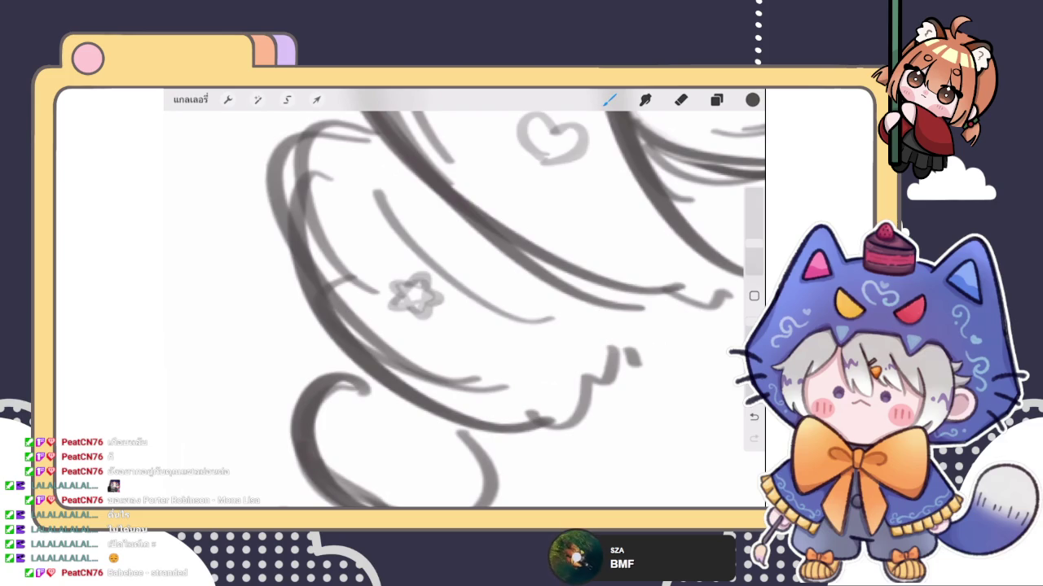
mouse_move(470, 339)
mouse_down()
mouse_move(500, 341)
mouse_move(469, 340)
mouse_move(485, 354)
mouse_move(493, 345)
mouse_up()
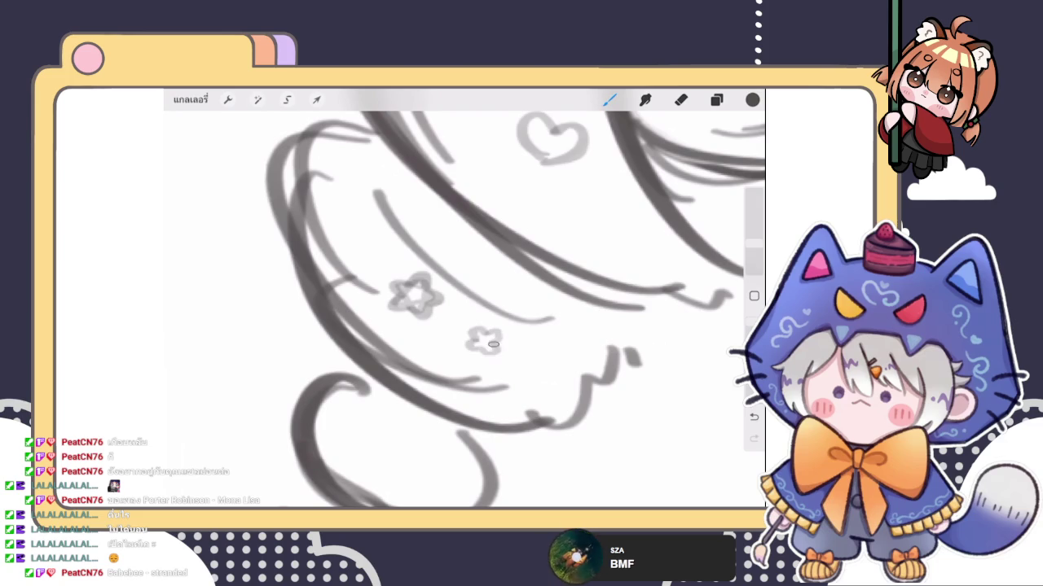
scroll(489, 326, down, 3)
scroll(462, 299, down, 3)
scroll(463, 299, down, 2)
scroll(463, 298, down, 2)
scroll(430, 260, down, 1)
click(716, 99)
Step: Duplicate the pigtail doodle layer 16 in the Layers panel
drag(684, 191, 603, 191)
click(698, 192)
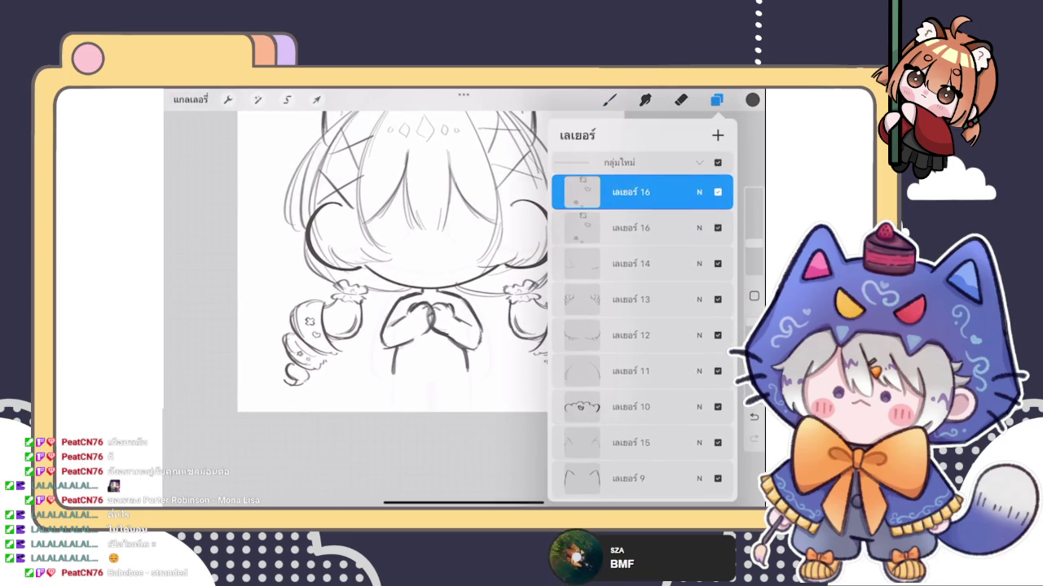
click(631, 192)
click(515, 300)
click(716, 100)
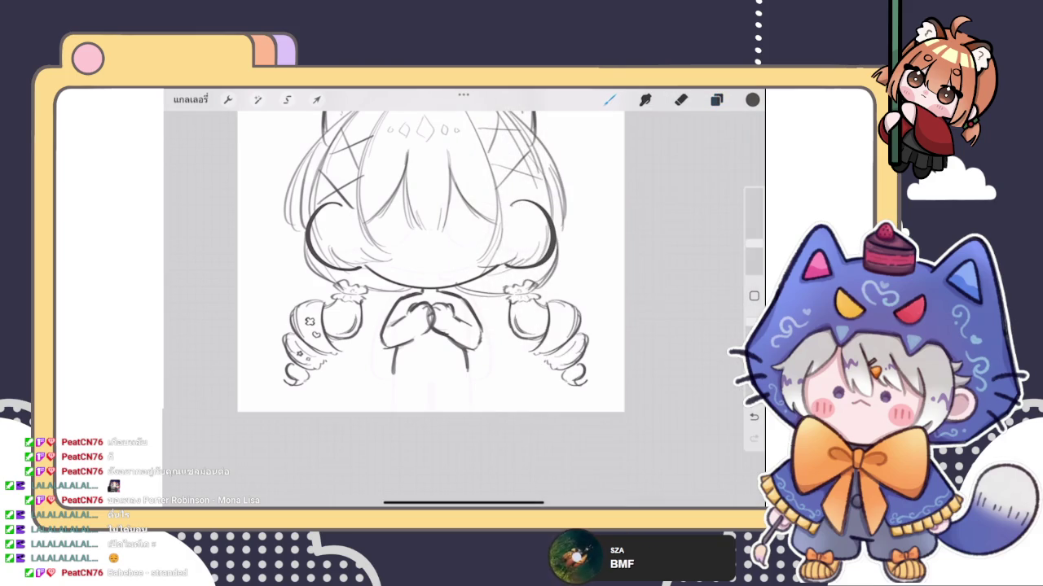
Step: Move and rotate the copied star, flower and heart doodles onto the right pigtail
click(316, 99)
drag(313, 334, 523, 320)
scroll(522, 317, up, 5)
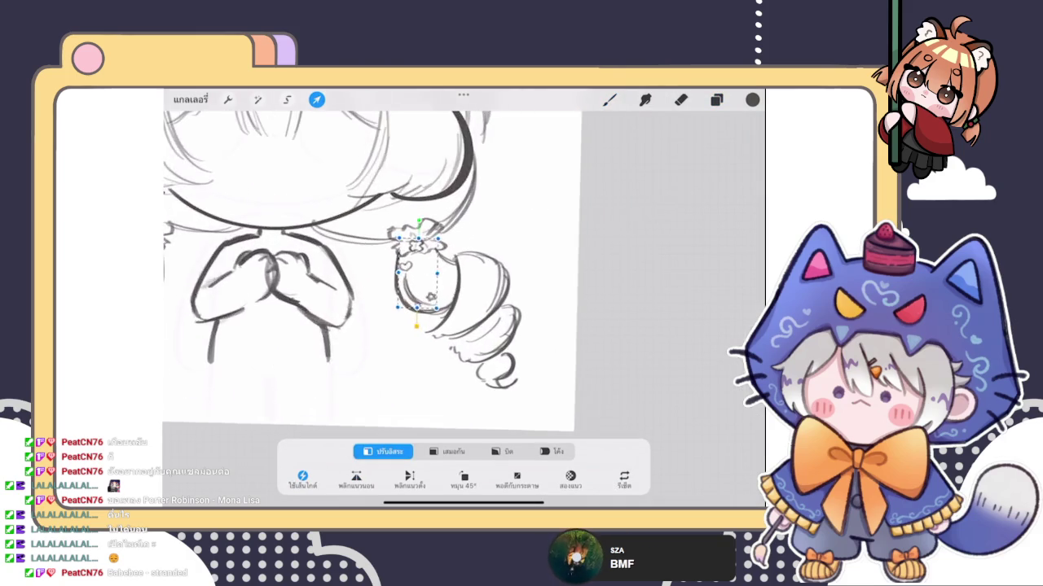
scroll(521, 318, up, 3)
mouse_move(489, 269)
mouse_down()
mouse_move(482, 261)
mouse_move(486, 269)
mouse_up()
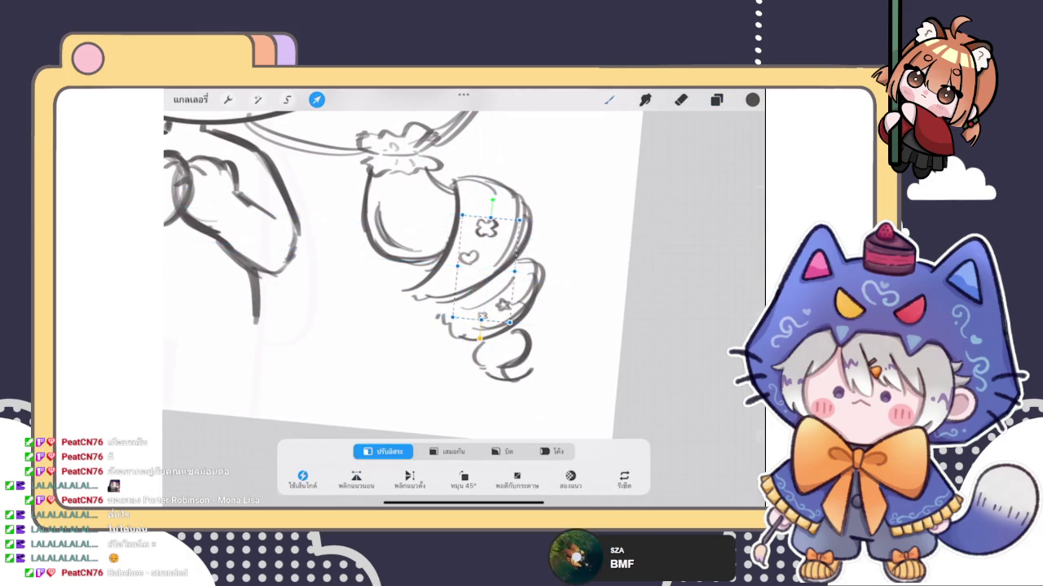
key(b)
scroll(414, 236, down, 5)
Step: Check layer 16's options in the Layers panel and return to the canvas
click(716, 99)
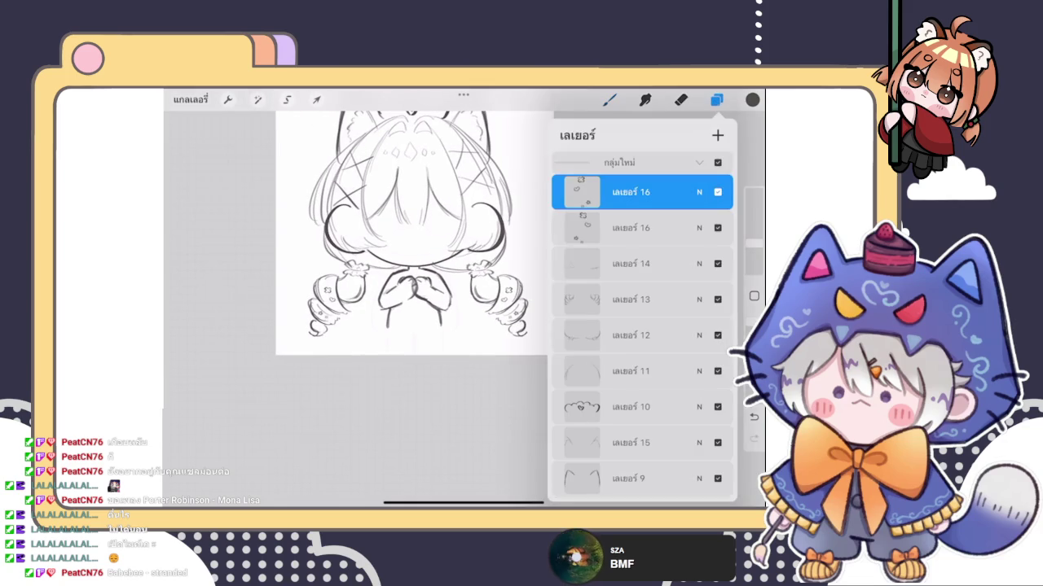
click(581, 202)
click(581, 202)
click(609, 99)
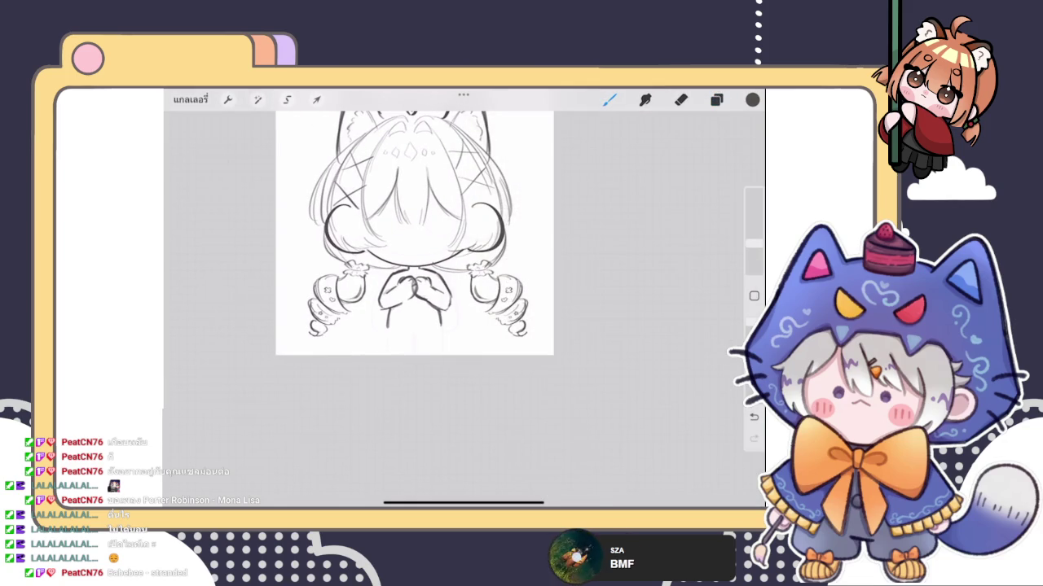
scroll(415, 285, up, 3)
scroll(416, 285, up, 5)
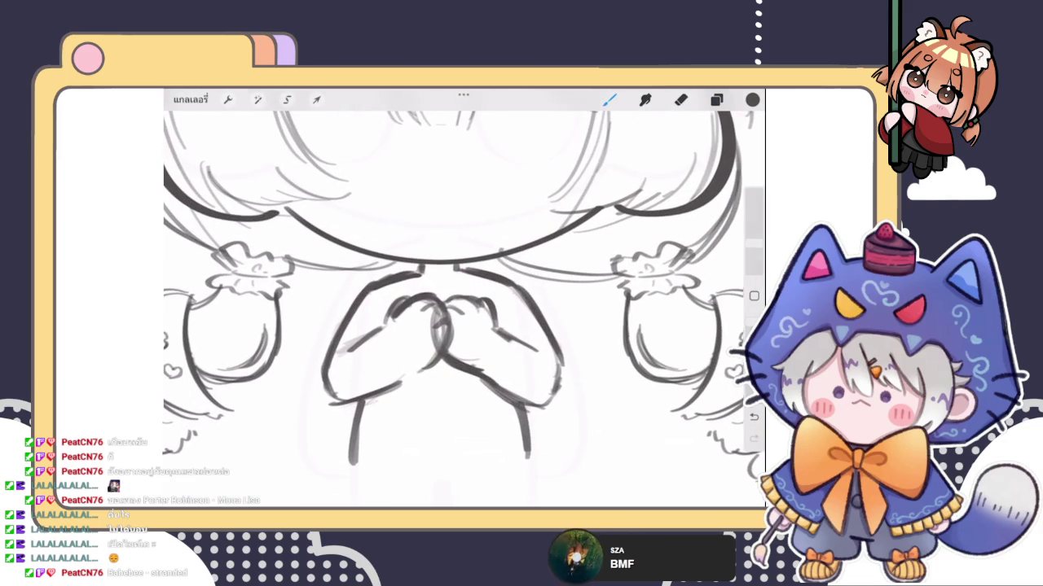
Step: Zoom in and draw a short neck line under the chin, adjusting it with Transform
scroll(444, 326, up, 3)
drag(424, 253, 470, 252)
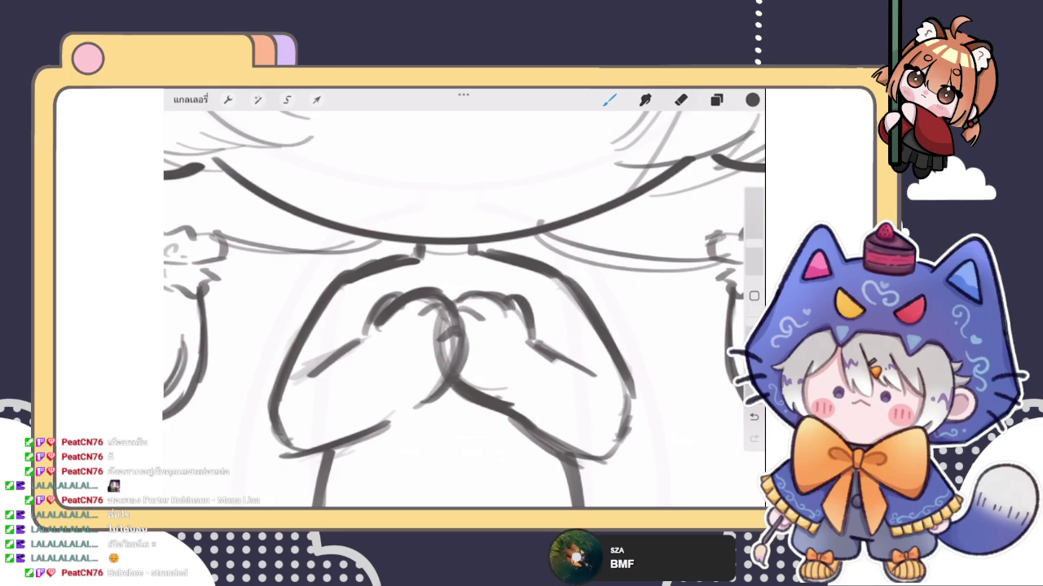
click(316, 100)
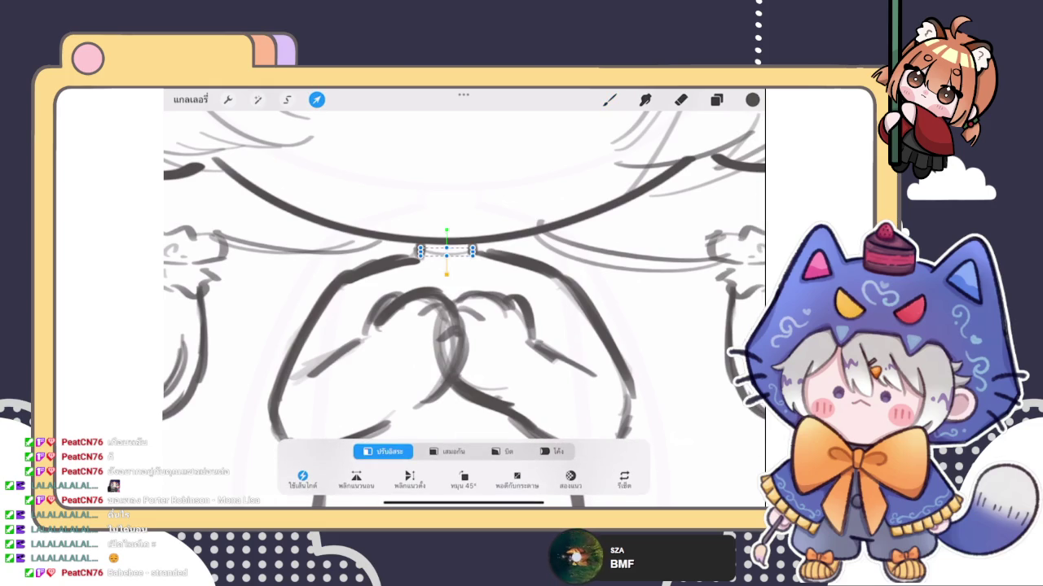
click(609, 99)
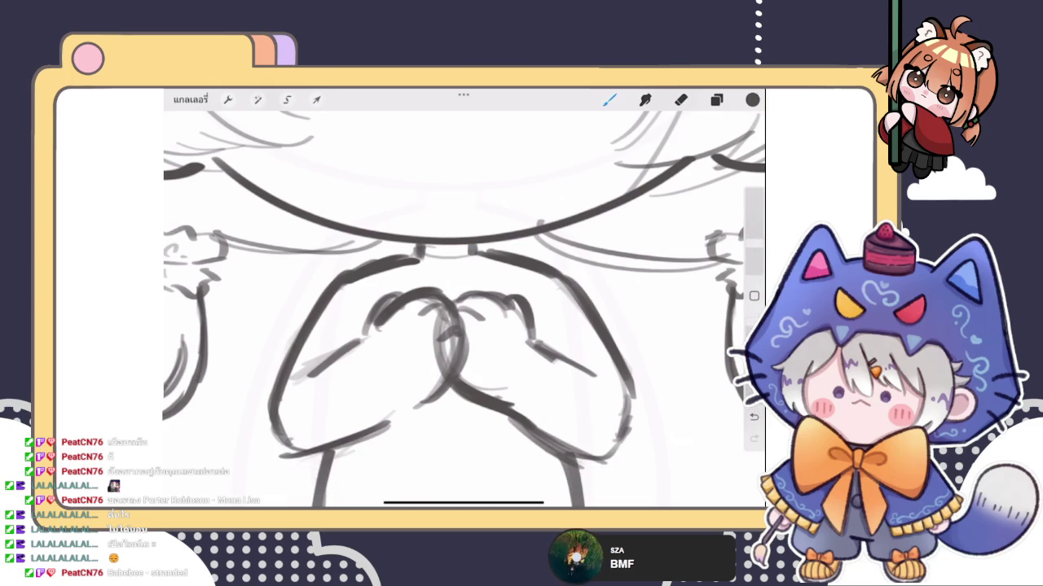
Step: Redraw the neck stroke and sketch the wavy collar edge beneath the chin
drag(425, 249, 473, 247)
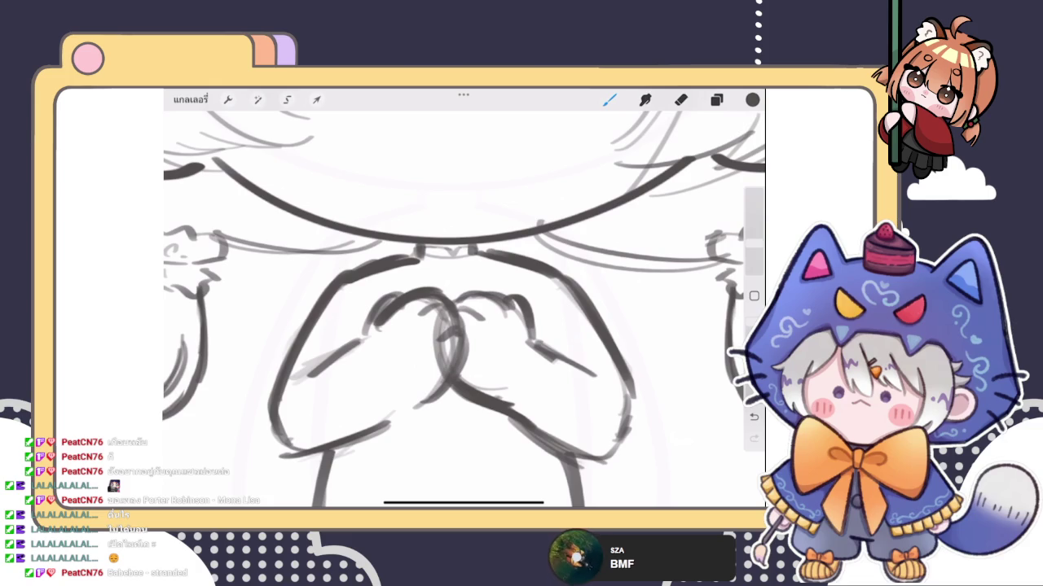
mouse_move(409, 269)
mouse_down()
mouse_move(480, 267)
mouse_move(492, 254)
mouse_move(455, 253)
mouse_up()
scroll(463, 301, down, 5)
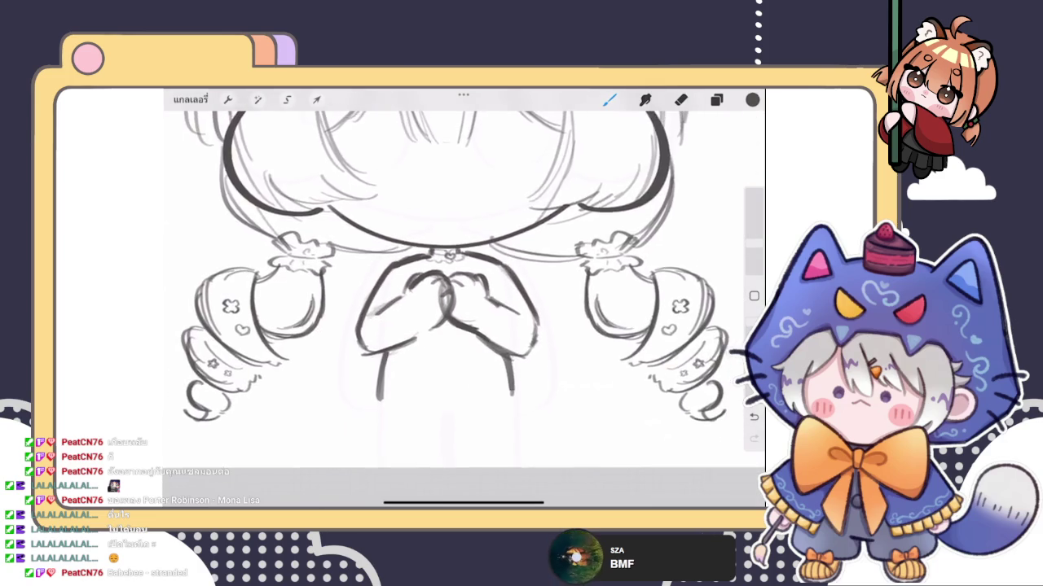
Step: Add a small stroke beside the collar knot
scroll(464, 302, down, 3)
scroll(447, 269, up, 5)
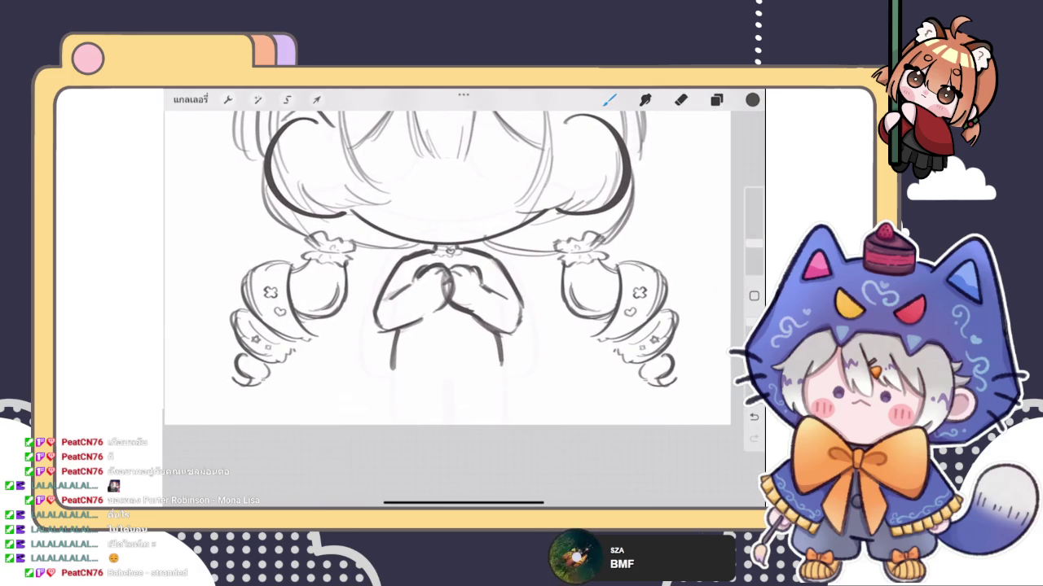
scroll(447, 293, up, 3)
drag(454, 264, 454, 280)
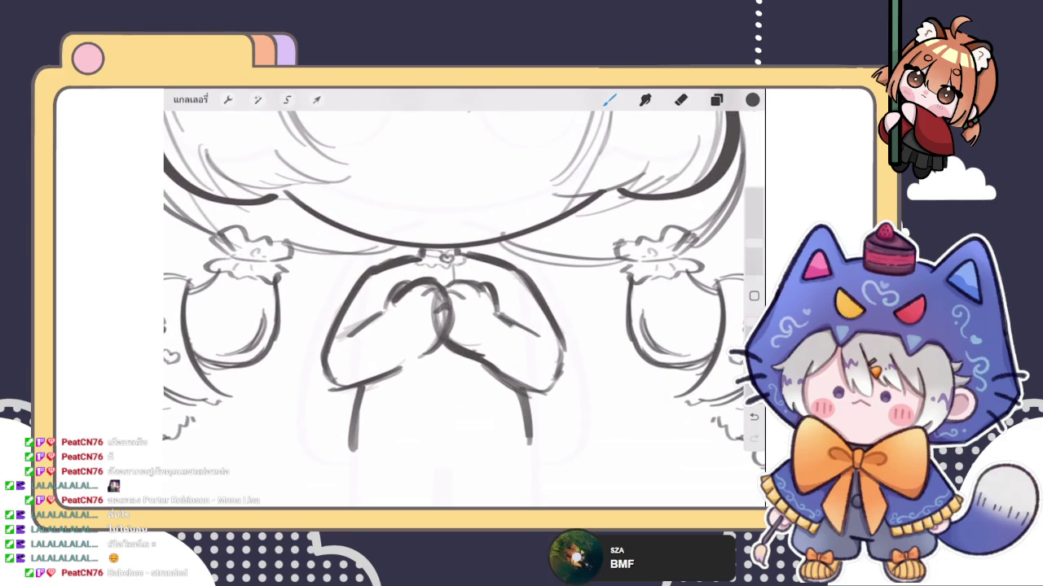
Step: Sketch and refine the left and right arm lines beside the clasped hands
drag(392, 266, 372, 315)
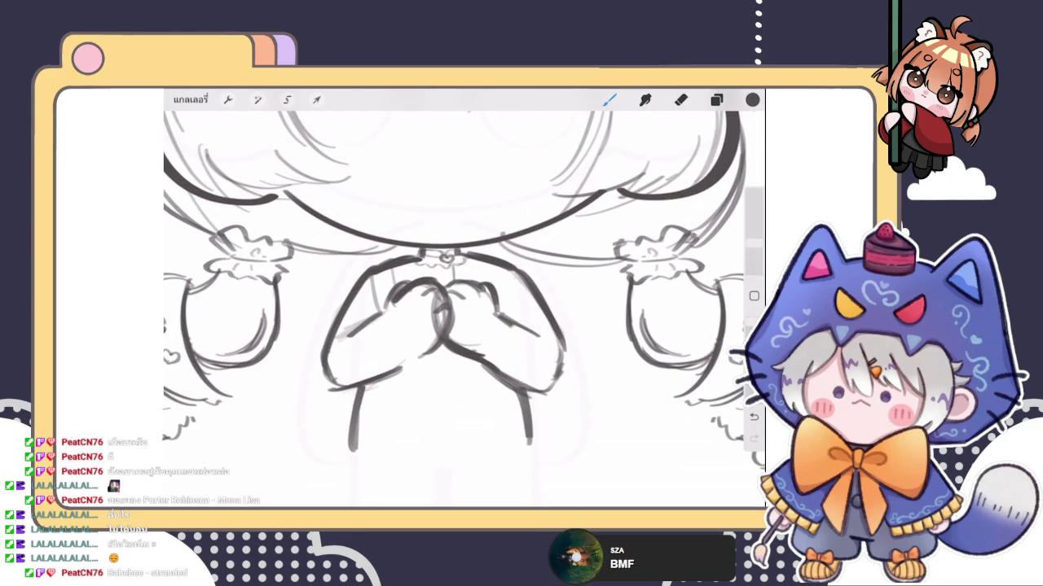
mouse_move(514, 271)
mouse_down()
mouse_move(514, 323)
mouse_move(497, 290)
mouse_up()
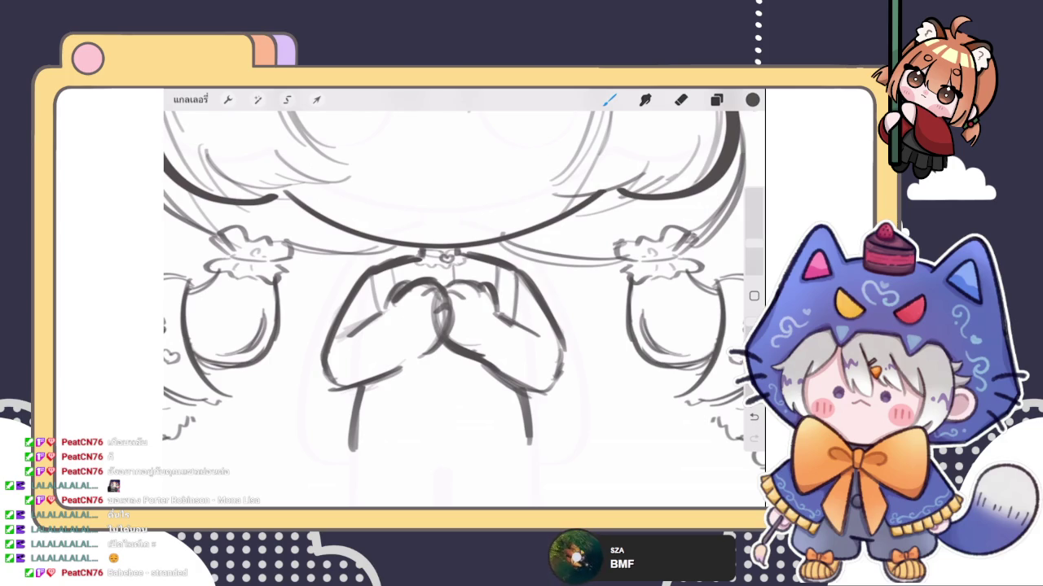
drag(360, 268, 366, 317)
mouse_move(513, 258)
mouse_down()
mouse_move(531, 278)
mouse_move(530, 321)
mouse_up()
scroll(464, 293, up, 2)
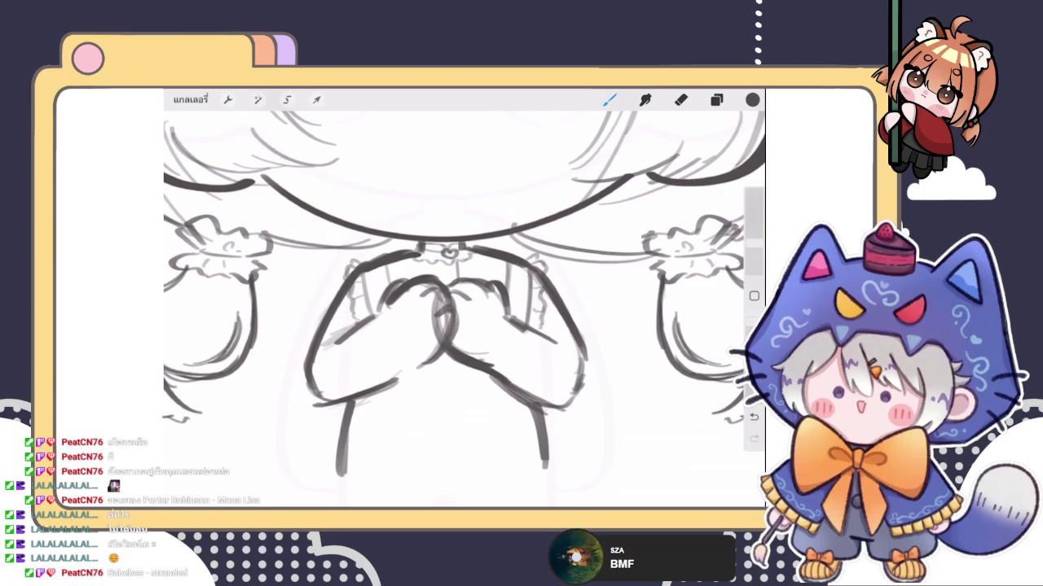
scroll(464, 277, down, 2)
scroll(464, 277, down, 2)
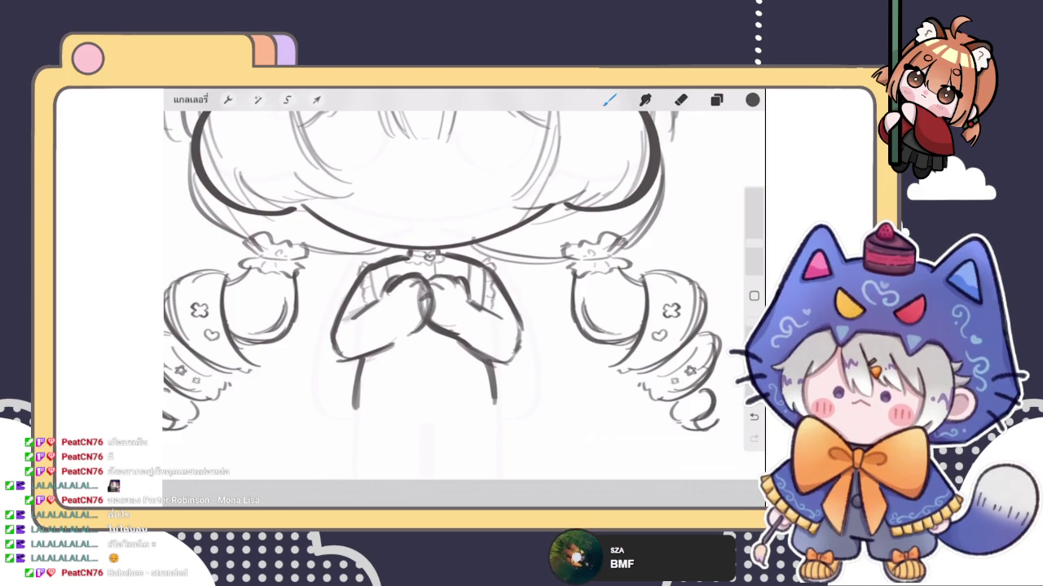
Step: Zoom into the hands and undo the stray stroke near the collar
click(716, 99)
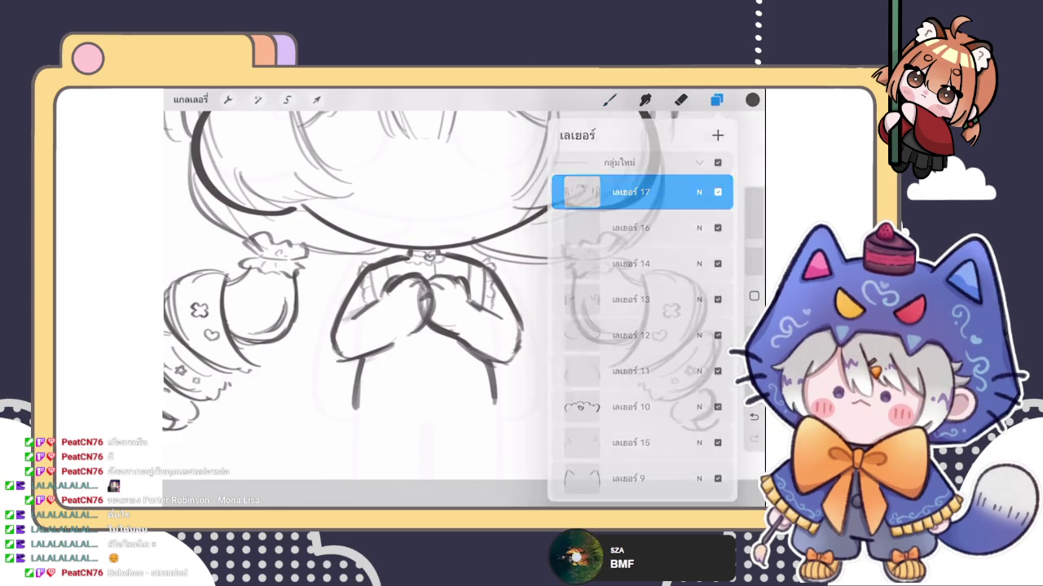
click(716, 100)
scroll(440, 293, up, 3)
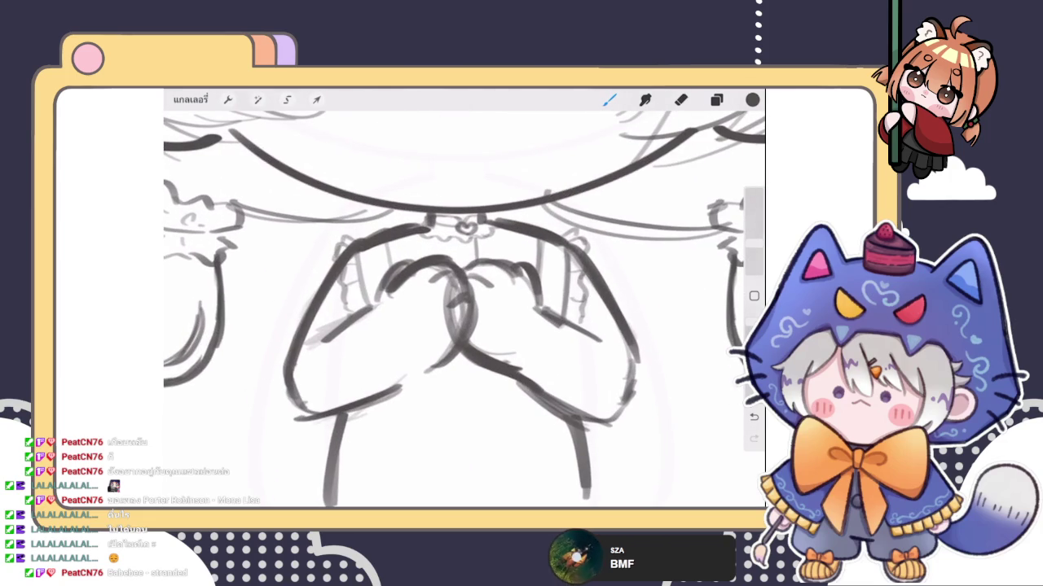
click(467, 256)
scroll(465, 309, up, 3)
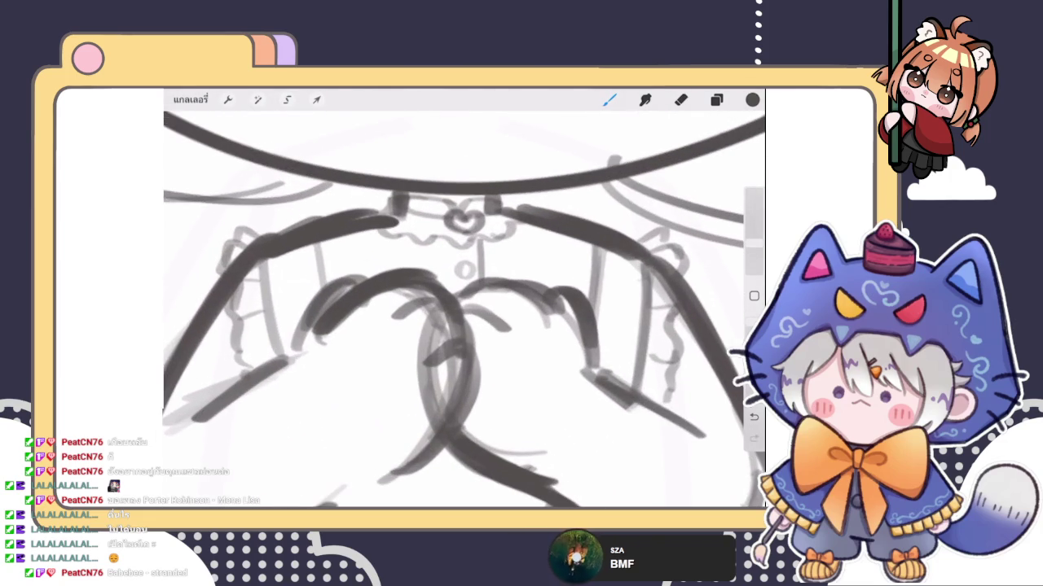
key(ctrl+z)
Step: Sketch the round pendant loop at the collar above the clasped hands
drag(464, 267, 456, 287)
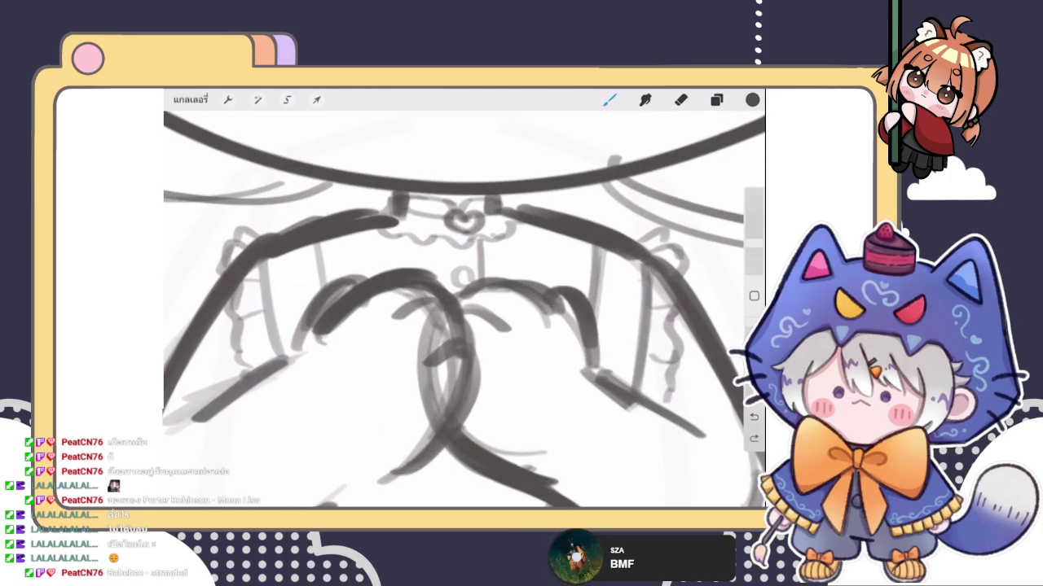
scroll(464, 309, down, 3)
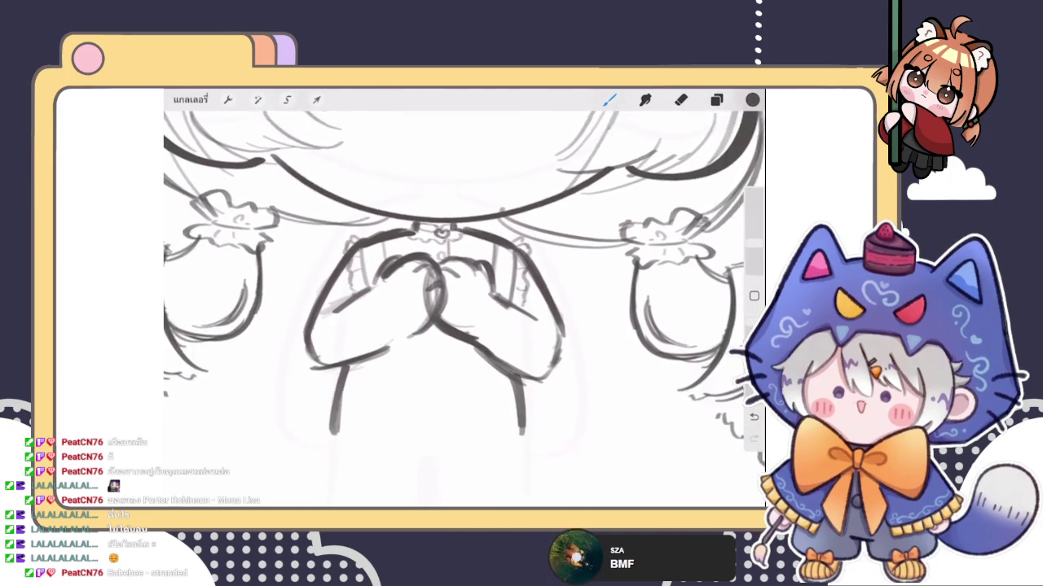
scroll(464, 309, down, 5)
click(716, 99)
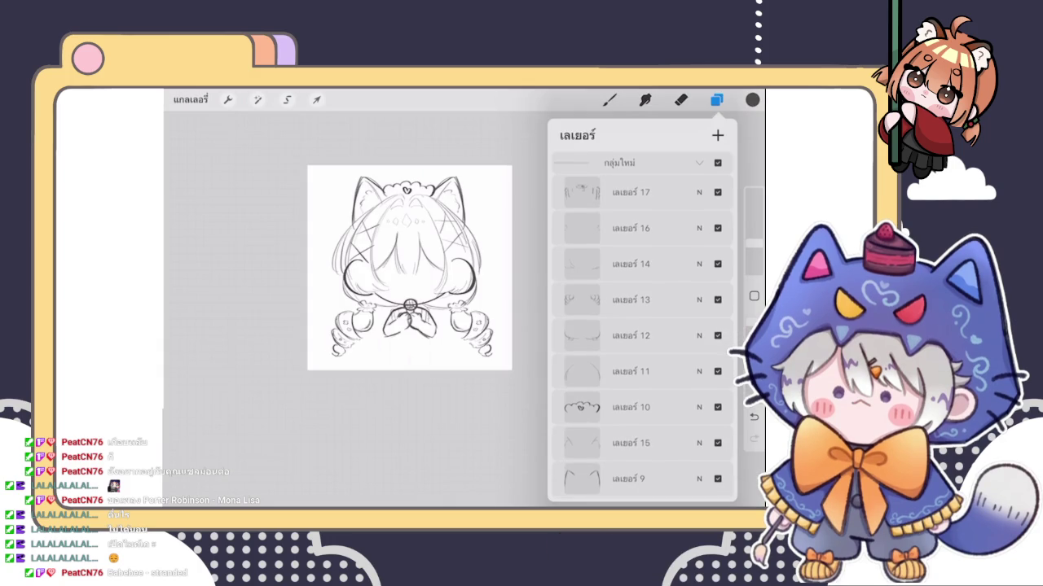
click(610, 99)
scroll(435, 236, up, 3)
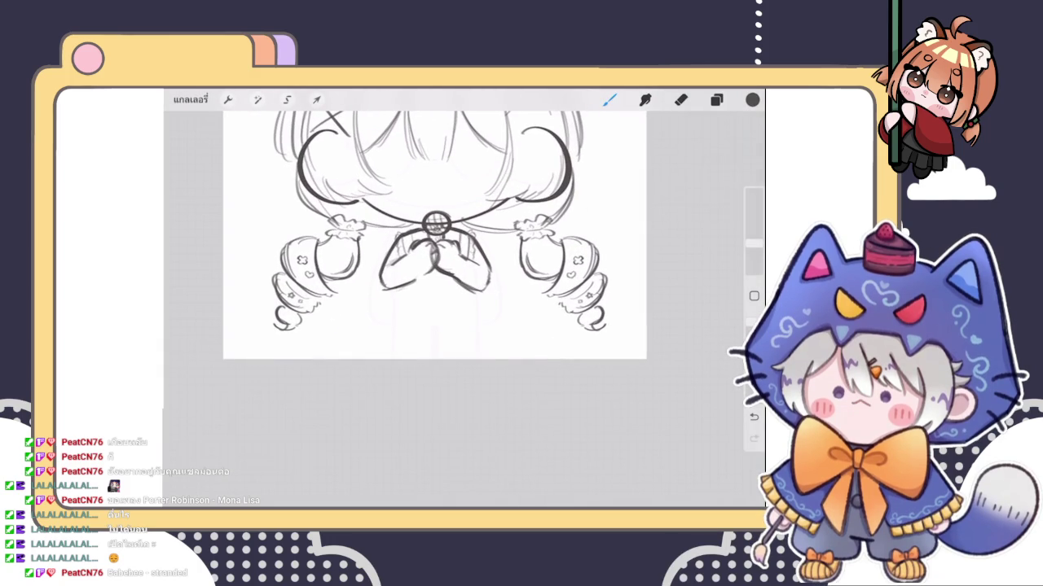
scroll(456, 244, up, 3)
Step: Sketch torso side lines under both arms and a curve along the torso bottom
drag(400, 310, 393, 338)
drag(516, 317, 513, 336)
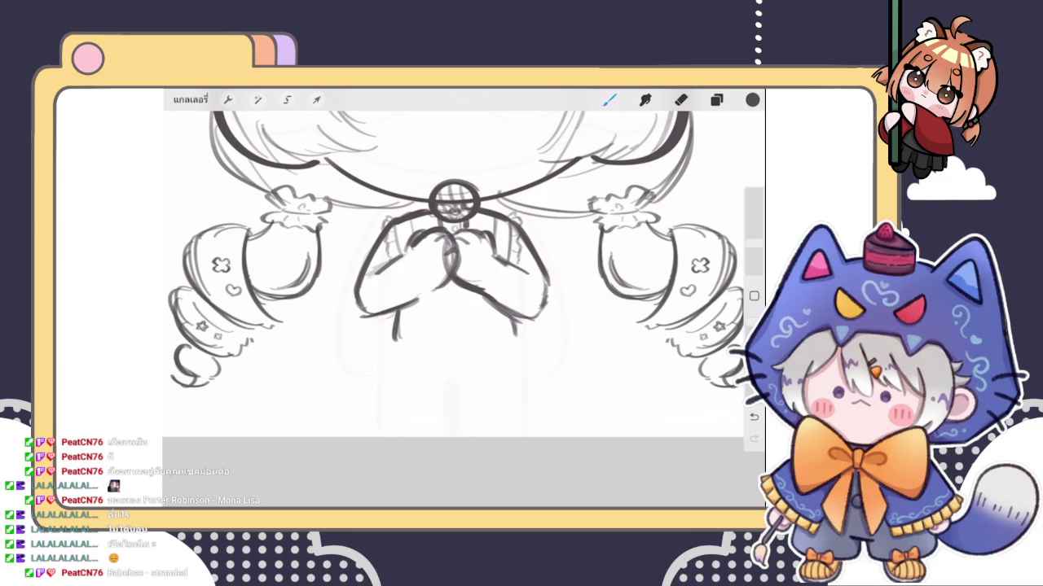
drag(395, 309, 389, 337)
drag(518, 315, 515, 335)
drag(397, 336, 505, 337)
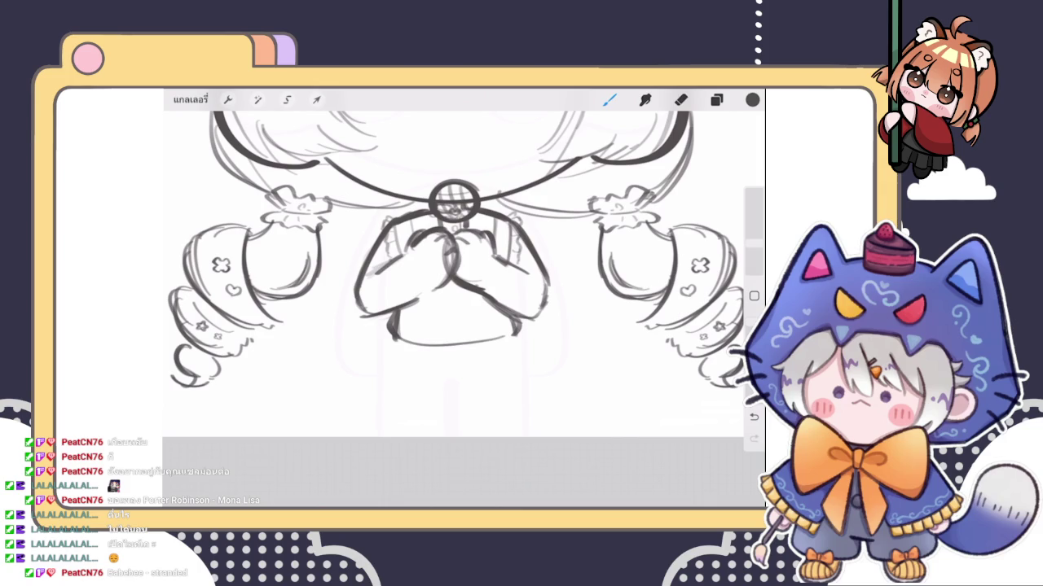
Step: Erase the lower torso lines, switch back to the brush, and undo the last action
click(681, 100)
mouse_move(376, 311)
mouse_down()
mouse_move(407, 341)
mouse_move(513, 342)
mouse_move(529, 330)
mouse_up()
click(609, 100)
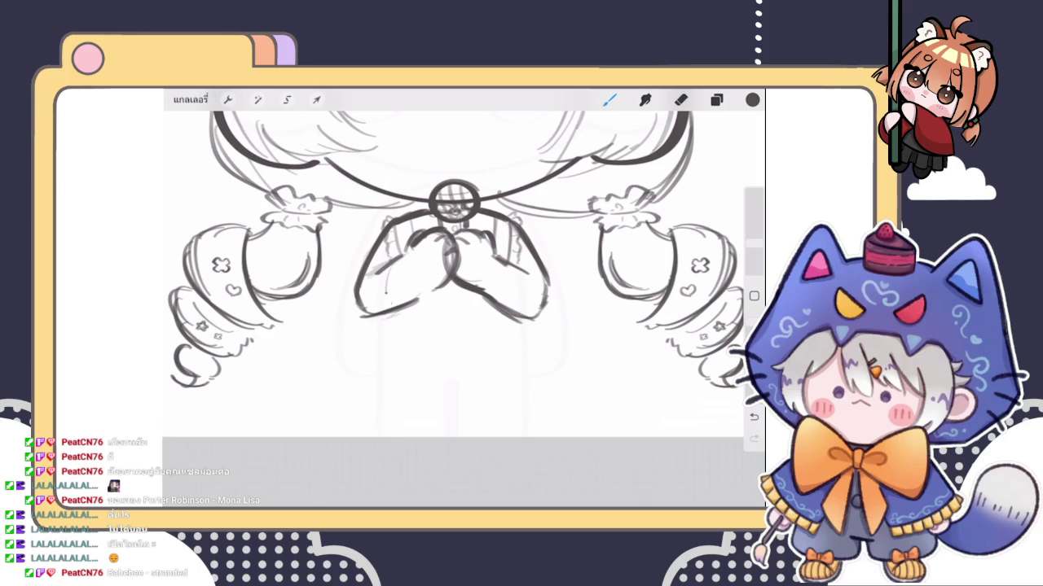
click(754, 417)
click(228, 99)
click(258, 99)
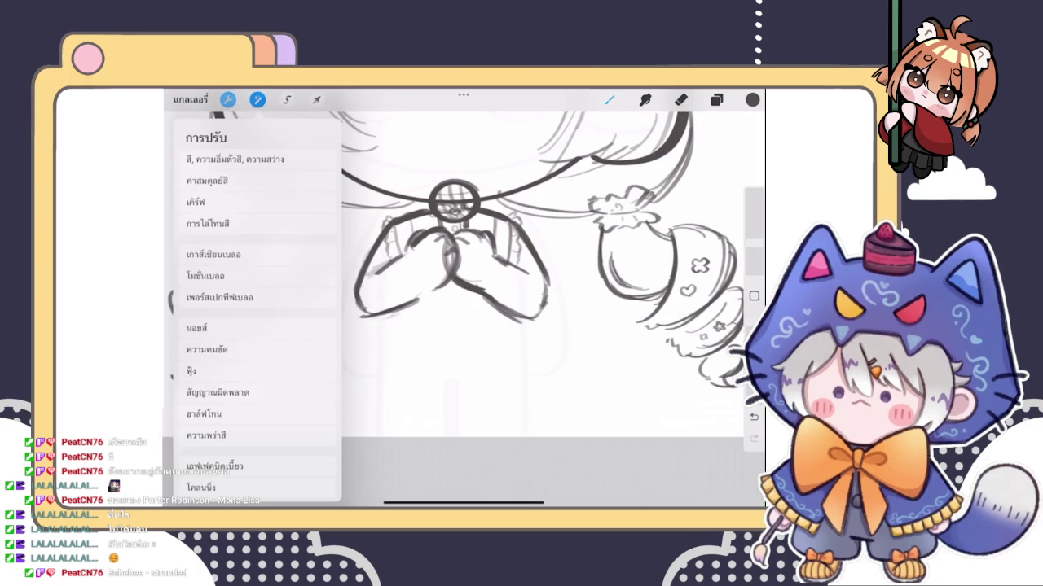
click(228, 99)
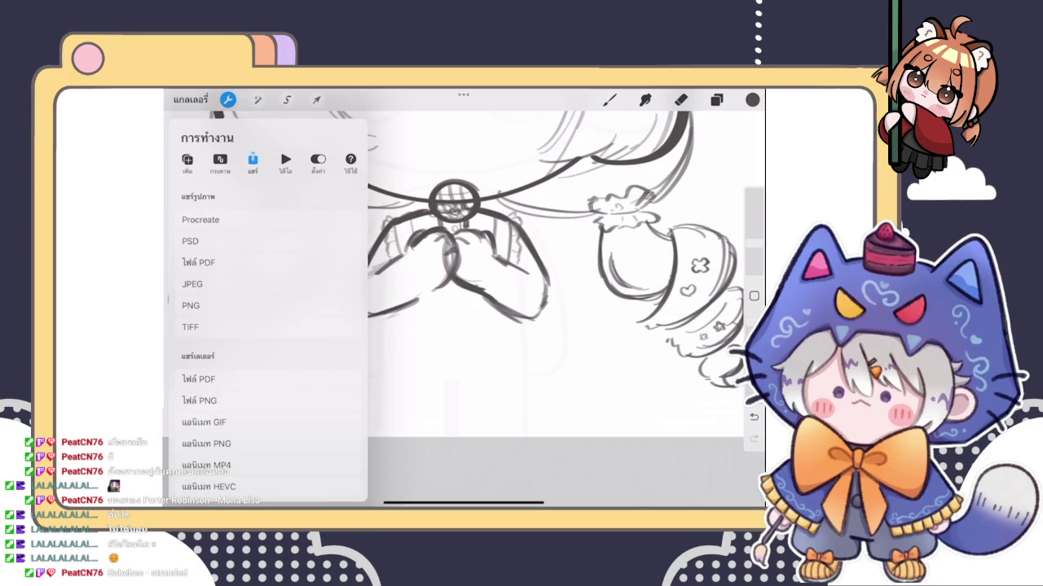
click(219, 161)
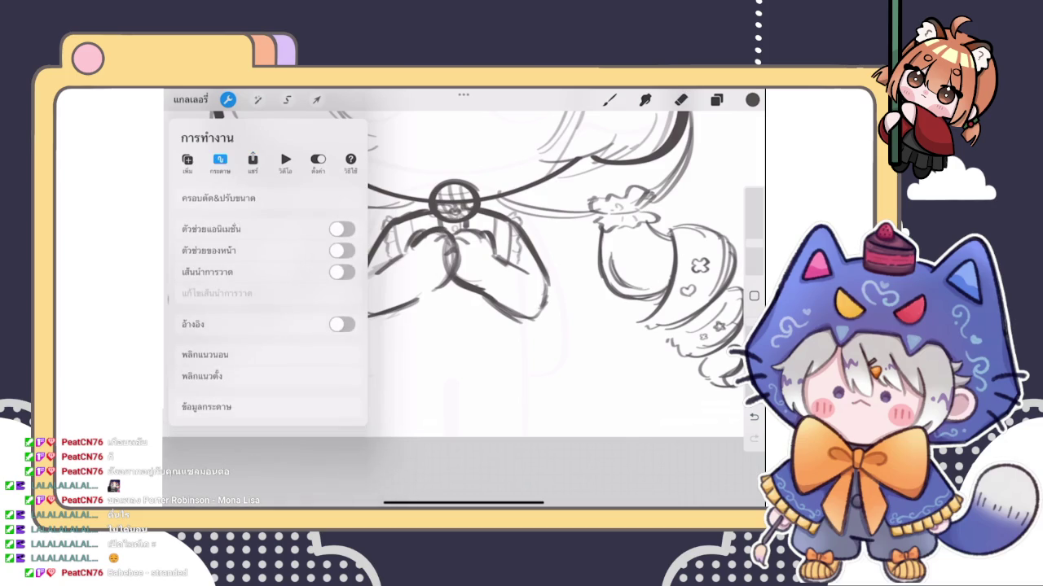
click(343, 323)
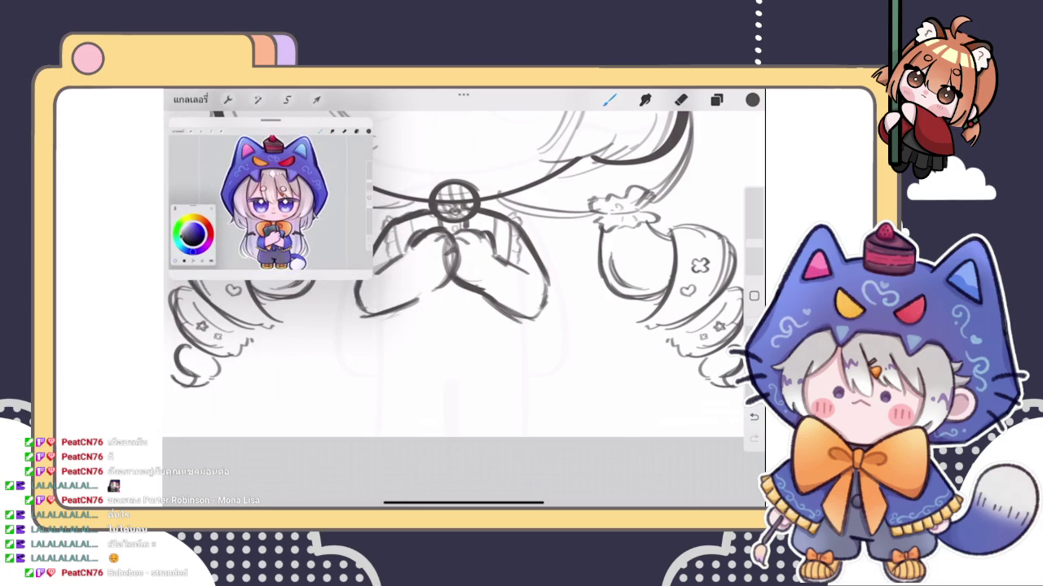
scroll(271, 194, up, 2)
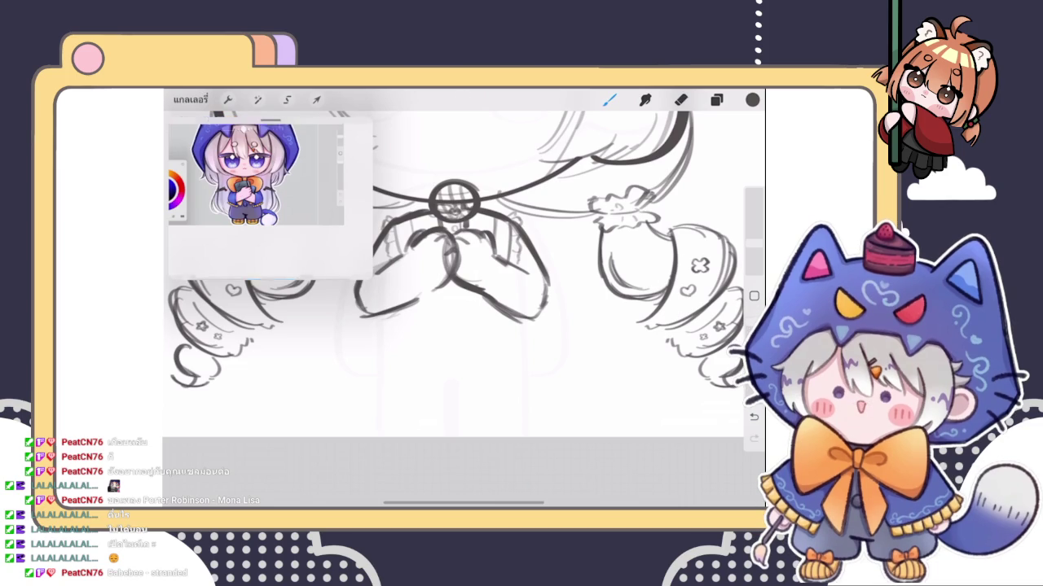
click(272, 268)
scroll(464, 269, down, 3)
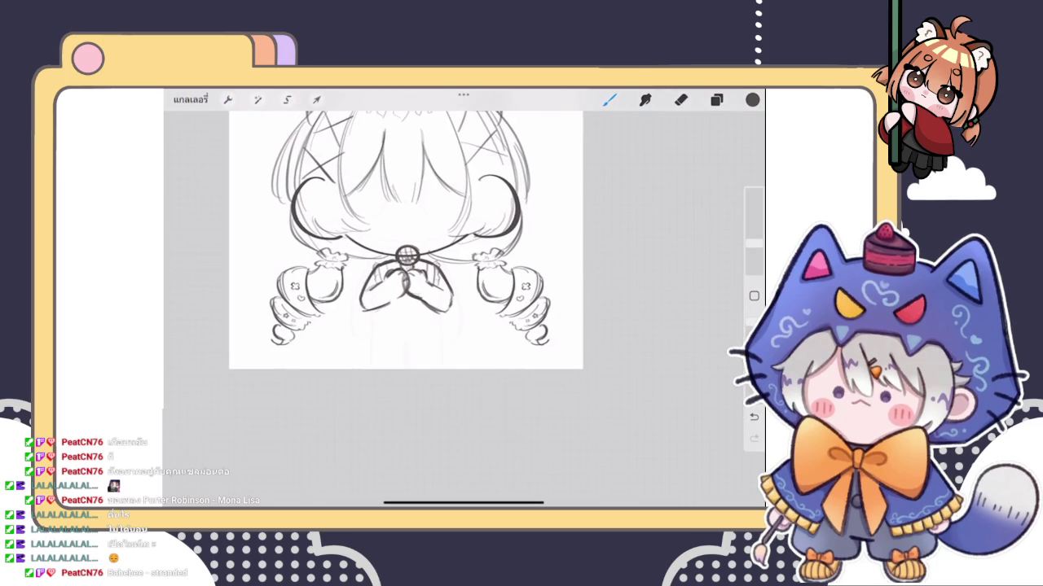
click(716, 100)
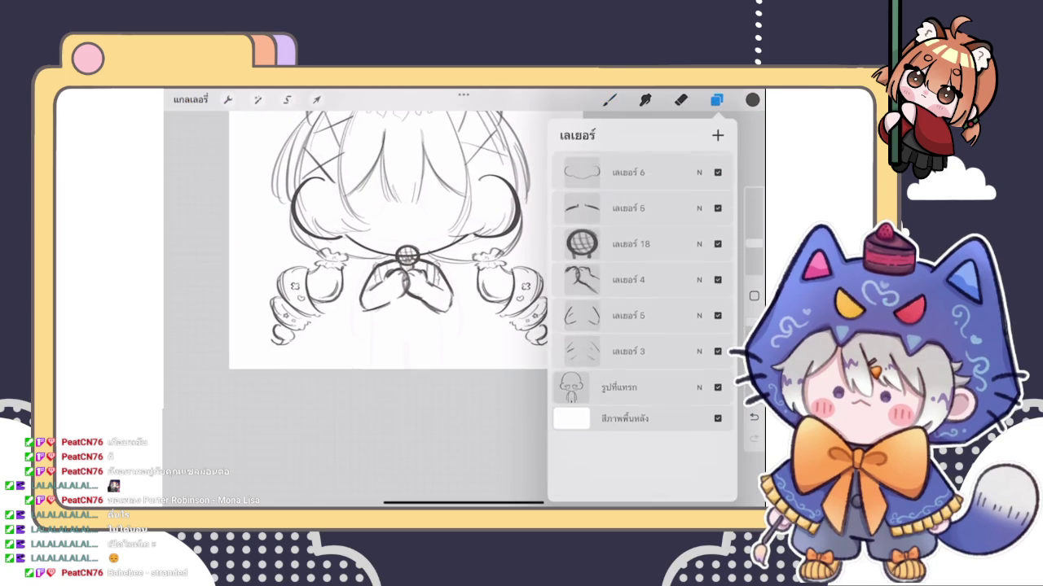
Step: Select the layer holding the clasped hands
click(627, 343)
click(581, 383)
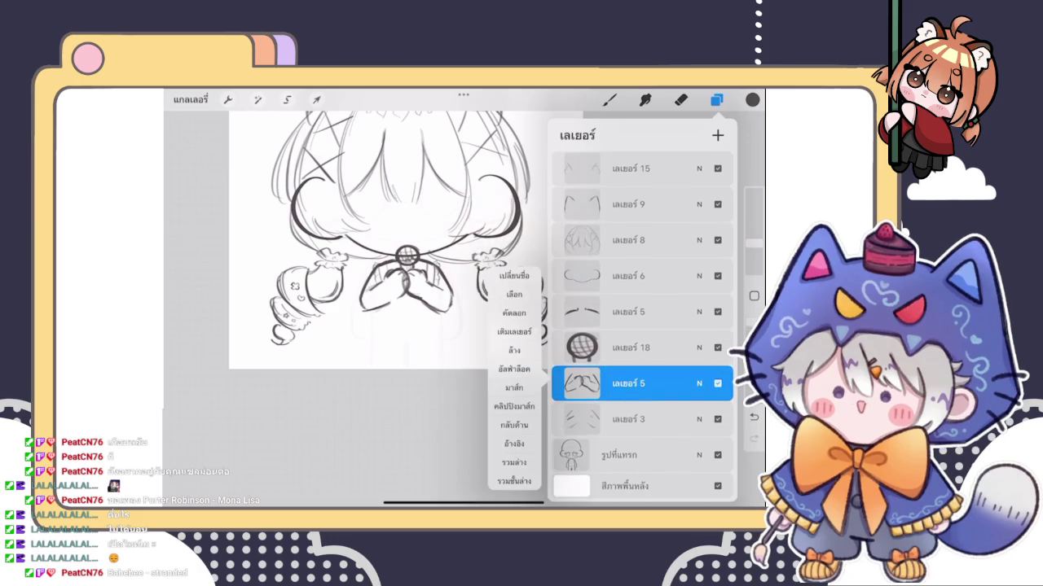
click(581, 419)
click(609, 99)
scroll(407, 244, up, 2)
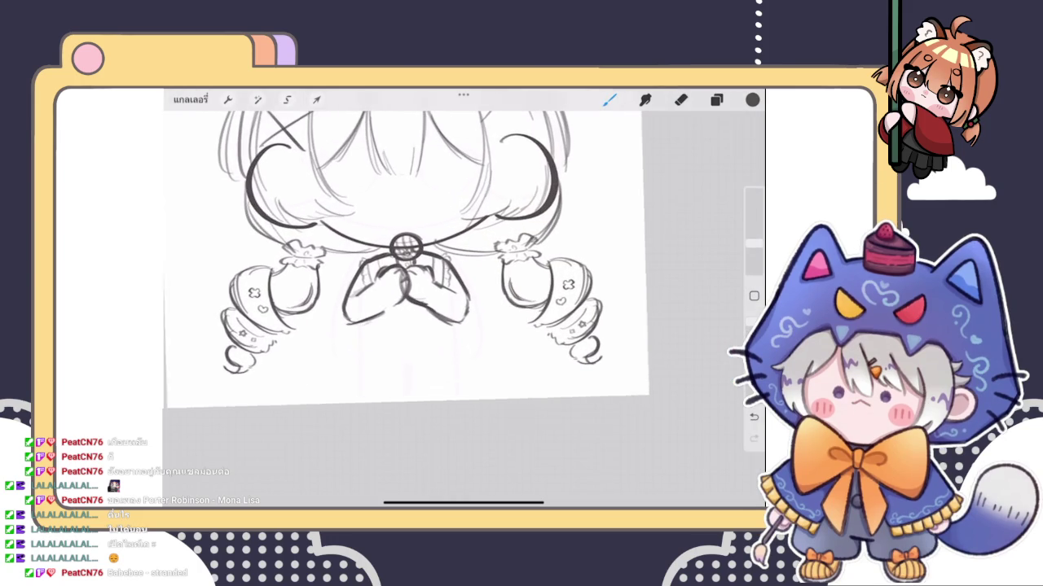
Step: Push the left and right arm and hand outlines into shape with Liquify
click(258, 100)
click(200, 484)
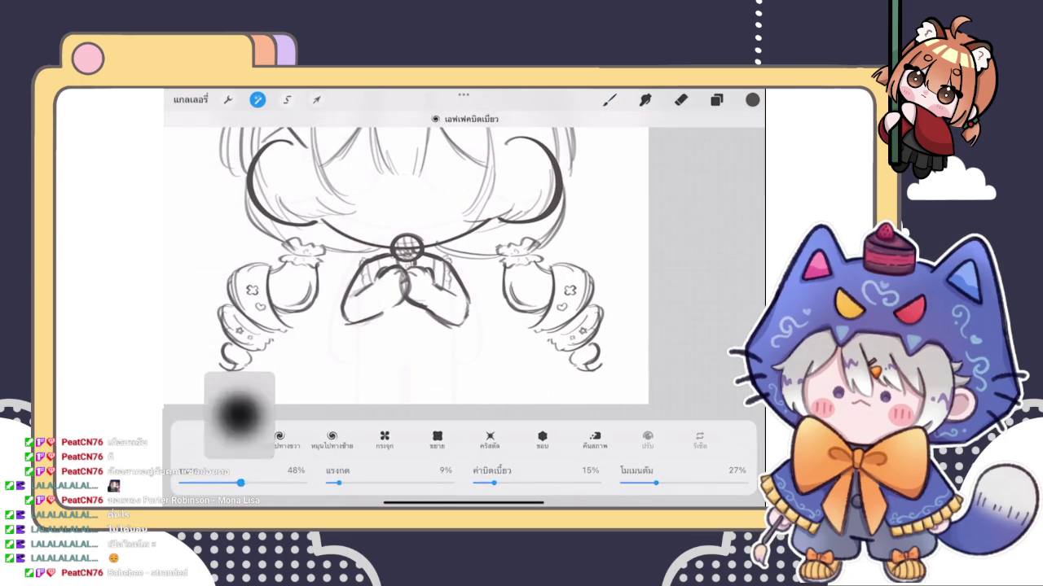
drag(347, 316, 358, 303)
drag(484, 356, 464, 317)
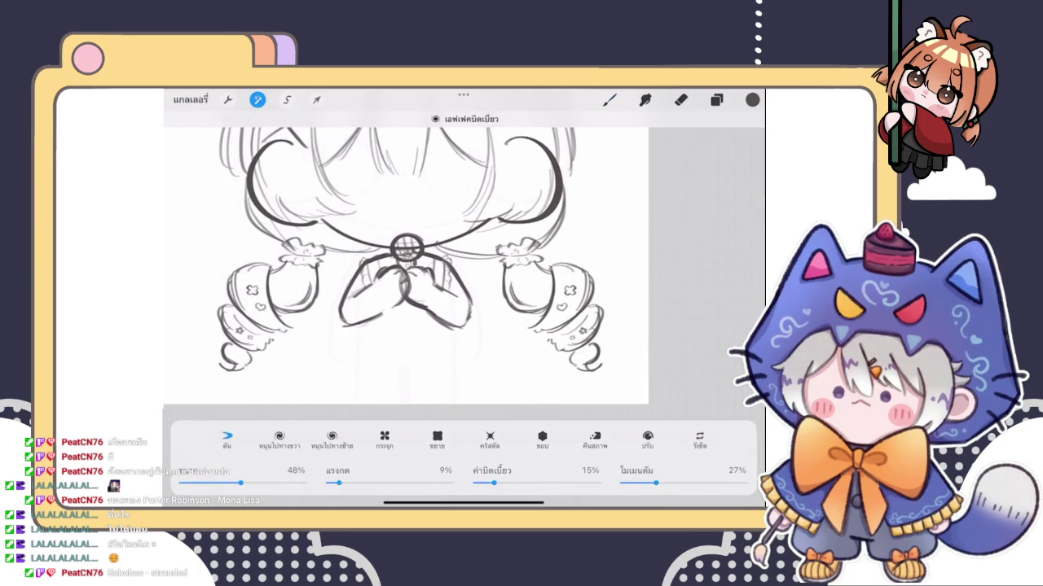
drag(346, 314, 355, 295)
drag(468, 324, 461, 303)
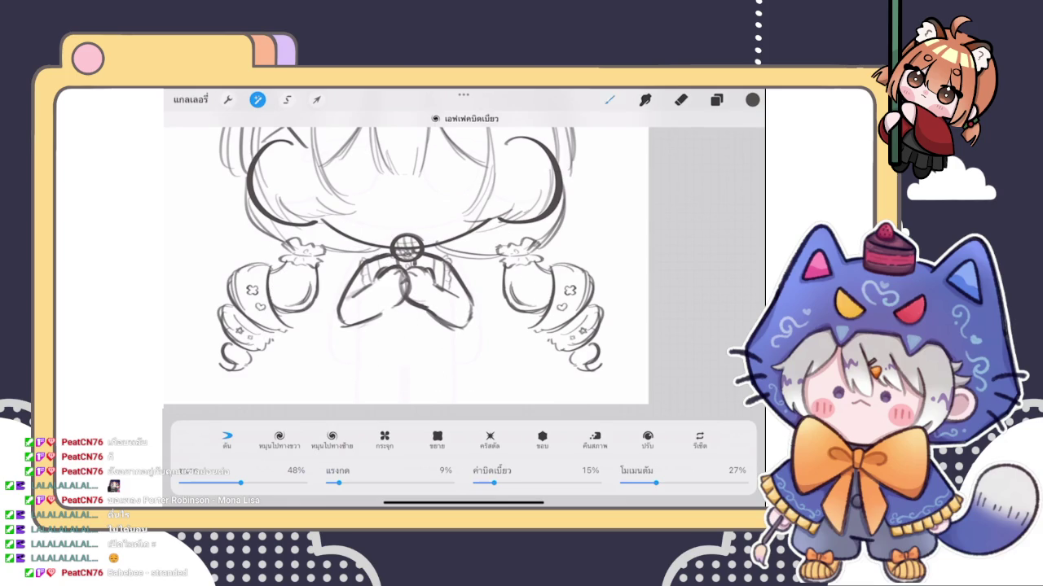
click(609, 99)
scroll(415, 248, down, 3)
click(754, 439)
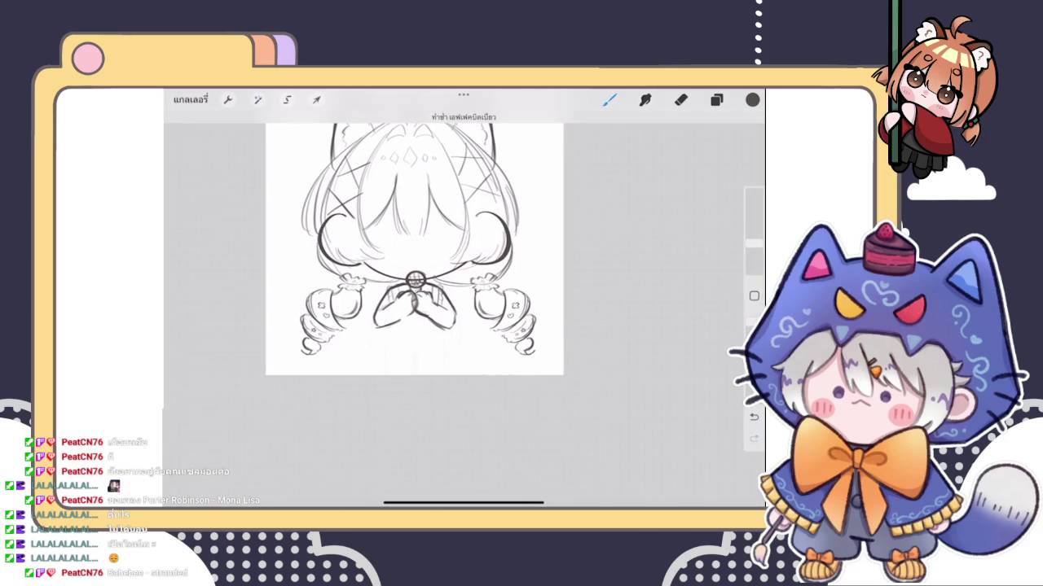
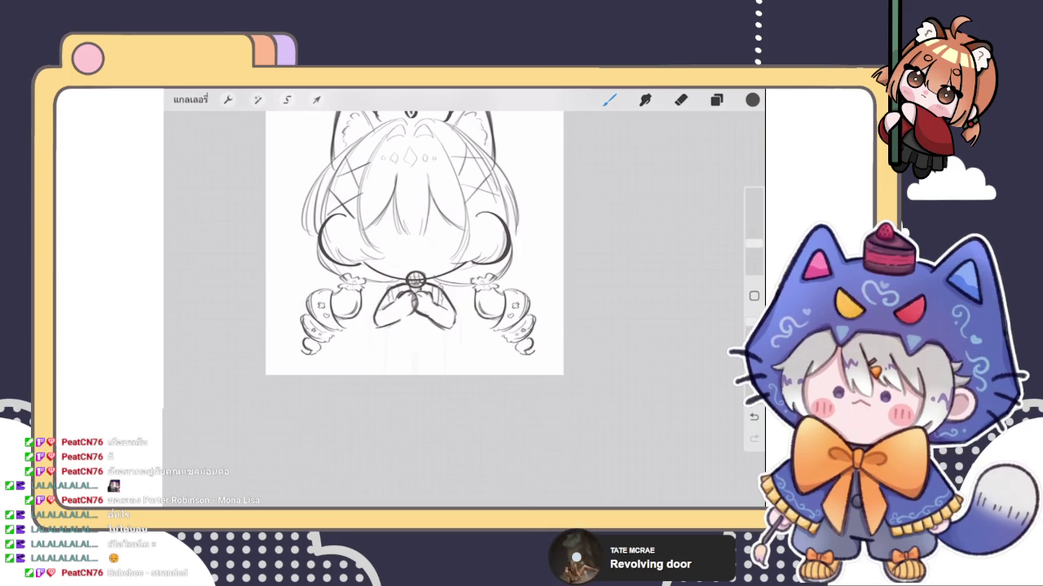
Step: Try short vertical strokes below both arms, then undo them
scroll(415, 245, up, 3)
click(716, 100)
scroll(415, 245, down, 3)
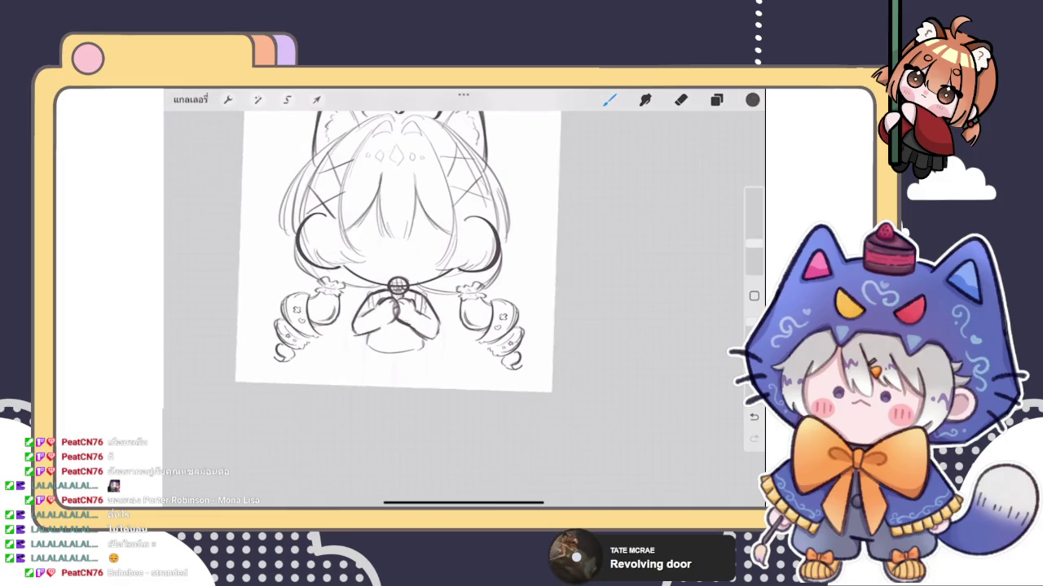
scroll(395, 249, down, 3)
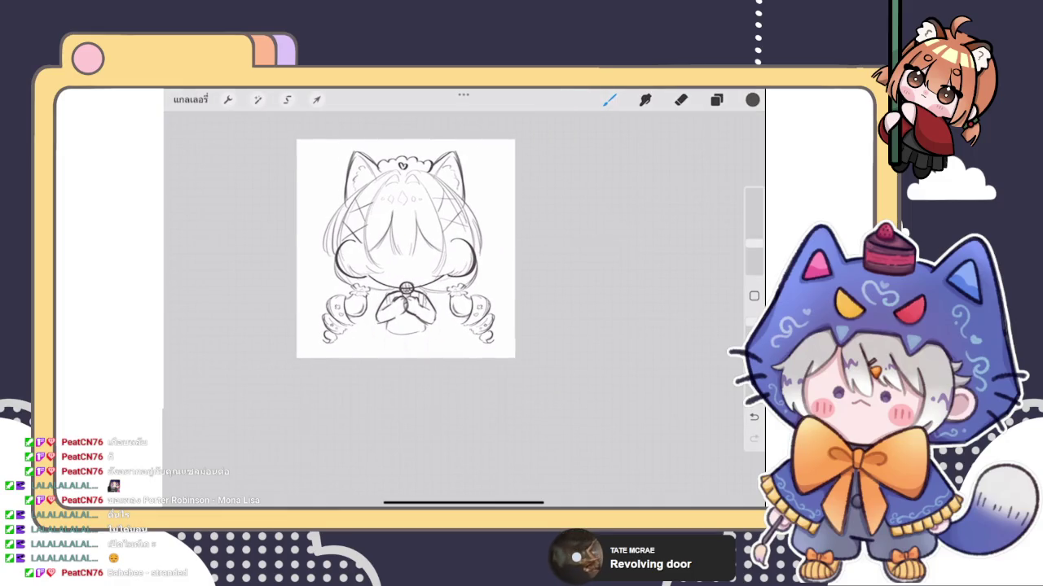
scroll(407, 293, up, 3)
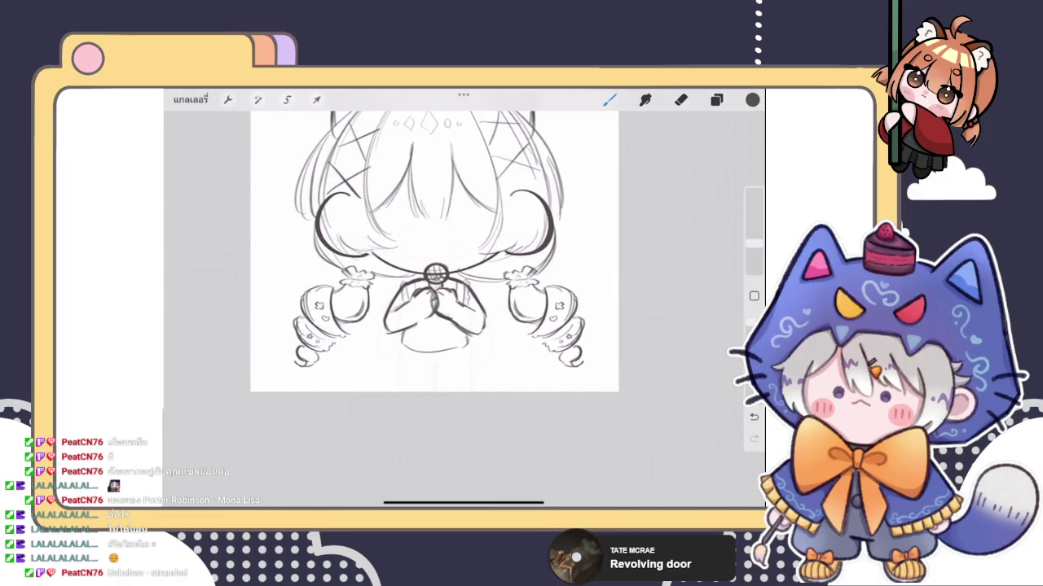
scroll(408, 293, up, 3)
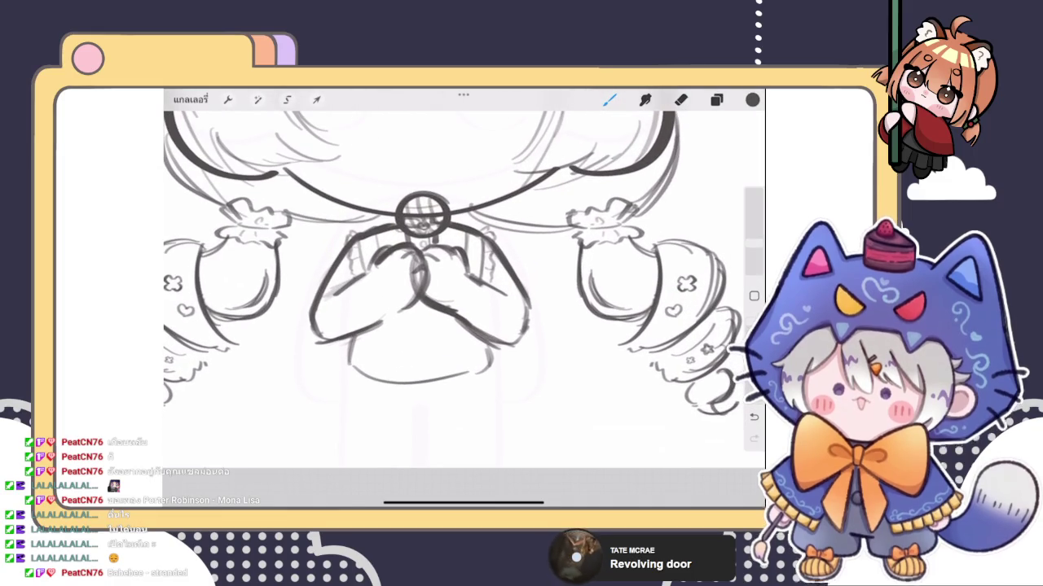
key(ctrl+z)
key(ctrl+z)
key(ctrl+z)
key(ctrl+z)
drag(355, 335, 355, 357)
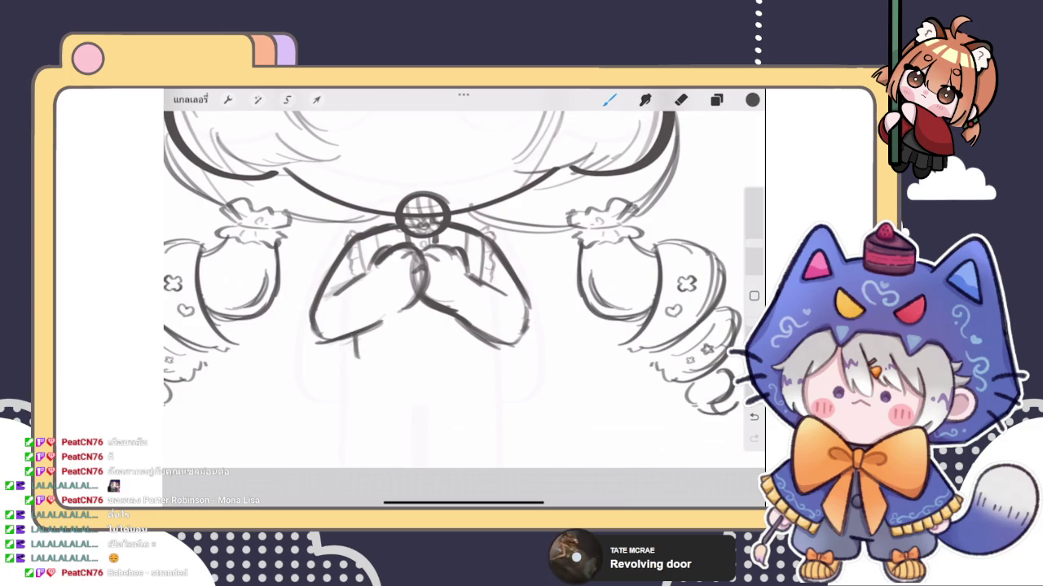
drag(484, 340, 484, 360)
key(ctrl+z)
key(ctrl+z)
Step: Draw the sweater's bottom hem as a straight line and convert it to an editable curve
key(ctrl+z)
scroll(464, 269, down, 3)
mouse_move(354, 330)
mouse_down()
mouse_move(353, 357)
mouse_move(398, 380)
mouse_move(492, 376)
mouse_up()
scroll(415, 269, up, 3)
key(ctrl+z)
mouse_move(343, 365)
mouse_down()
mouse_move(363, 379)
mouse_move(471, 370)
mouse_up()
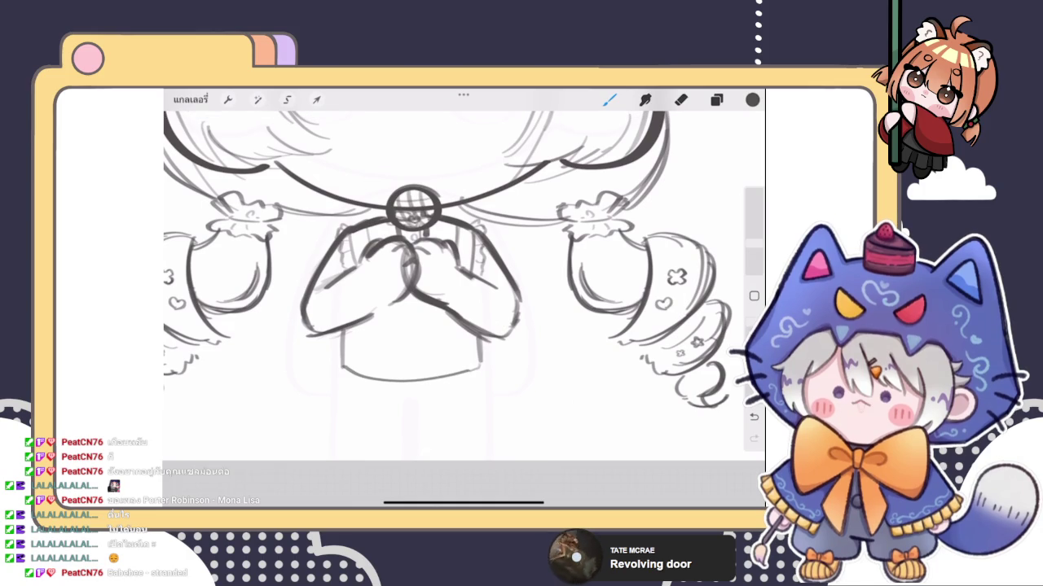
scroll(416, 268, up, 2)
key(ctrl+z)
drag(497, 346, 512, 335)
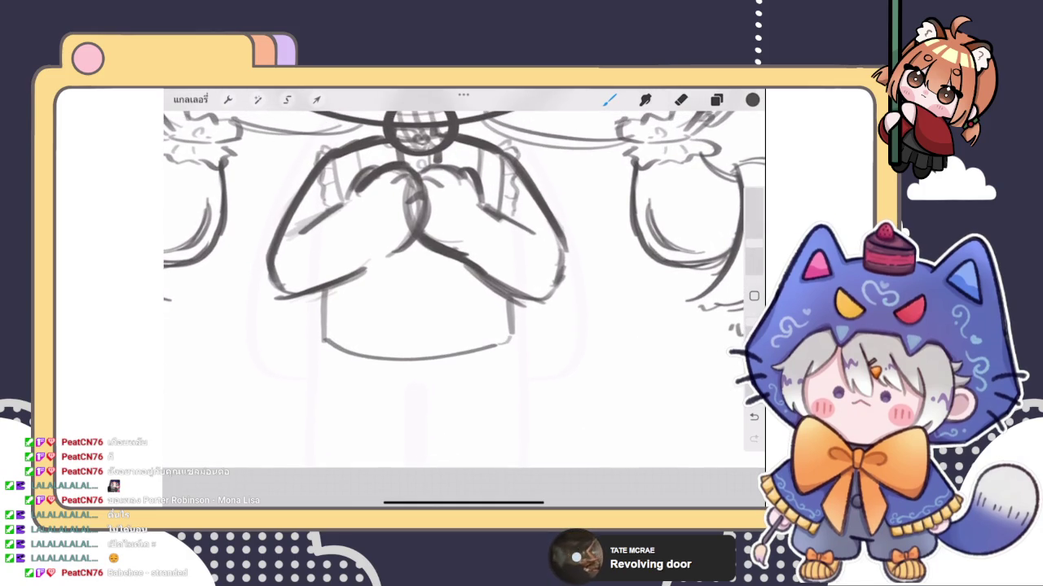
mouse_move(323, 345)
mouse_down()
mouse_move(329, 365)
mouse_move(474, 379)
mouse_up()
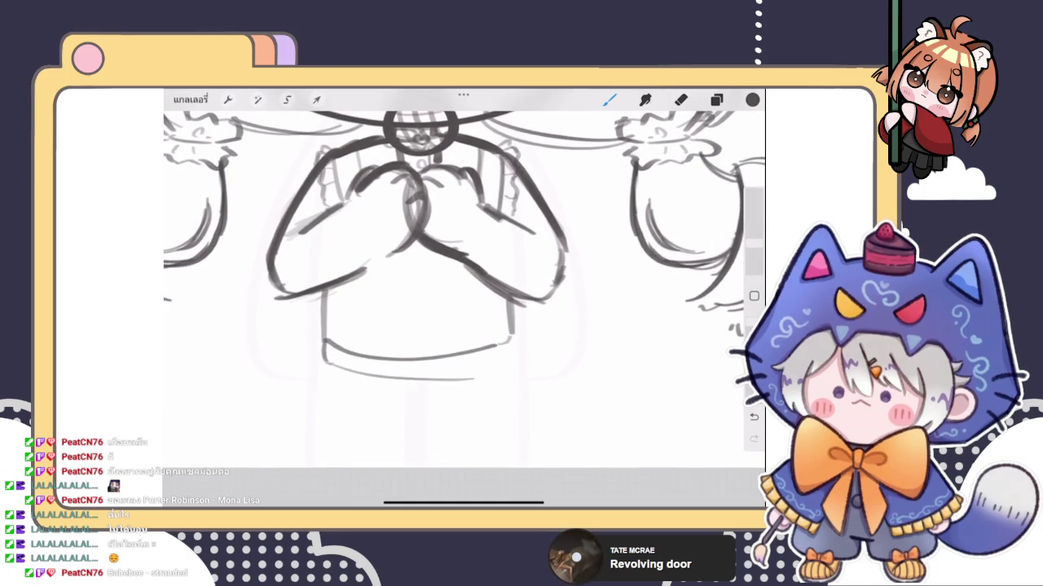
key(ctrl+z)
drag(510, 340, 512, 364)
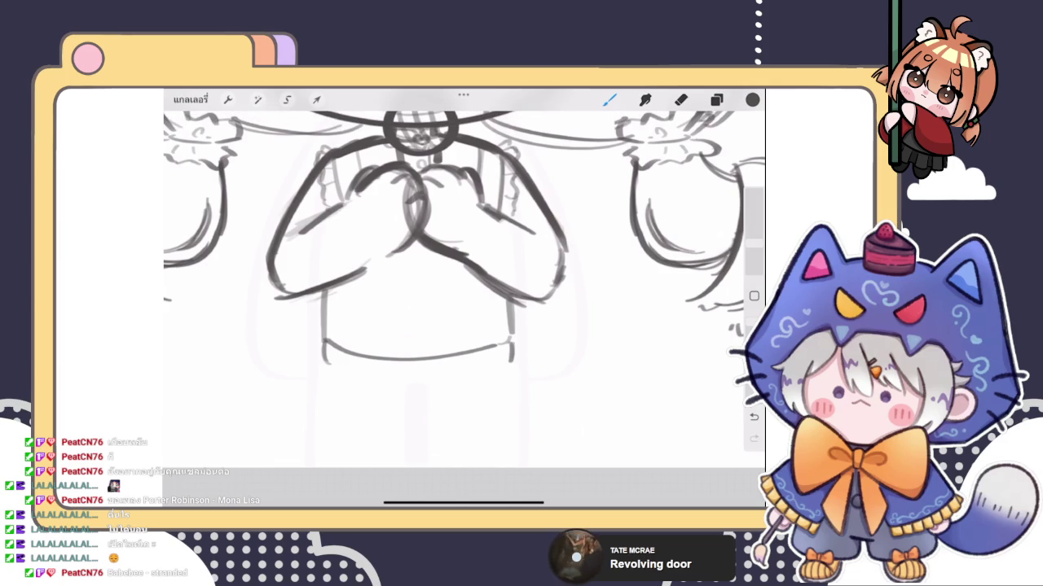
drag(329, 364, 512, 364)
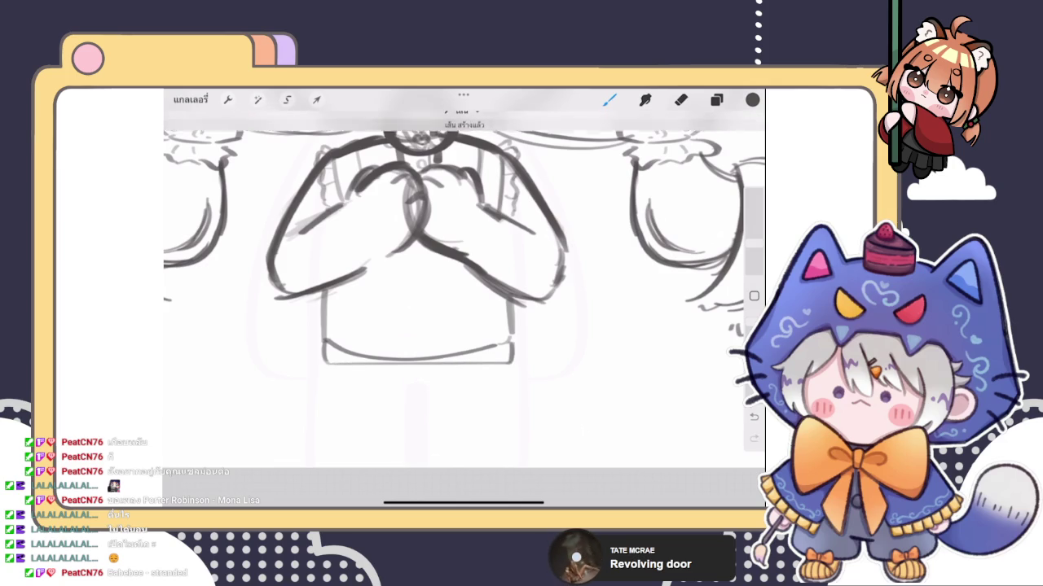
click(461, 119)
click(489, 145)
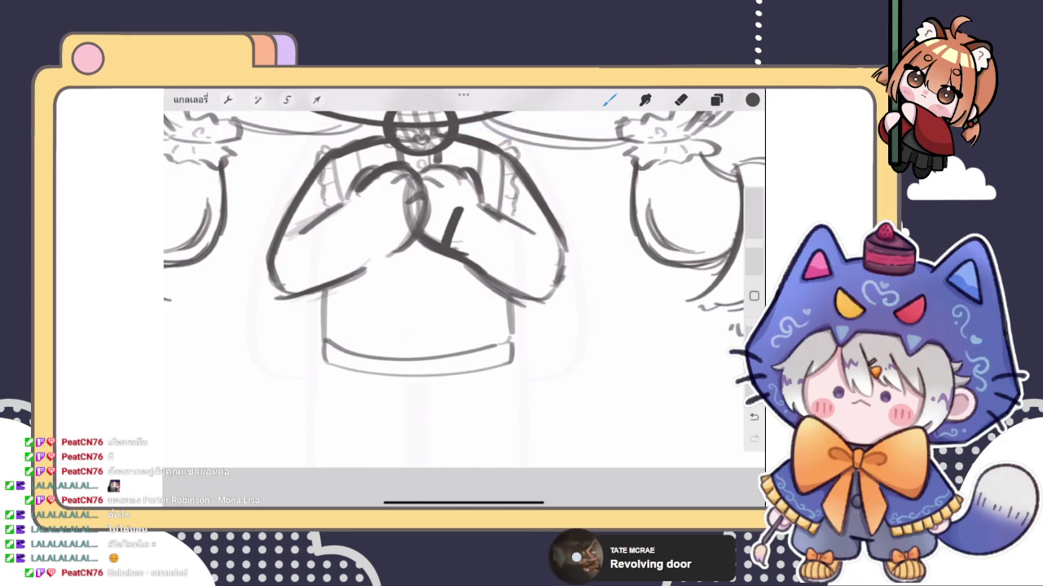
Step: Draw the sweater's left and right edges plus four vertical ribbing lines
scroll(462, 277, down, 5)
scroll(415, 245, down, 3)
scroll(417, 294, up, 3)
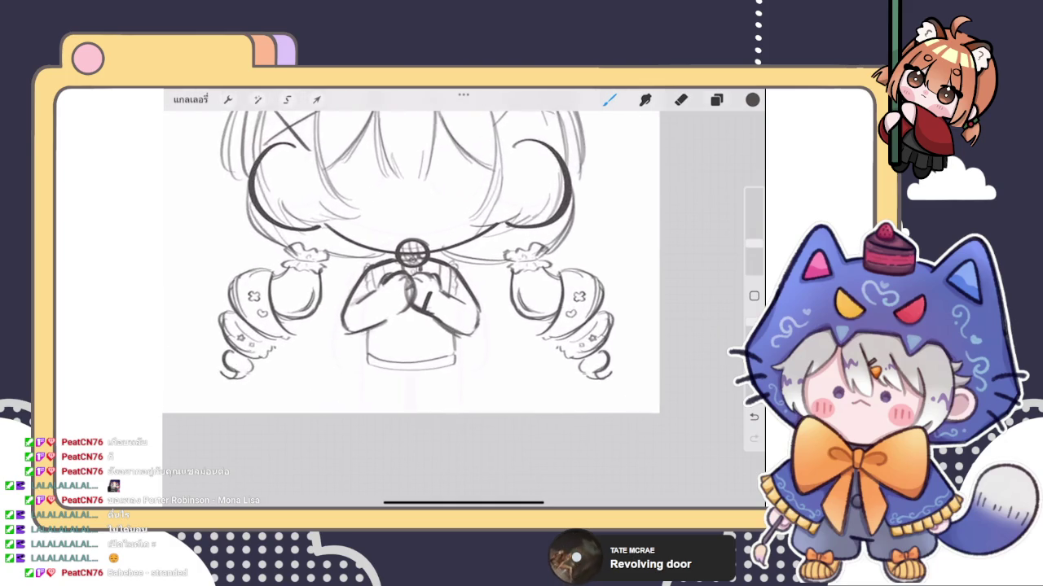
scroll(417, 293, up, 3)
drag(357, 324, 351, 359)
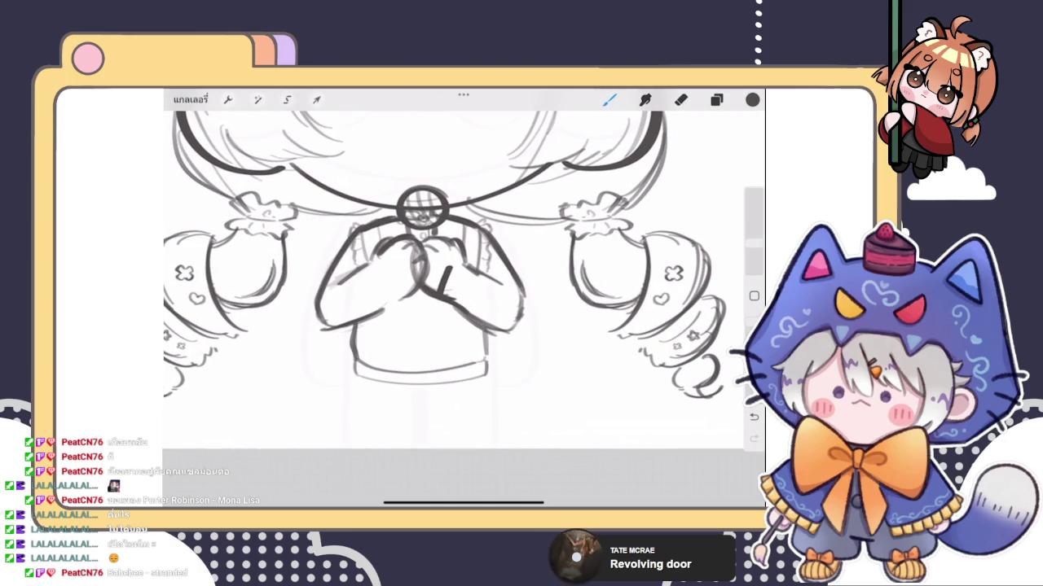
drag(491, 326, 486, 361)
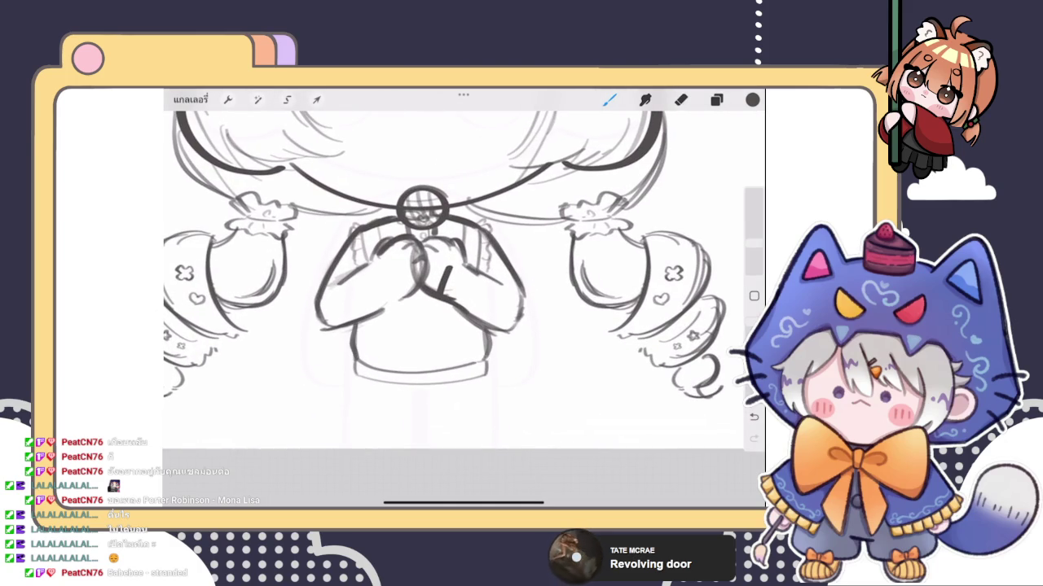
drag(377, 329, 374, 369)
drag(387, 308, 388, 350)
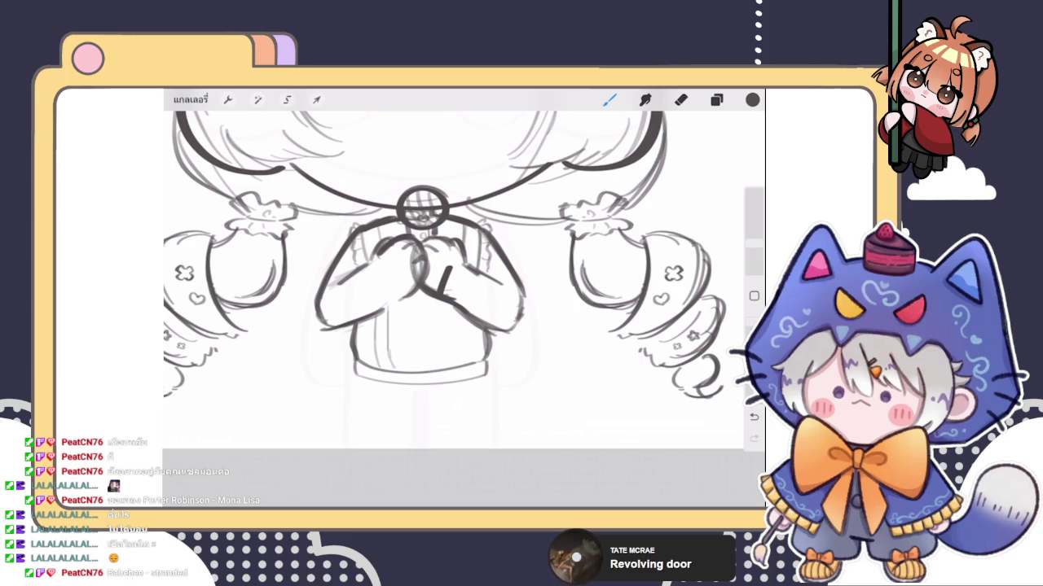
drag(455, 305, 455, 367)
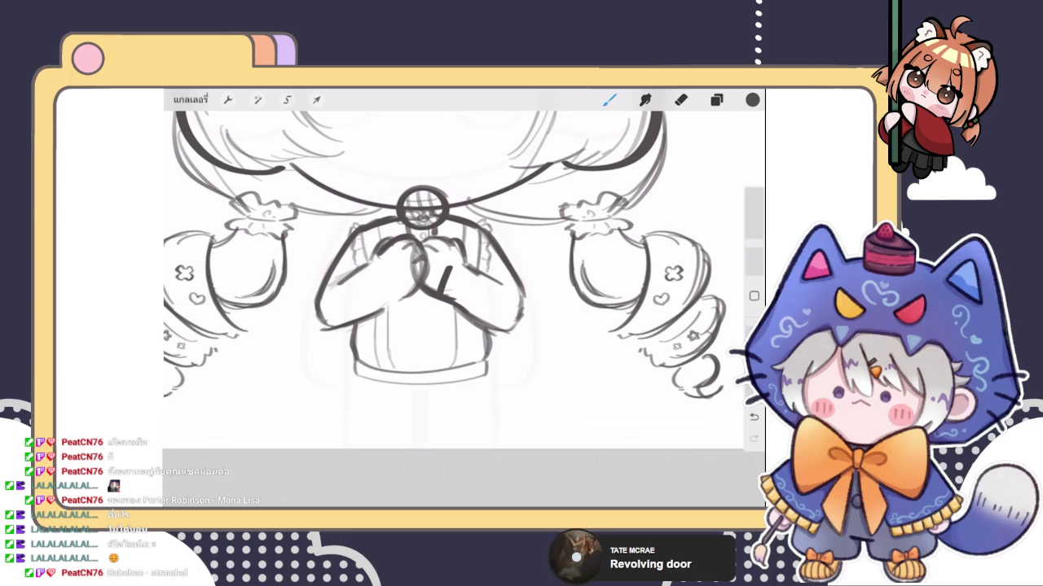
drag(470, 321, 470, 365)
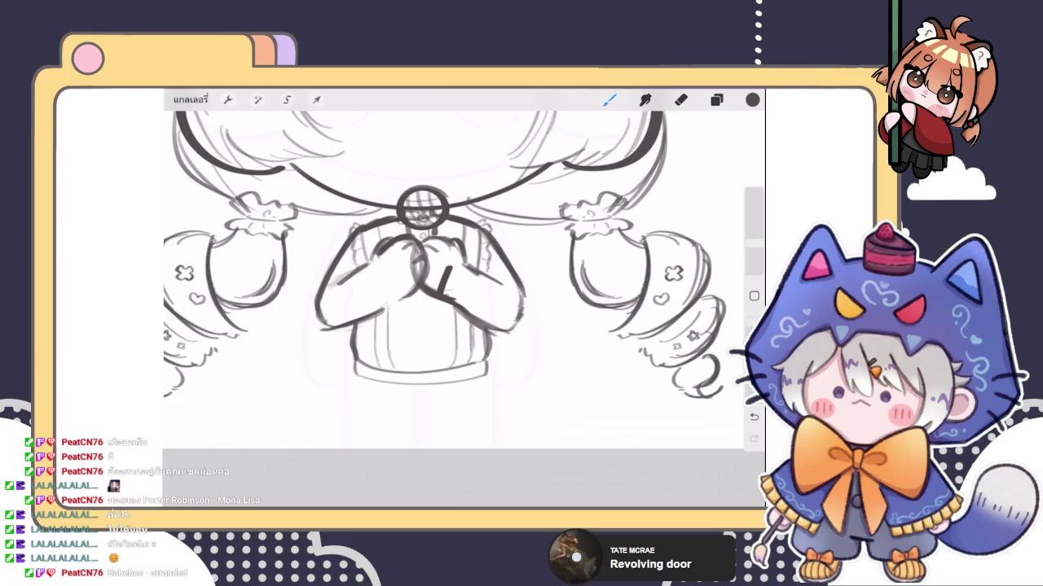
Step: Open Liquify in Push mode with the brush reduced to 49% size
scroll(464, 269, down, 2)
scroll(464, 269, down, 5)
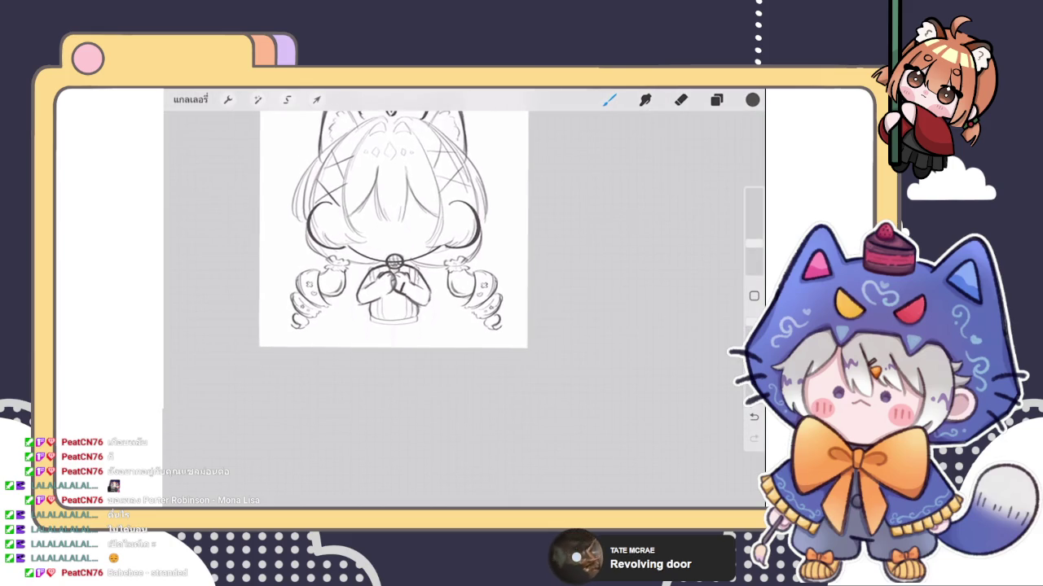
scroll(391, 244, up, 3)
scroll(391, 245, up, 3)
click(258, 99)
click(204, 466)
mouse_move(240, 484)
mouse_down()
mouse_move(217, 483)
mouse_move(242, 483)
mouse_up()
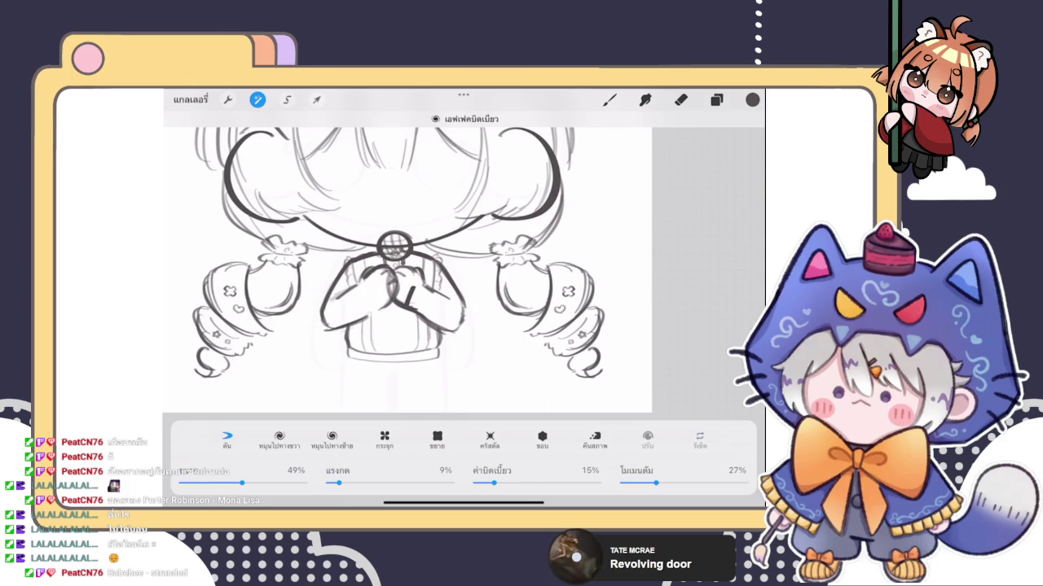
Step: Exit Liquify and redraw the sweater's vertical ribbing, undoing the unwanted strokes
click(609, 99)
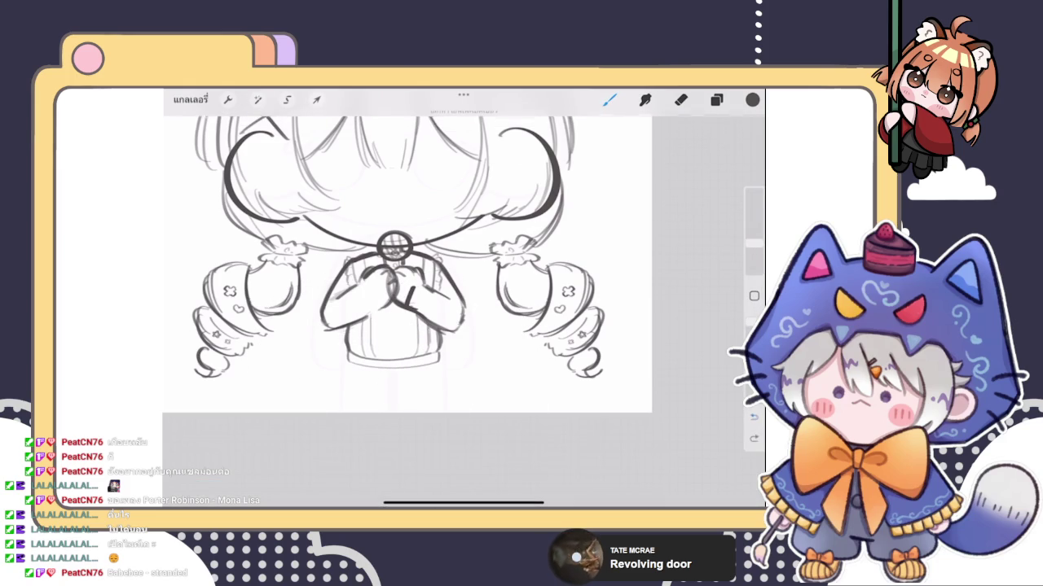
scroll(407, 261, down, 3)
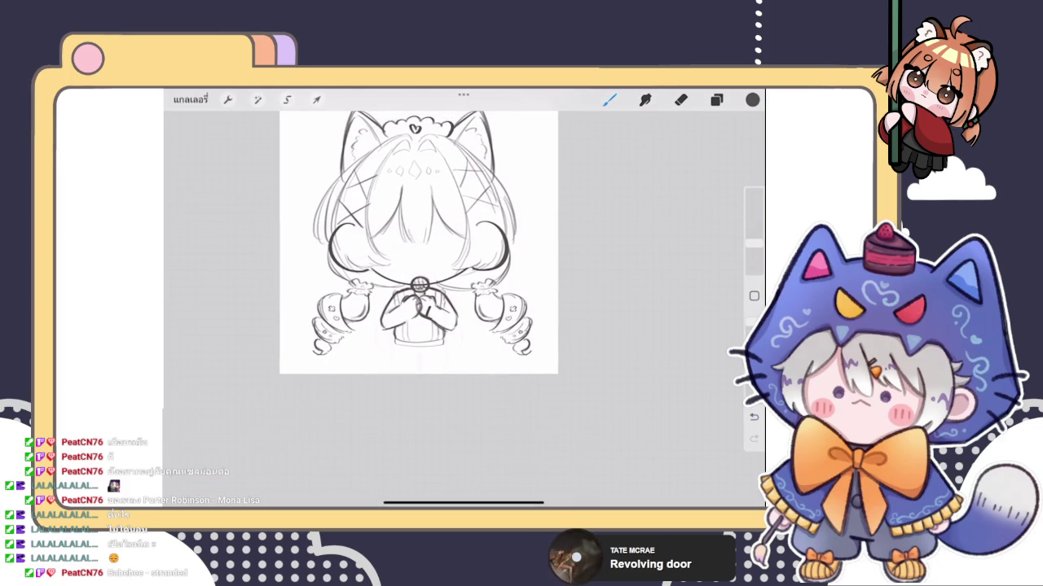
scroll(416, 277, up, 2)
scroll(416, 276, up, 2)
scroll(416, 277, up, 2)
scroll(415, 277, up, 1)
key(ctrl+z)
drag(365, 323, 381, 383)
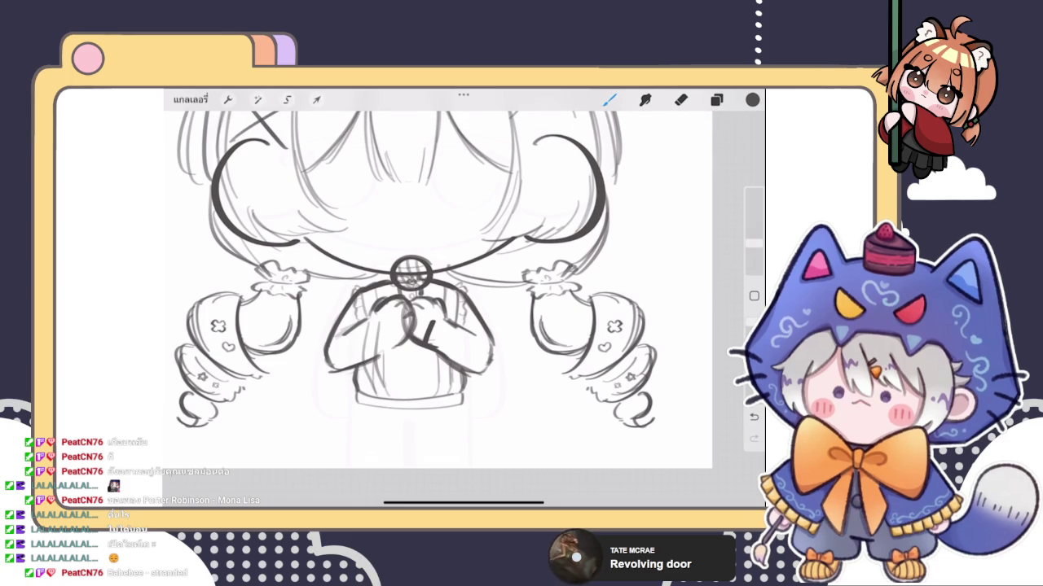
scroll(440, 277, up, 2)
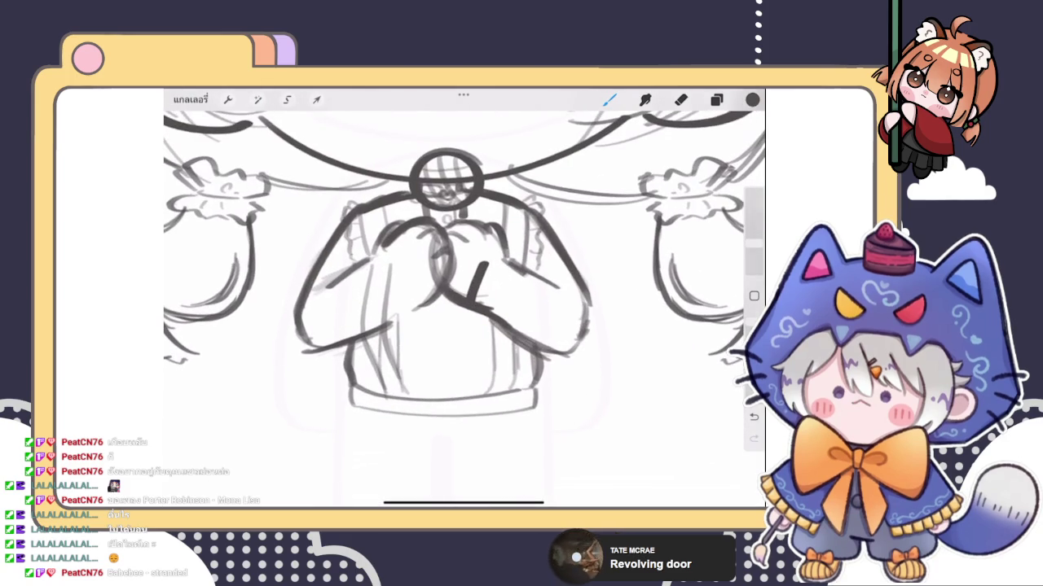
key(ctrl+z)
key(ctrl+z)
key(ctrl+z)
Step: Erase the extra strokes on the sweater, then return to the pencil
scroll(440, 277, down, 3)
scroll(399, 277, up, 3)
click(681, 99)
drag(373, 304, 376, 314)
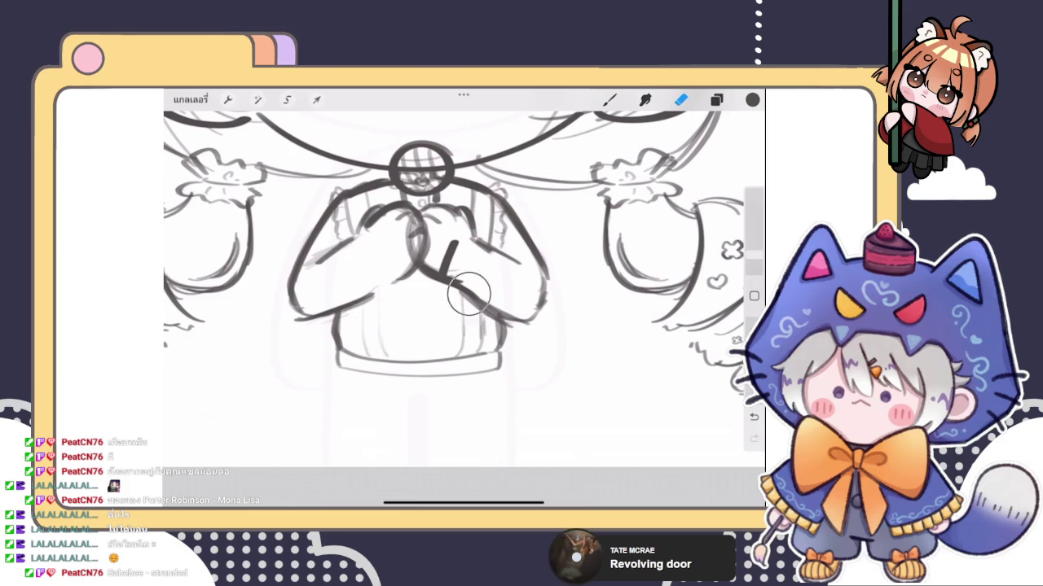
scroll(440, 277, down, 3)
scroll(419, 257, down, 2)
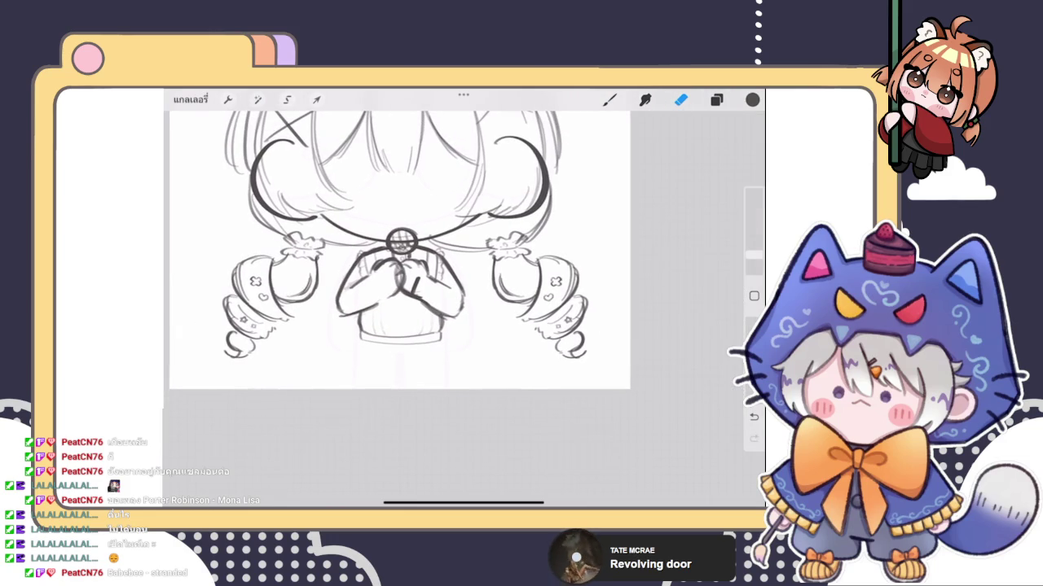
click(609, 99)
scroll(399, 253, down, 3)
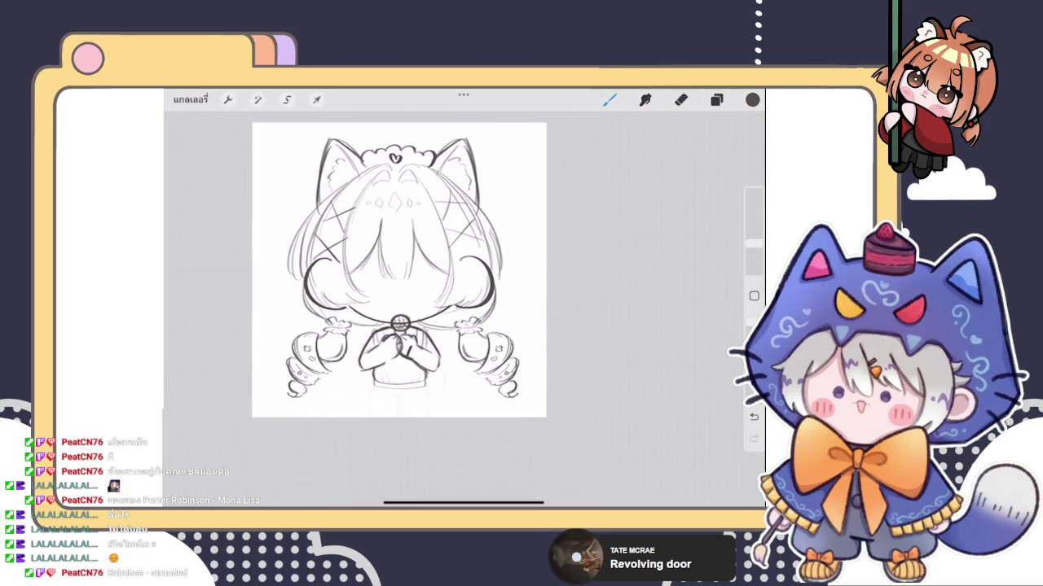
Step: Shrink the sketch's layer group slightly with proportional scaling
click(716, 100)
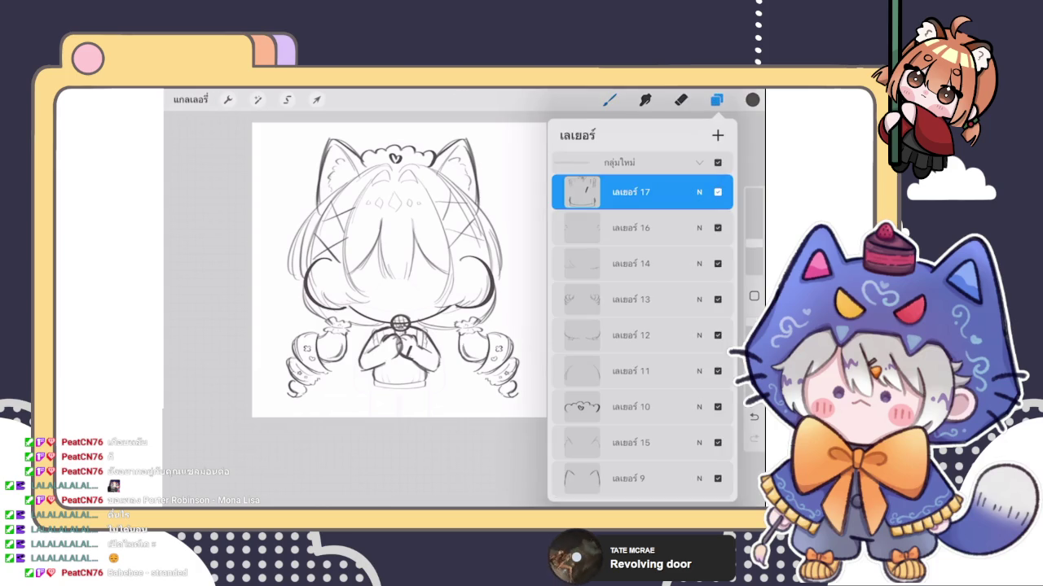
click(716, 100)
scroll(399, 269, up, 2)
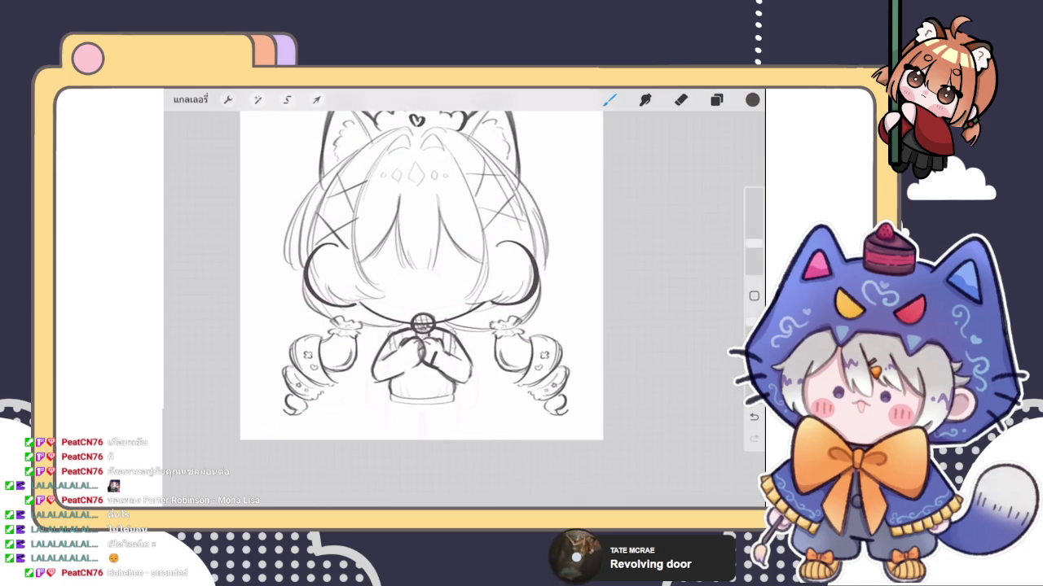
scroll(399, 269, down, 3)
click(716, 99)
click(627, 162)
click(316, 100)
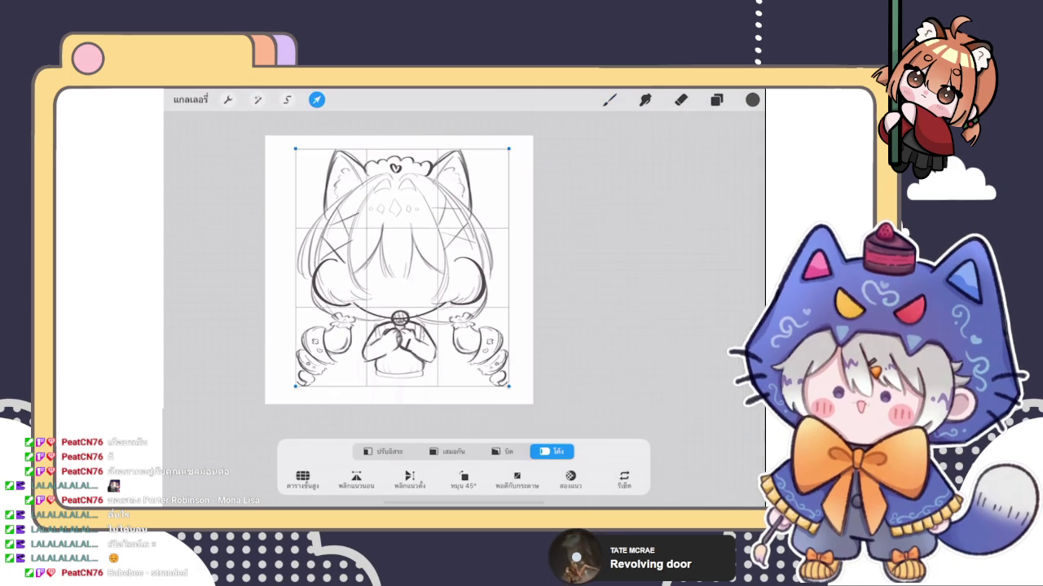
click(448, 451)
drag(507, 373, 505, 365)
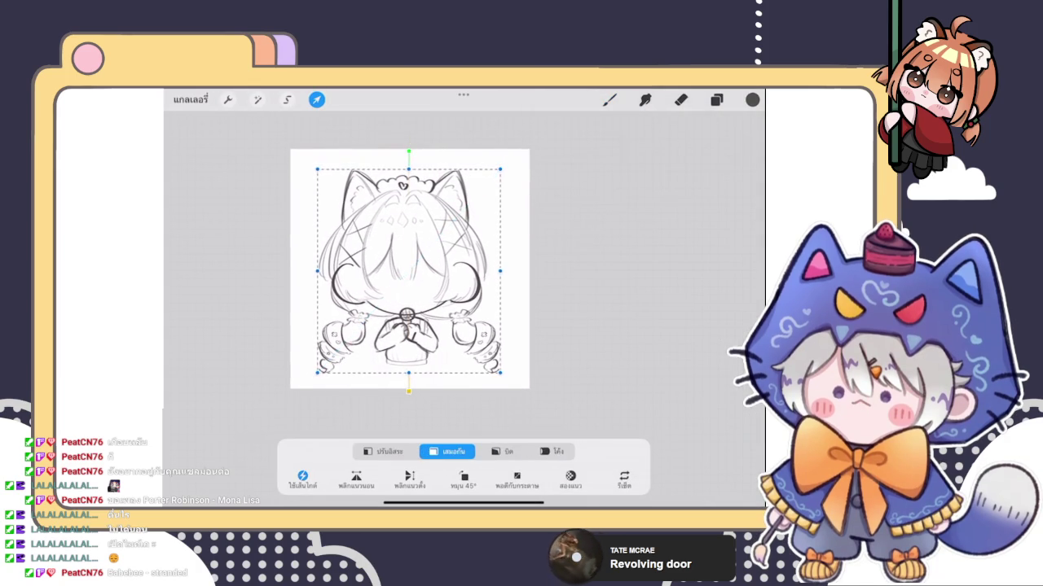
click(716, 99)
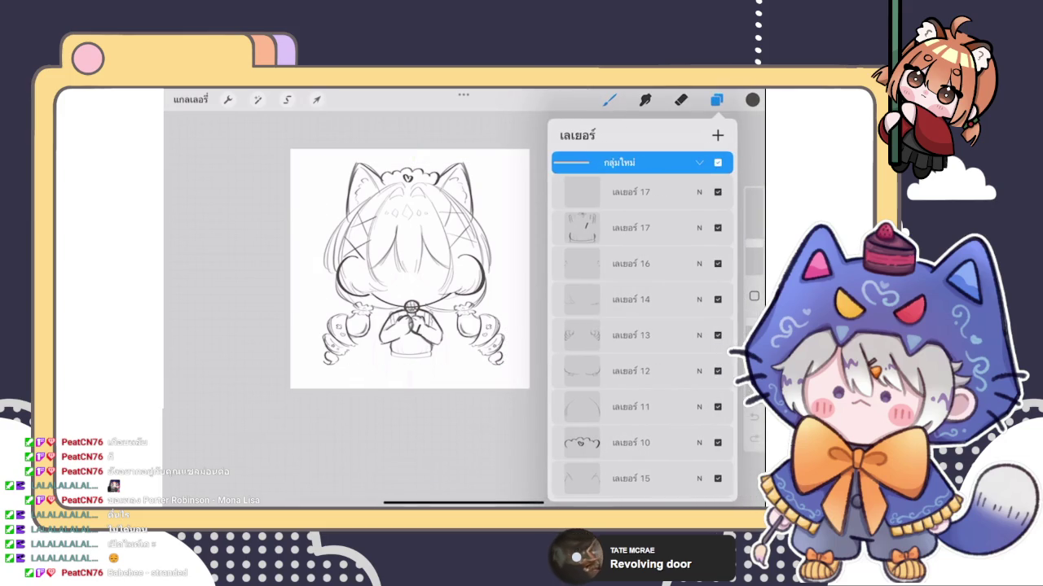
Step: Select the empty top layer, sketch framing lines around the figure, then undo them
click(716, 99)
click(716, 100)
click(627, 187)
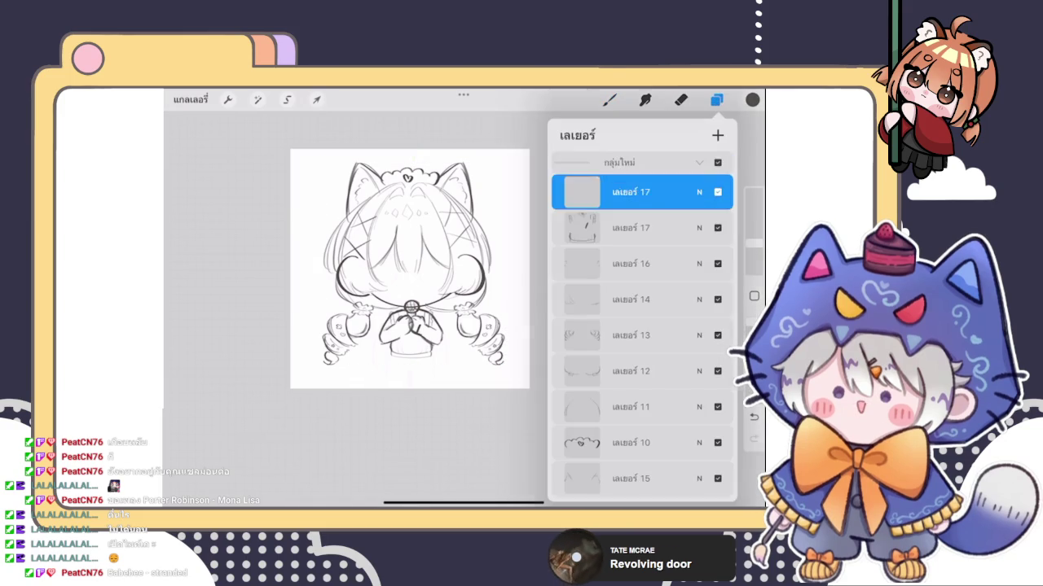
click(609, 99)
drag(309, 227, 312, 368)
drag(324, 369, 464, 368)
drag(503, 230, 497, 366)
drag(492, 370, 332, 365)
drag(326, 238, 336, 363)
scroll(409, 269, up, 3)
key(ctrl+z)
key(ctrl+z)
key(ctrl+z)
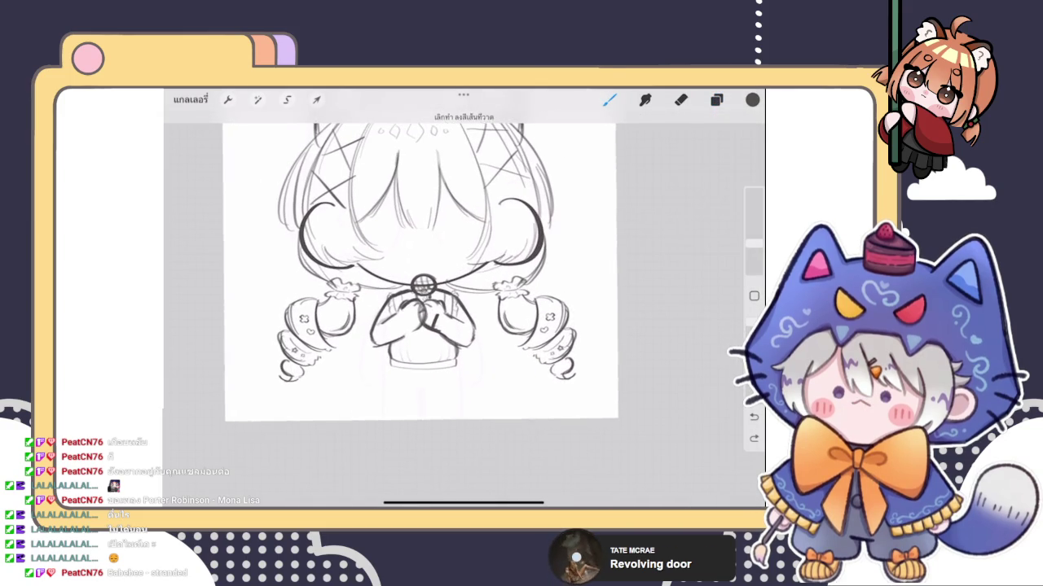
Step: Draw vertical post lines on the left and right sides plus a base line
drag(254, 167, 258, 352)
scroll(421, 269, down, 3)
key(ctrl+z)
mouse_move(271, 209)
mouse_down()
mouse_move(273, 371)
mouse_move(476, 369)
mouse_up()
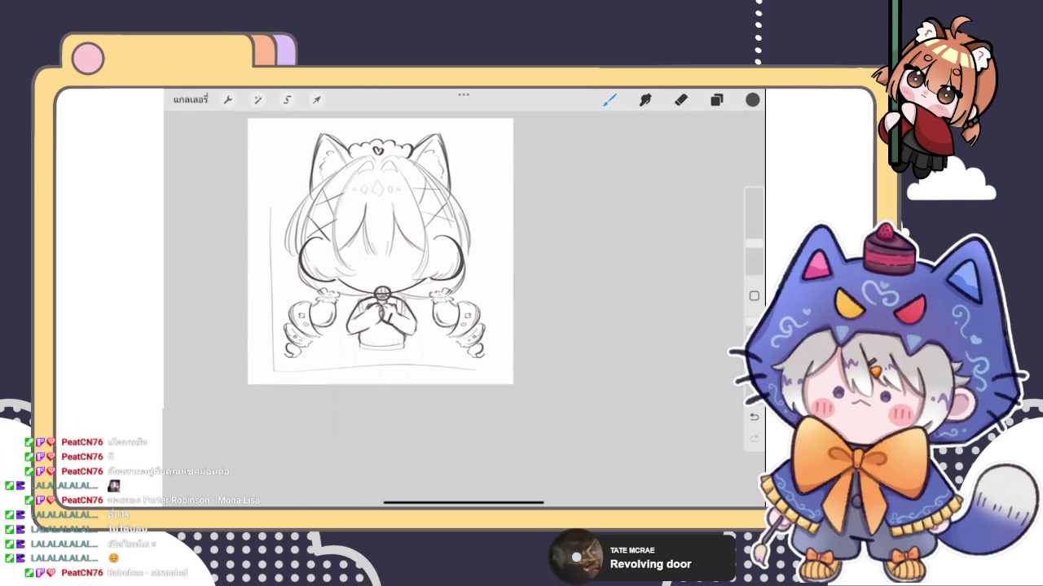
drag(488, 183, 490, 370)
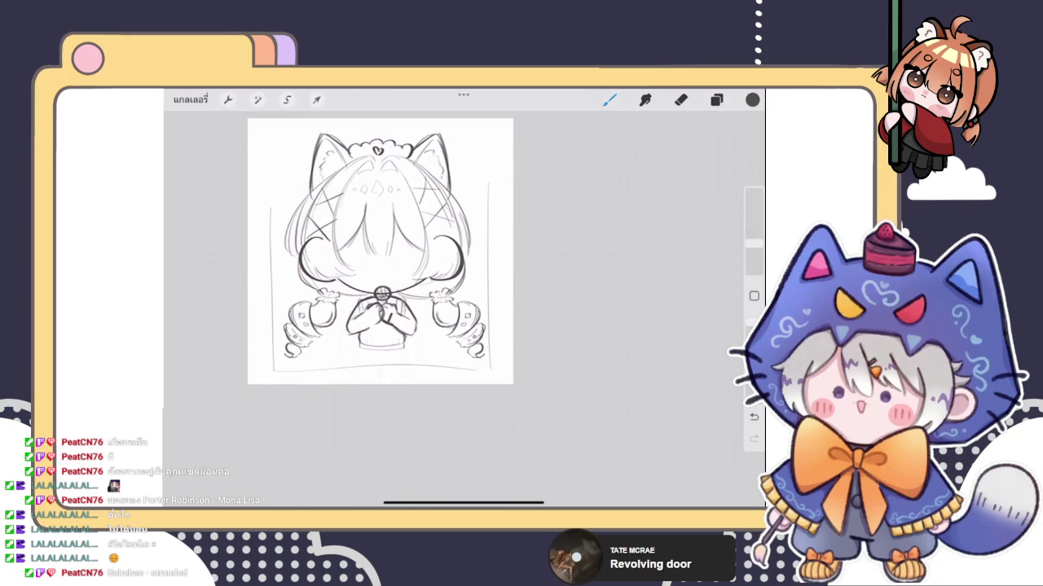
drag(342, 361, 389, 347)
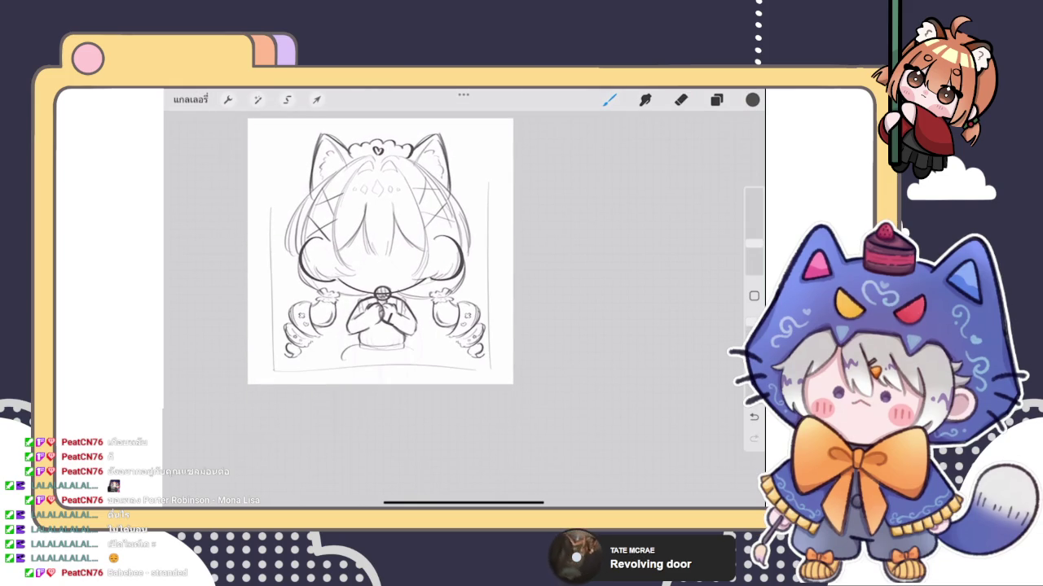
key(ctrl+z)
scroll(405, 272, down, 1)
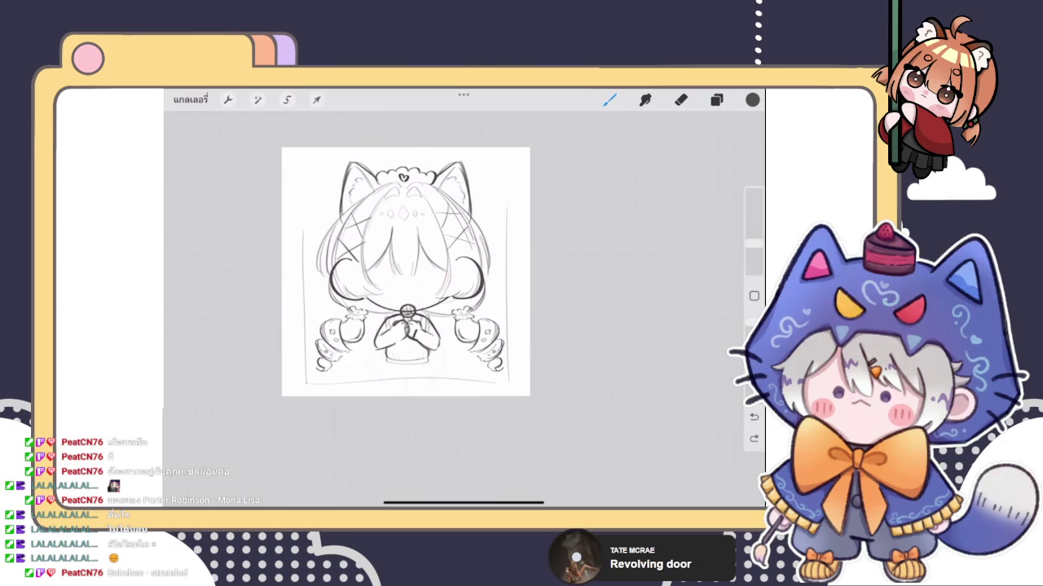
Step: Add a new empty Layer 18 on top of the layer stack
click(716, 100)
click(630, 192)
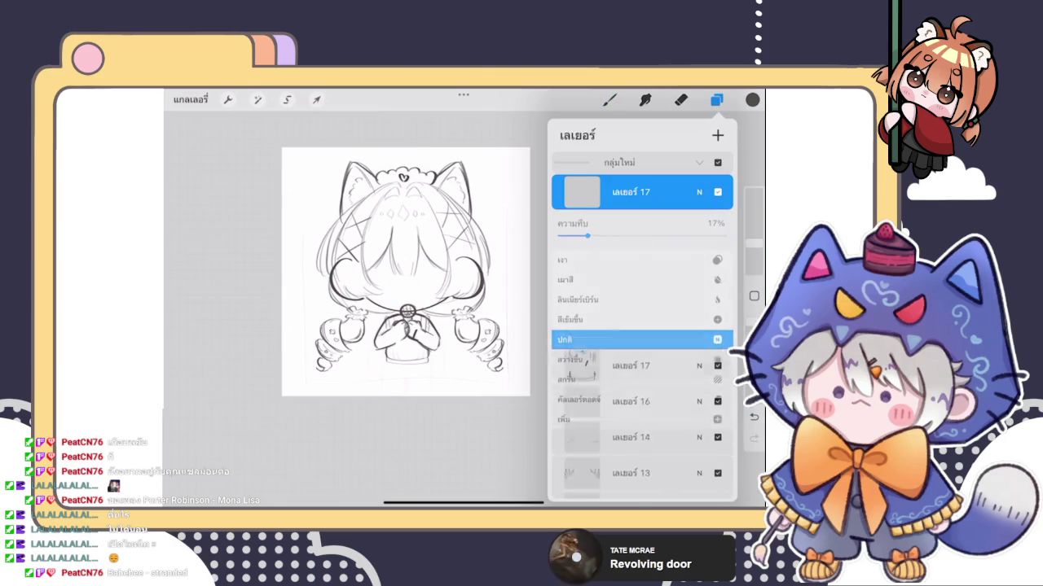
click(717, 135)
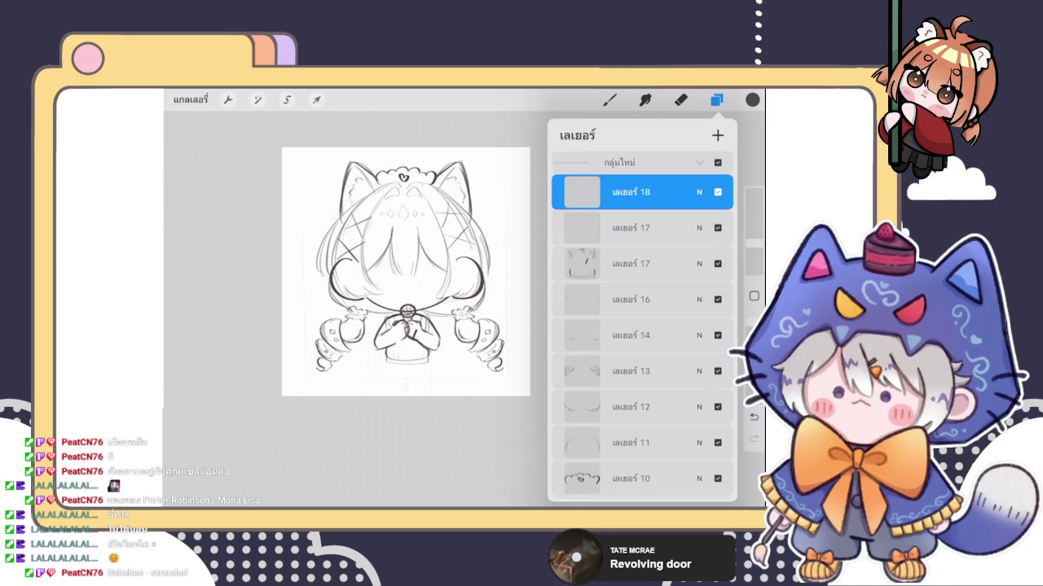
key(b)
scroll(428, 260, up, 3)
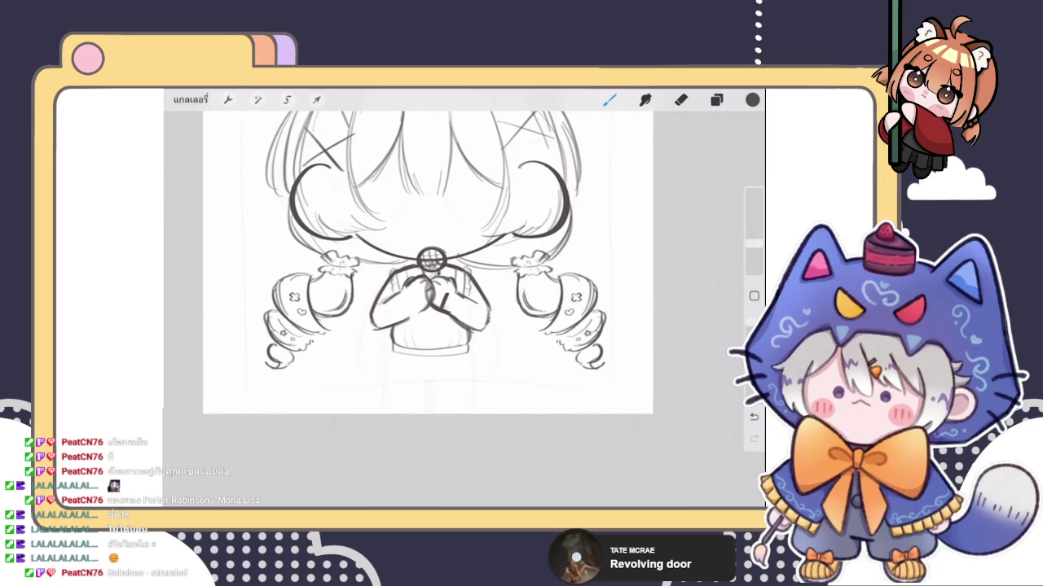
Step: Sketch a small clover flower with a petal arc just below the sweater
drag(394, 342, 406, 400)
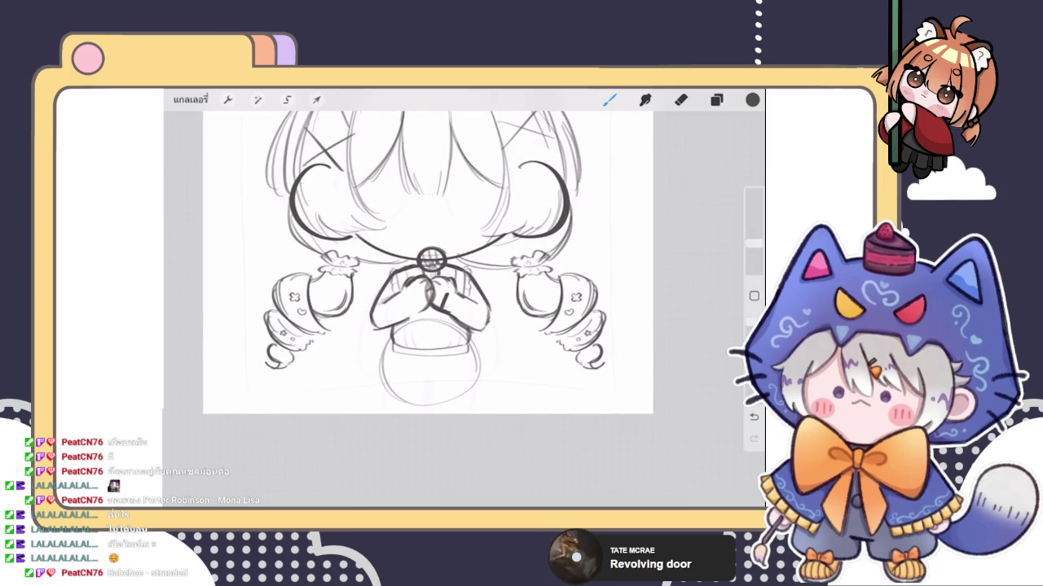
key(ctrl+z)
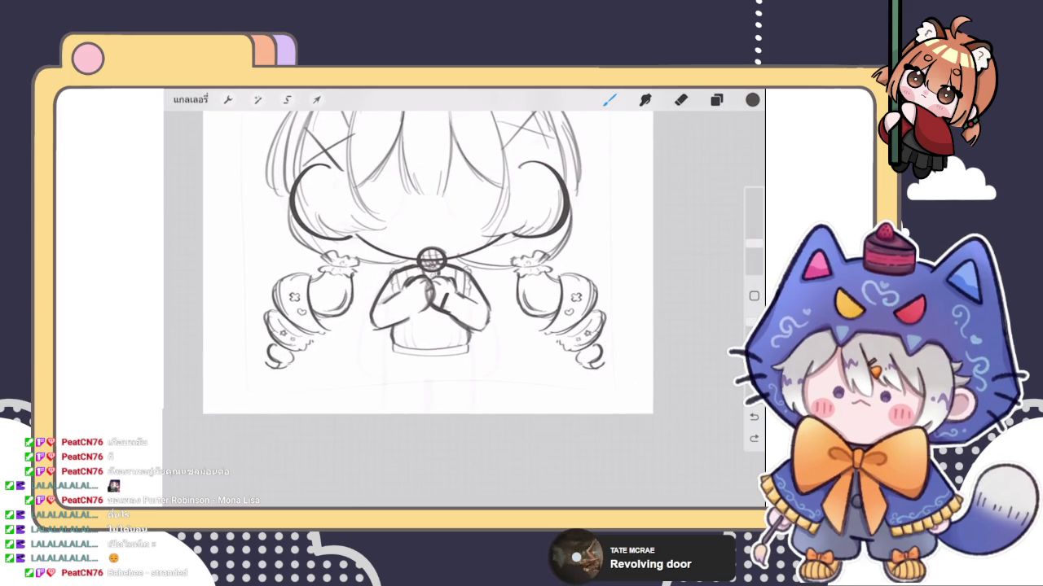
mouse_move(405, 379)
mouse_down()
mouse_move(421, 366)
mouse_move(446, 382)
mouse_move(423, 396)
mouse_move(437, 399)
mouse_up()
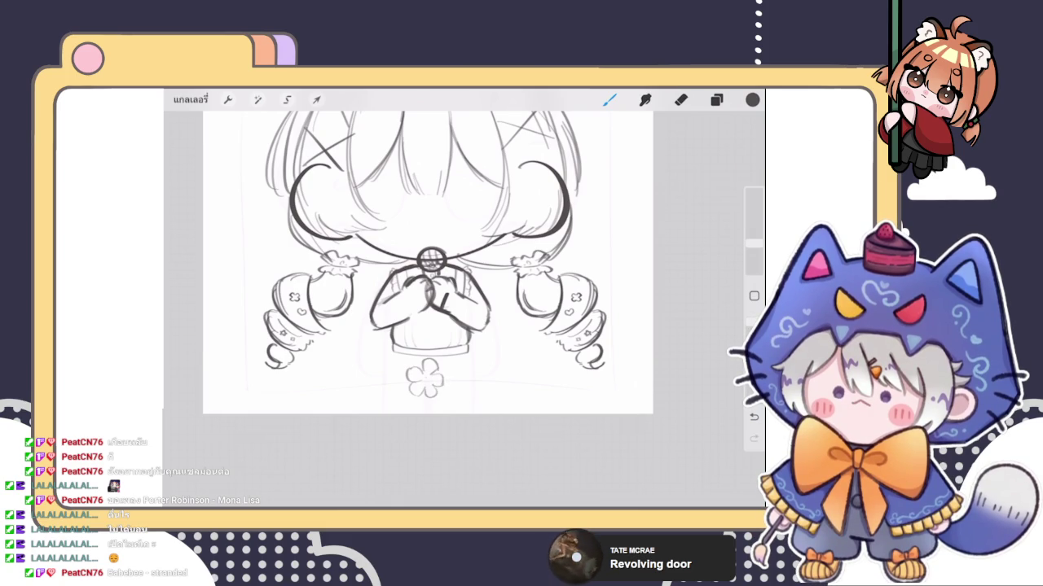
scroll(427, 260, down, 3)
scroll(428, 261, down, 3)
scroll(397, 261, up, 5)
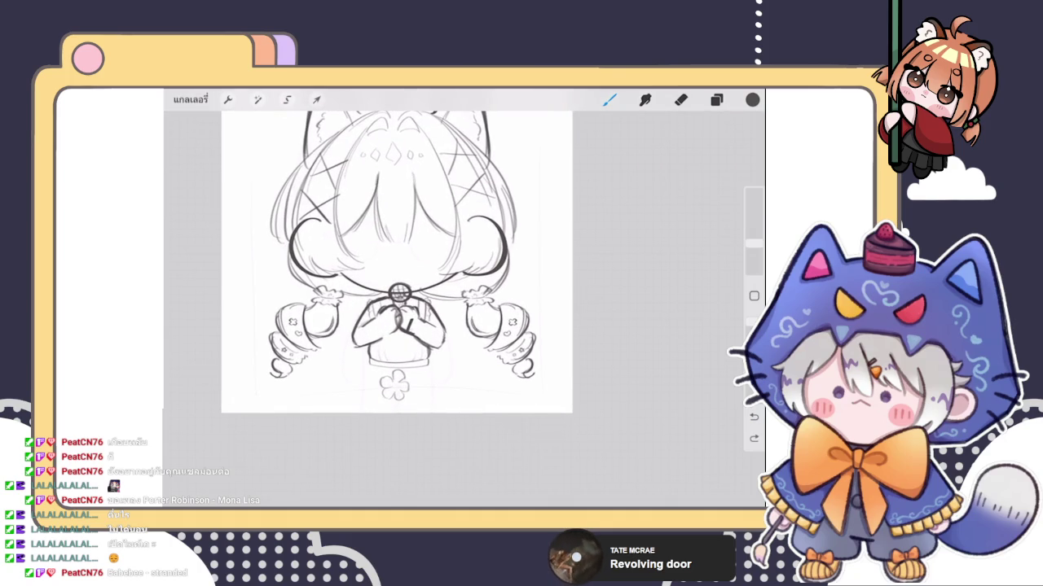
scroll(428, 269, up, 3)
mouse_move(435, 384)
mouse_down()
mouse_move(448, 380)
mouse_move(458, 392)
mouse_move(445, 412)
mouse_up()
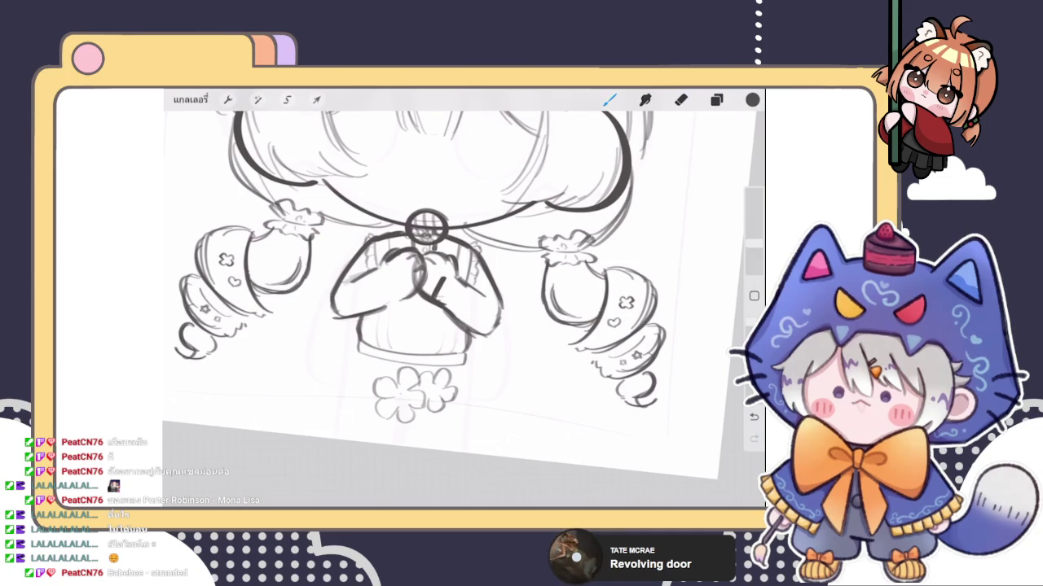
scroll(428, 268, down, 1)
Step: Add petal outlines to the flower's left, above, and below
mouse_move(396, 364)
mouse_down()
mouse_move(396, 352)
mouse_move(409, 358)
mouse_move(396, 359)
mouse_up()
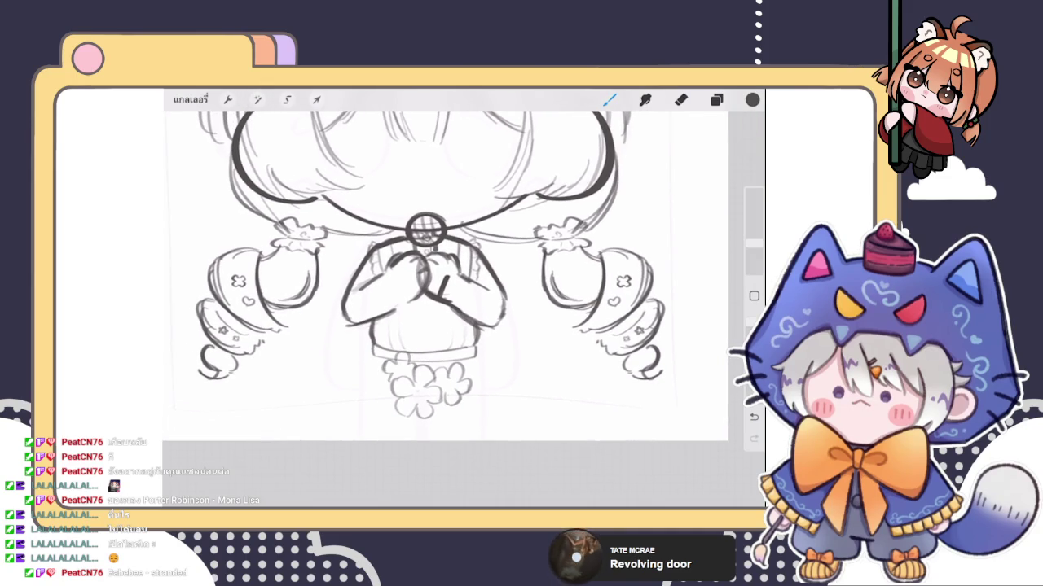
mouse_move(387, 377)
mouse_down()
mouse_move(366, 406)
mouse_move(397, 417)
mouse_up()
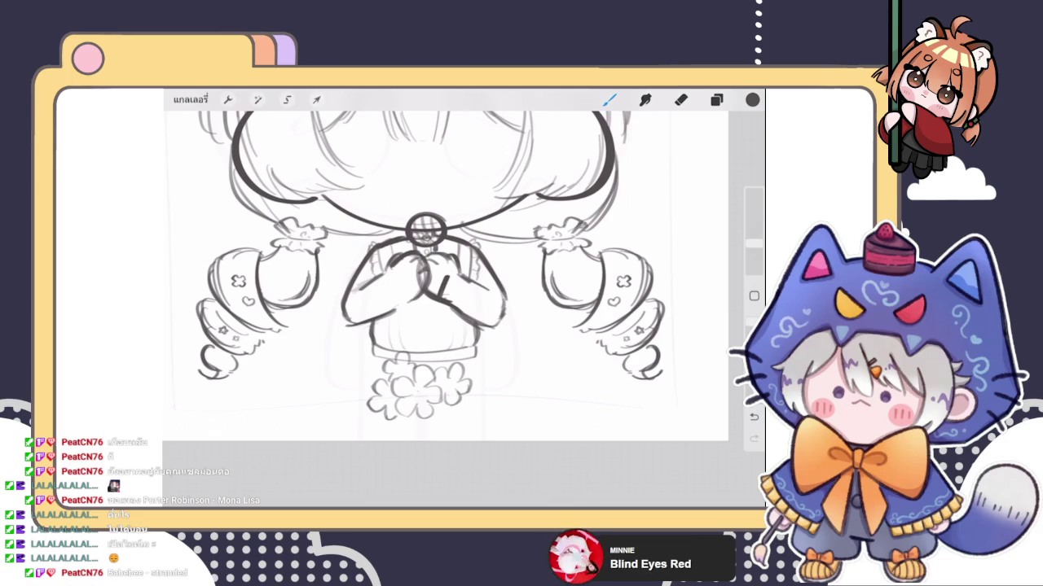
scroll(445, 269, down, 3)
scroll(446, 269, up, 4)
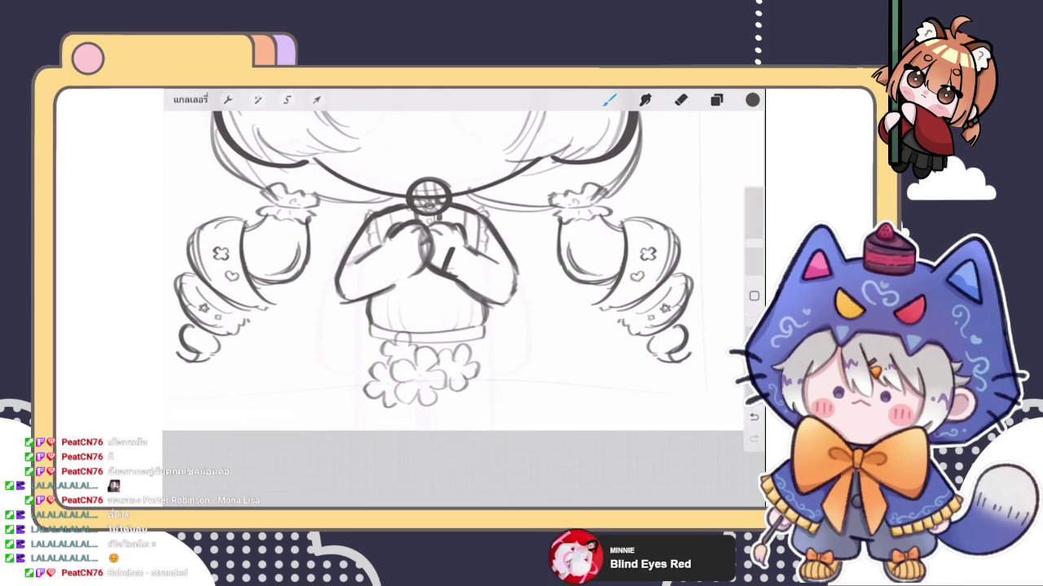
drag(438, 405, 460, 412)
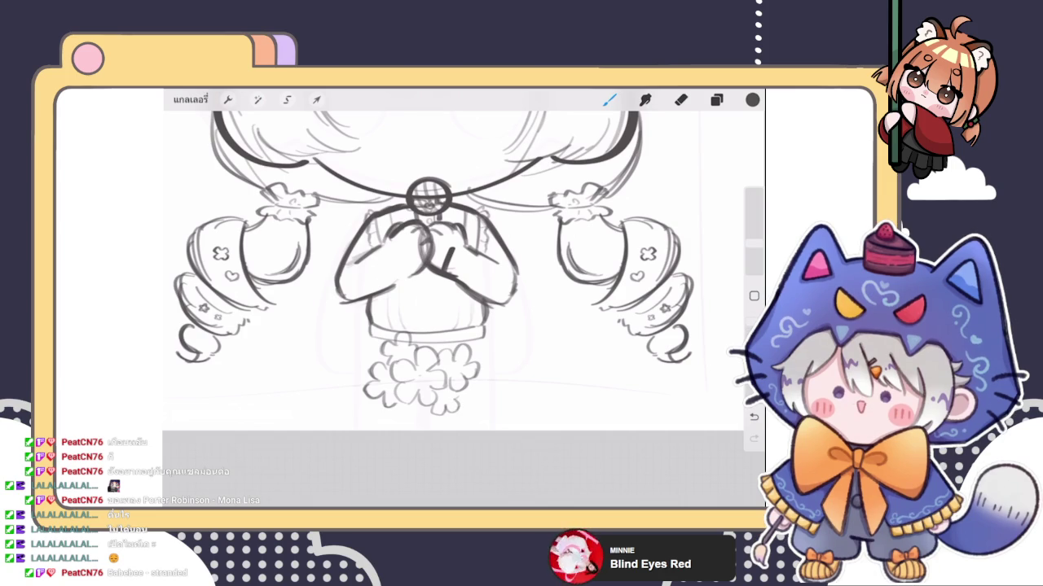
mouse_move(345, 336)
mouse_down()
mouse_move(367, 334)
mouse_move(342, 355)
mouse_move(377, 352)
mouse_move(369, 363)
mouse_up()
scroll(424, 261, down, 5)
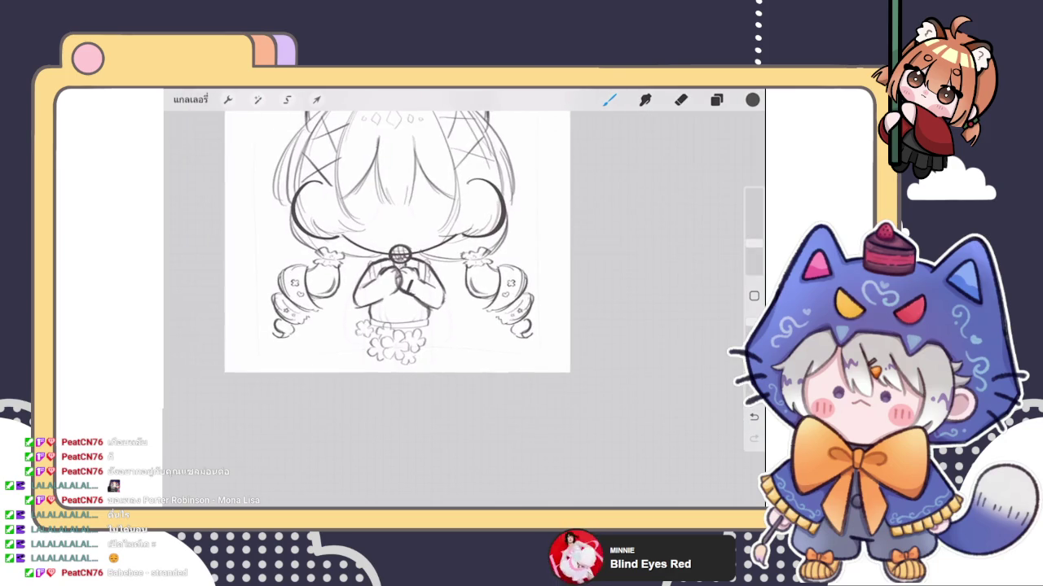
scroll(432, 252, up, 2)
scroll(431, 252, up, 1)
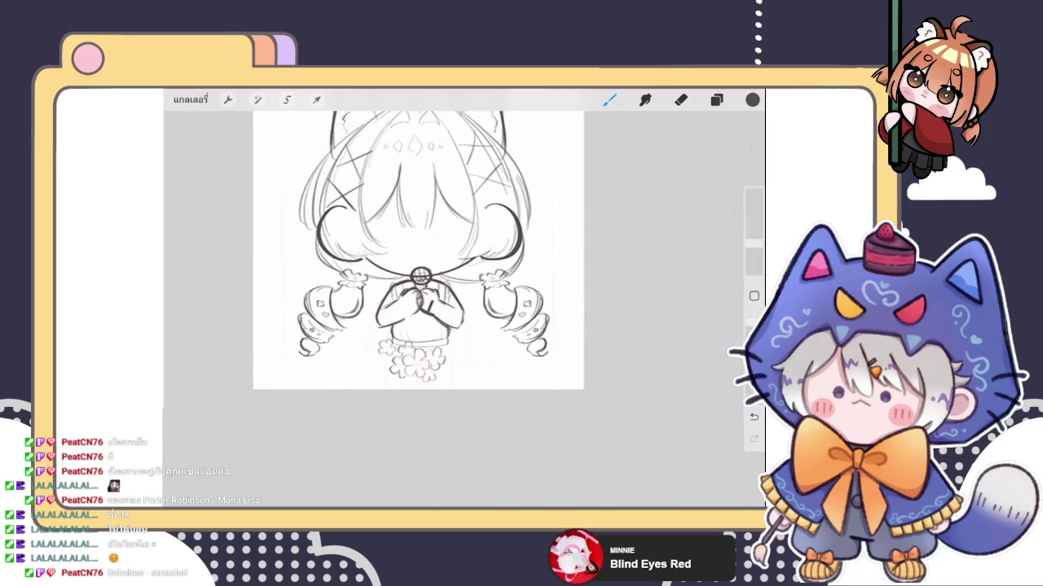
scroll(432, 253, up, 2)
Step: Add more clover petals on the right and lower-left to complete the cluster
mouse_move(476, 338)
mouse_down()
mouse_move(487, 329)
mouse_move(490, 349)
mouse_up()
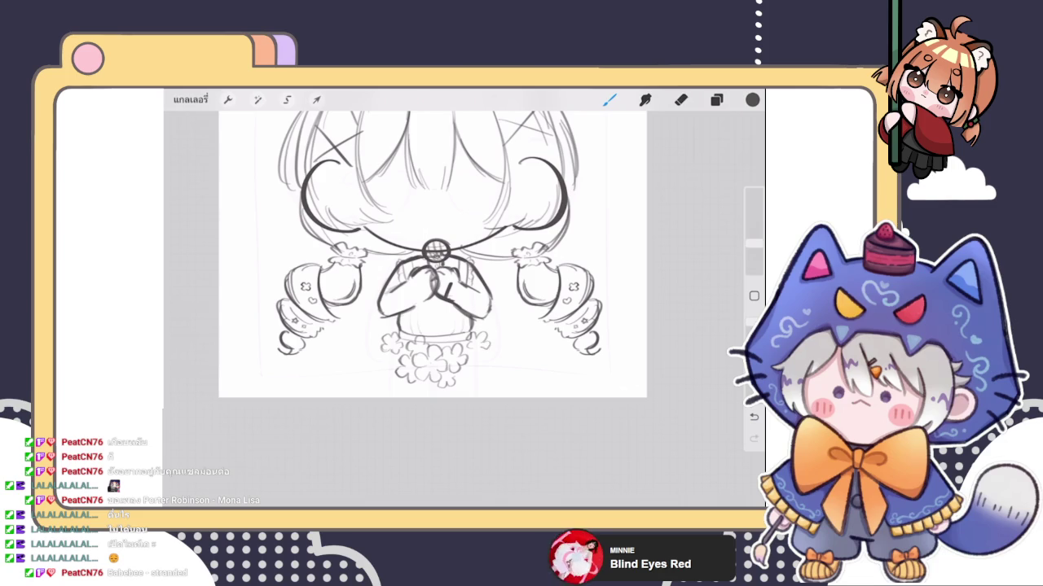
scroll(432, 252, up, 3)
key(ctrl+z)
key(ctrl+z)
key(ctrl+z)
key(ctrl+z)
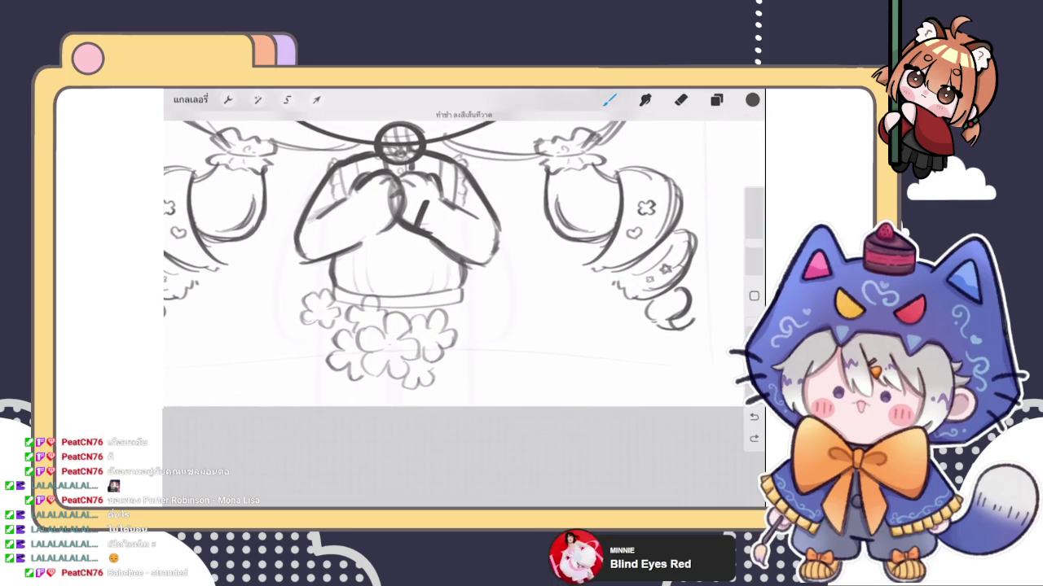
mouse_move(469, 308)
mouse_down()
mouse_move(486, 310)
mouse_move(455, 321)
mouse_move(461, 334)
mouse_move(497, 319)
mouse_move(479, 333)
mouse_up()
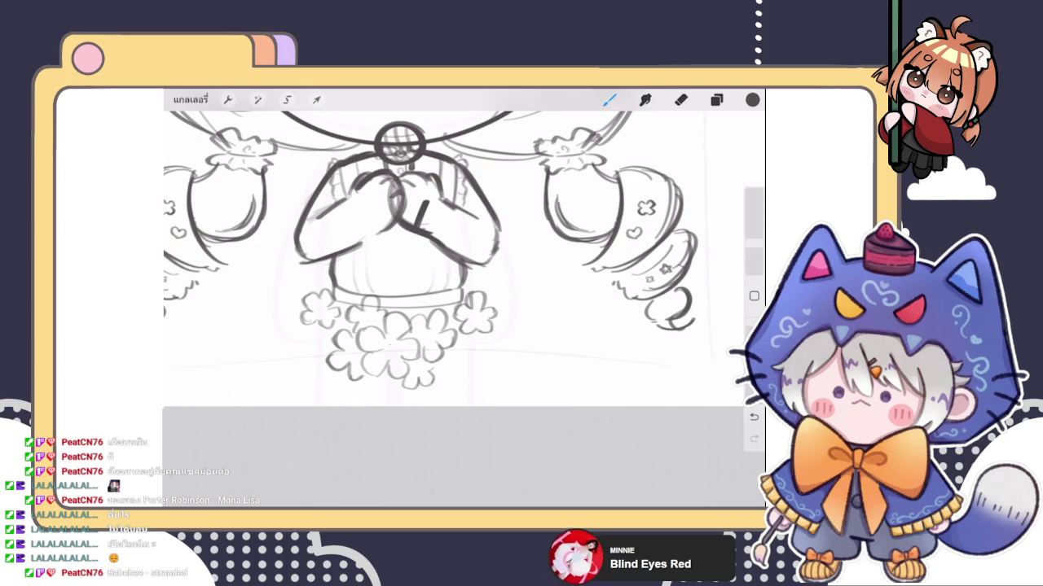
mouse_move(476, 340)
mouse_down()
mouse_move(473, 360)
mouse_move(448, 358)
mouse_up()
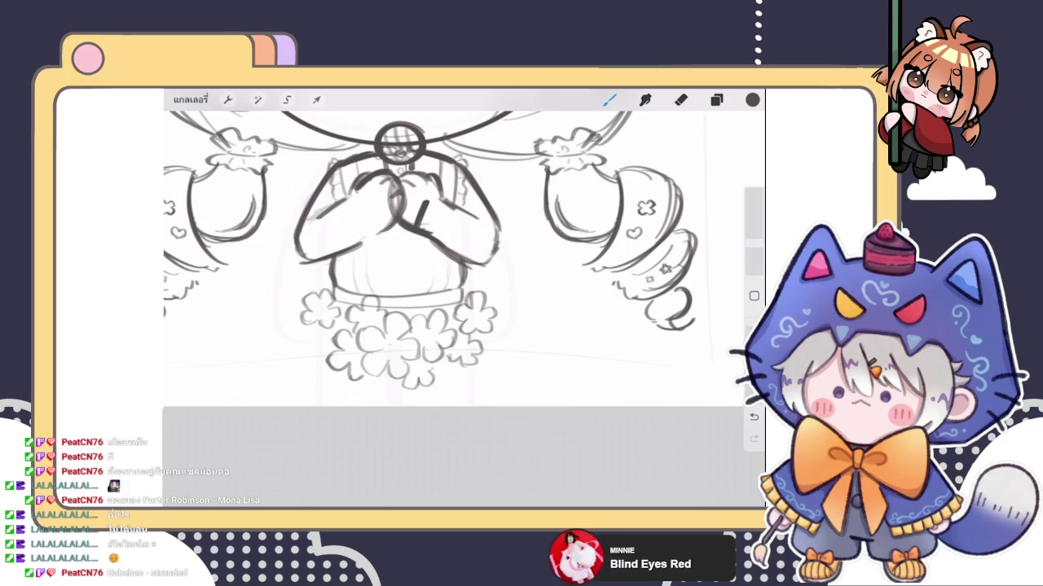
scroll(464, 245, up, 2)
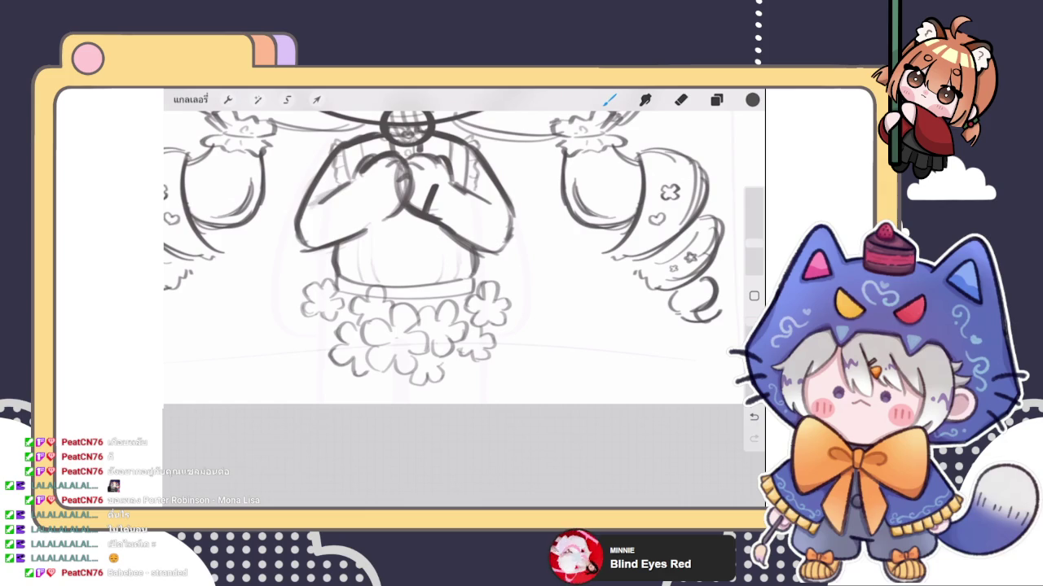
drag(311, 321, 308, 337)
mouse_move(309, 333)
mouse_down()
mouse_move(321, 321)
mouse_move(297, 352)
mouse_move(324, 357)
mouse_up()
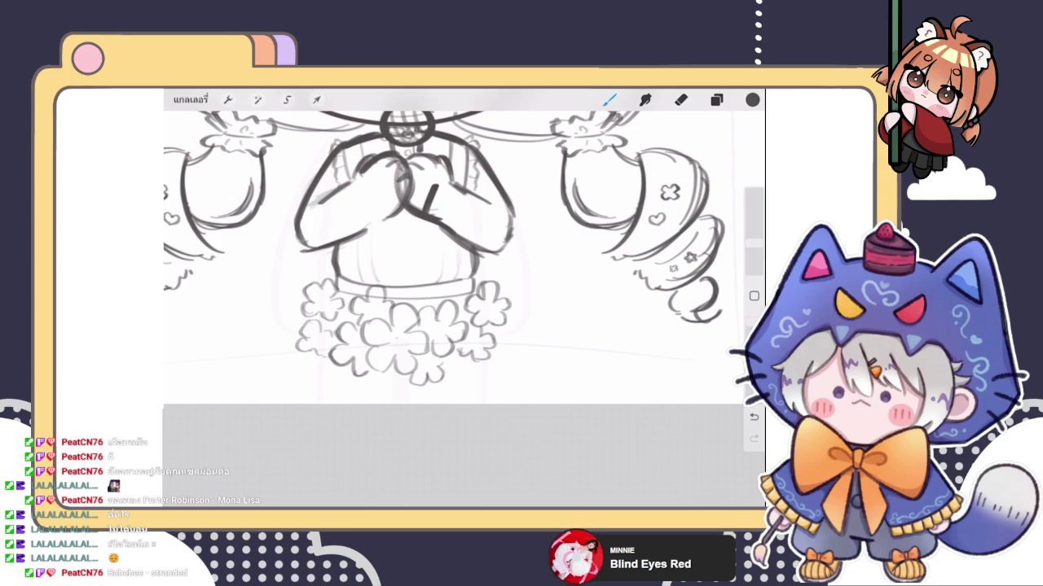
scroll(403, 244, down, 3)
drag(324, 310, 286, 335)
drag(281, 341, 329, 345)
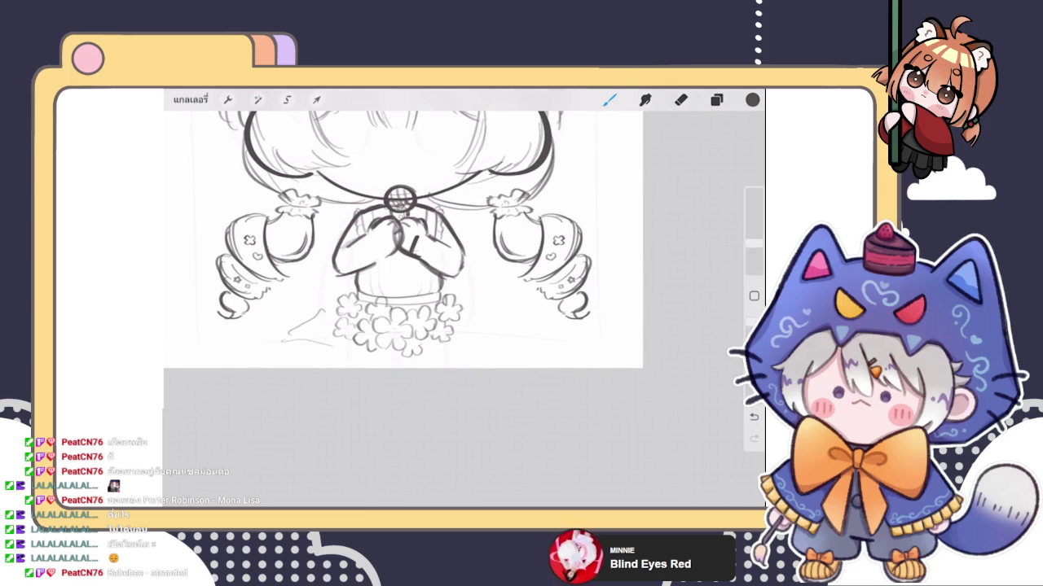
Step: Redraw a petal on the lower-left flowers and sketch a small leaf to their right
key(ctrl+z)
key(ctrl+z)
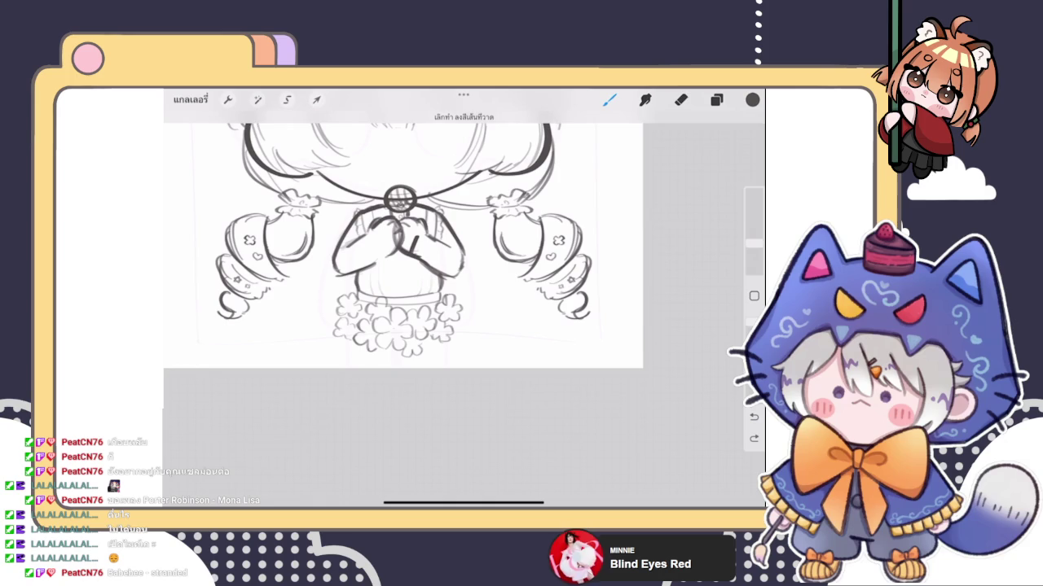
mouse_move(301, 299)
mouse_down()
mouse_move(299, 316)
mouse_move(297, 303)
mouse_up()
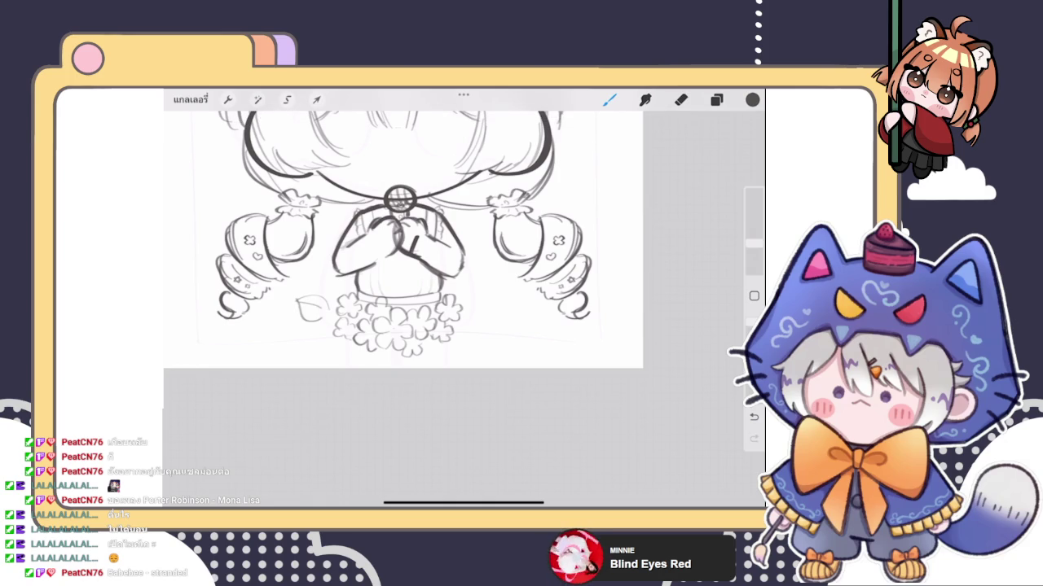
scroll(403, 244, down, 2)
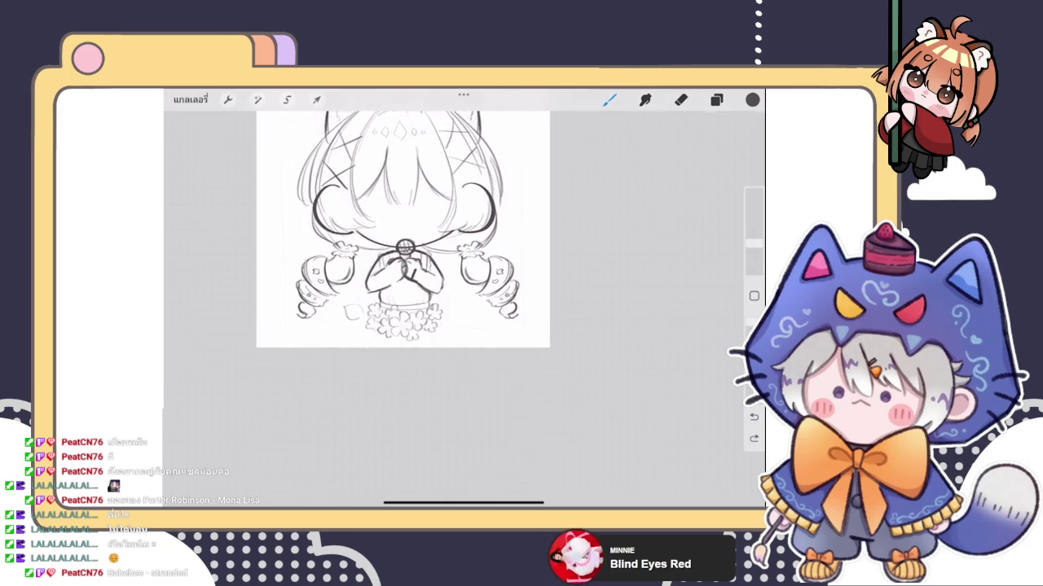
scroll(403, 244, up, 4)
mouse_move(349, 335)
mouse_down()
mouse_move(358, 314)
mouse_move(355, 332)
mouse_up()
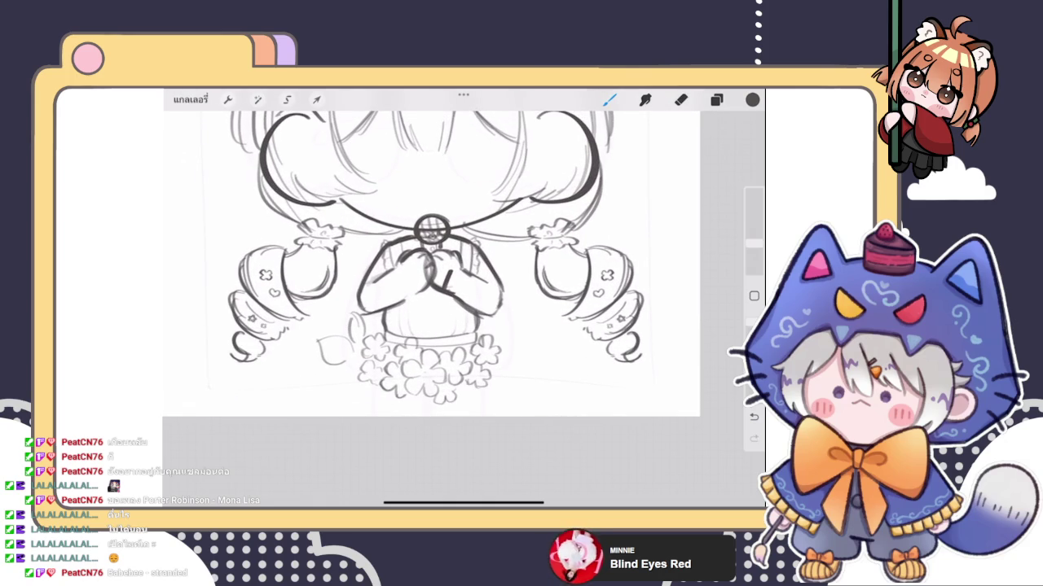
mouse_move(509, 349)
mouse_down()
mouse_move(530, 326)
mouse_move(507, 344)
mouse_up()
key(ctrl+z)
key(ctrl+z)
scroll(431, 260, up, 2)
mouse_move(470, 301)
mouse_down()
mouse_move(494, 266)
mouse_move(484, 270)
mouse_up()
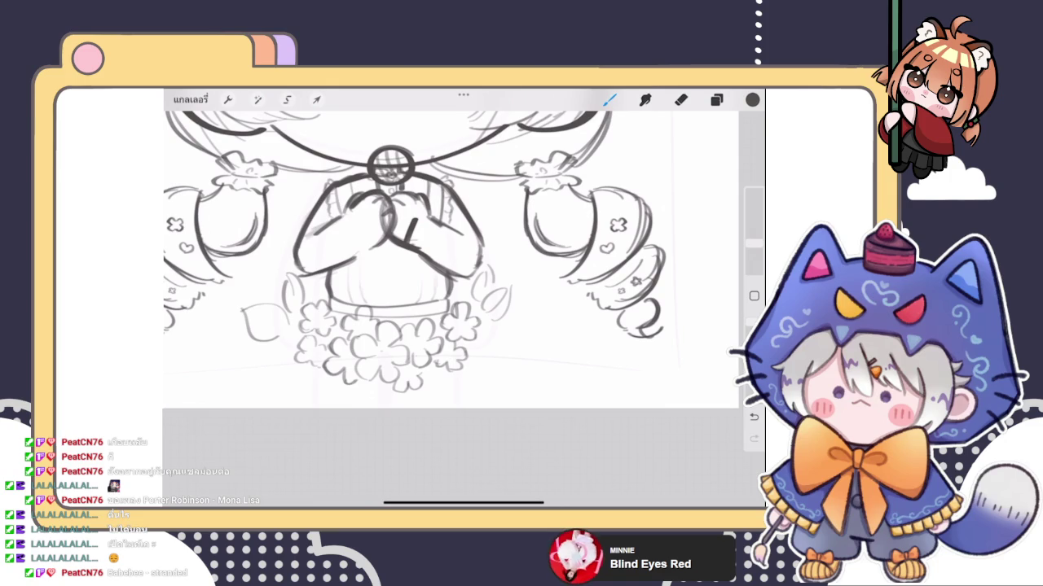
scroll(432, 245, down, 3)
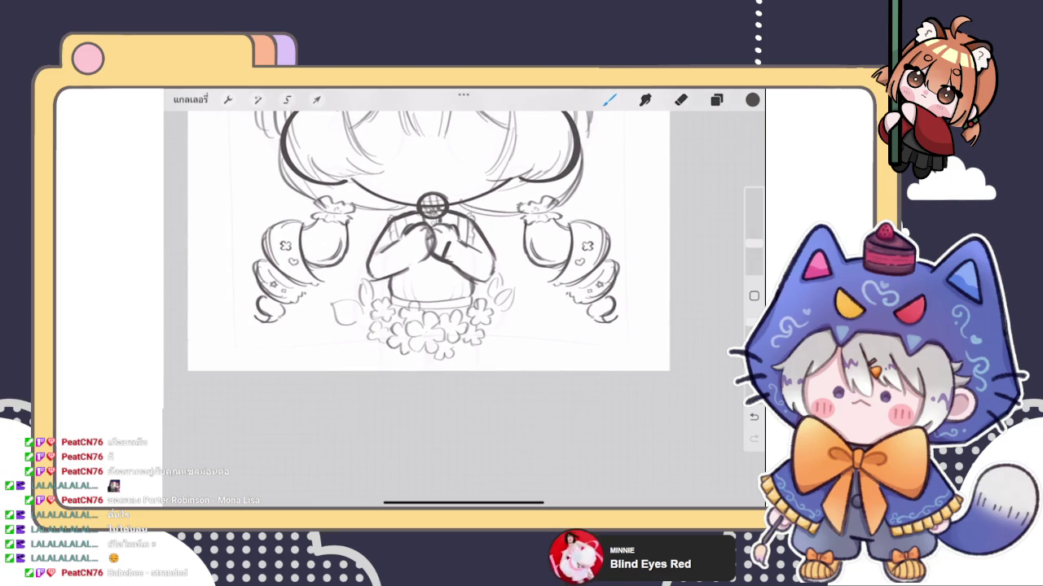
Step: Sketch ground lines extending to the left and right of the flowers
drag(498, 317, 562, 336)
drag(484, 348, 557, 350)
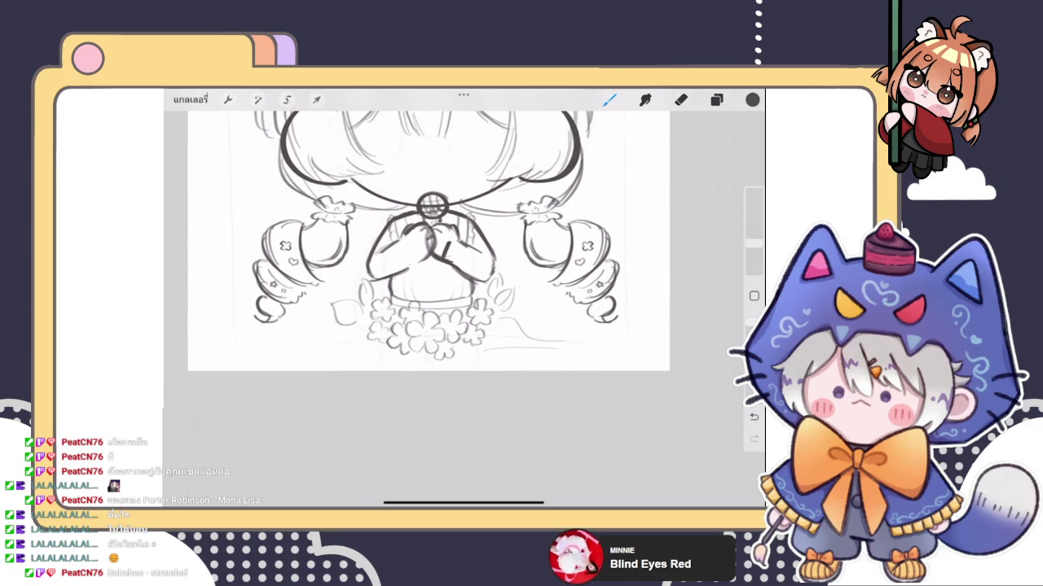
drag(349, 324, 288, 346)
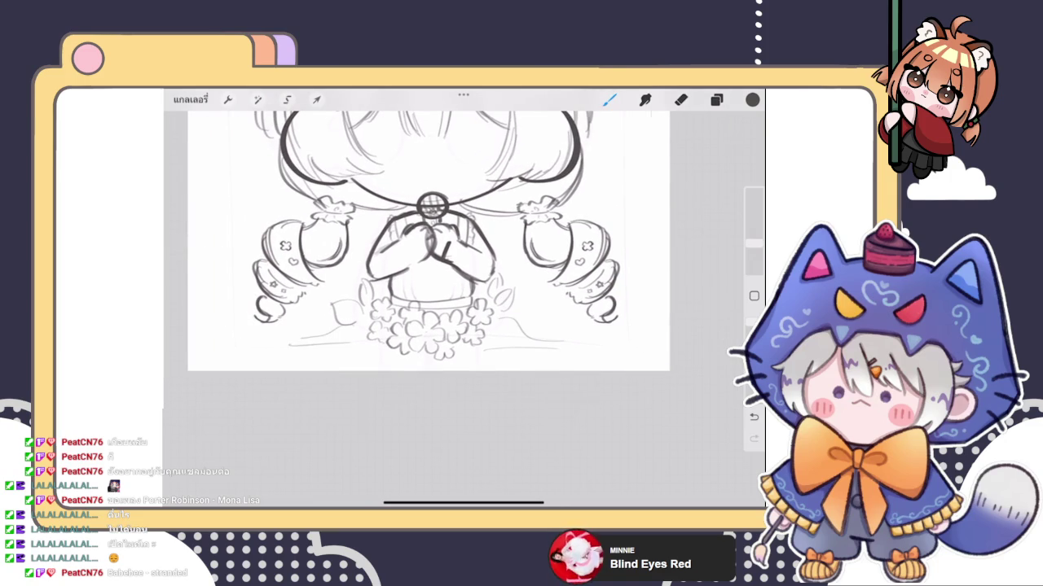
scroll(432, 244, down, 3)
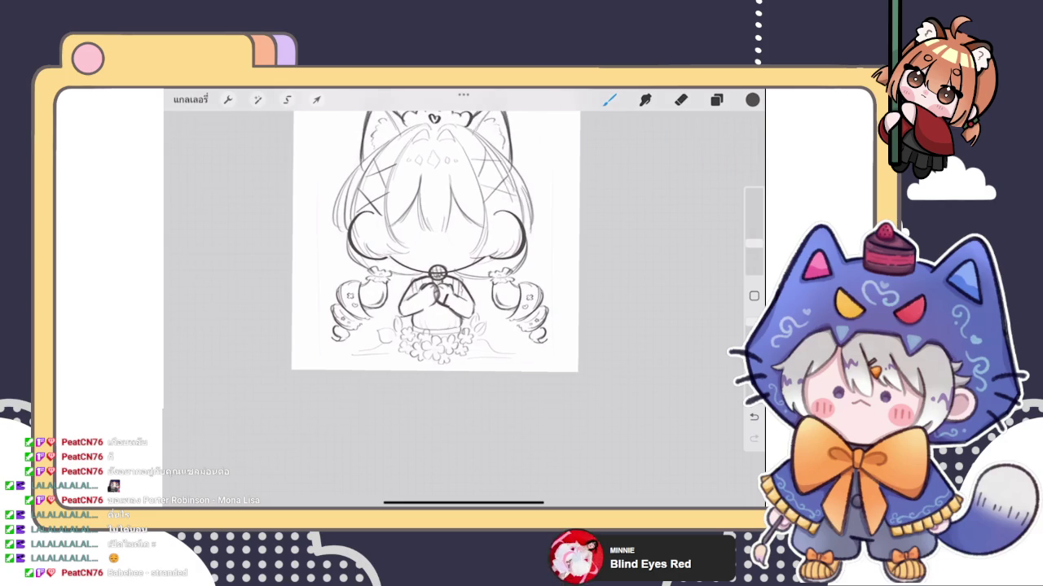
scroll(446, 254, up, 2)
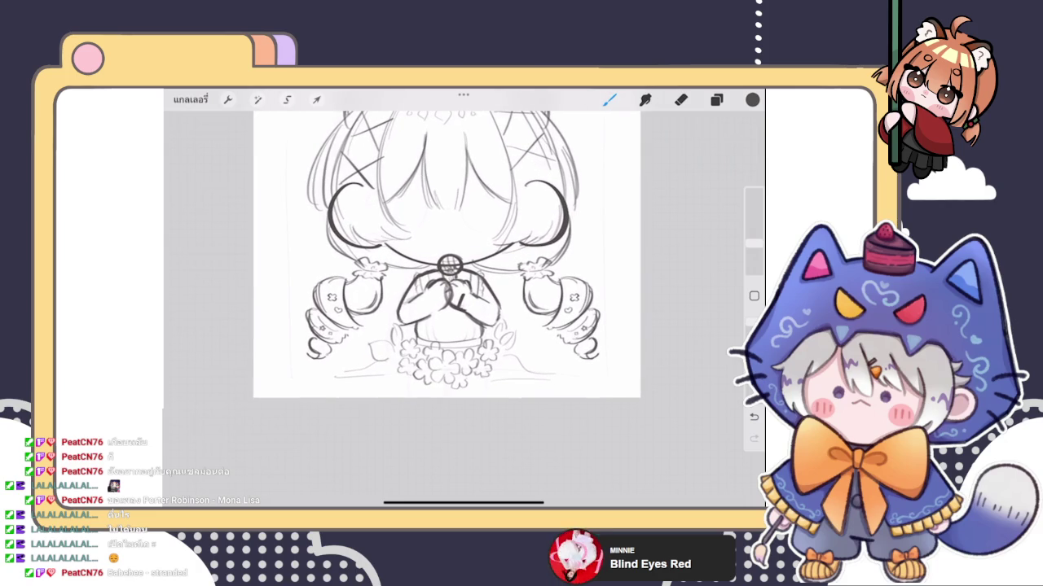
mouse_move(347, 370)
mouse_down()
mouse_move(297, 370)
mouse_move(293, 379)
mouse_up()
Step: Draw vertical posts along the left and right edges, joined by a bottom edge line
drag(290, 277, 284, 373)
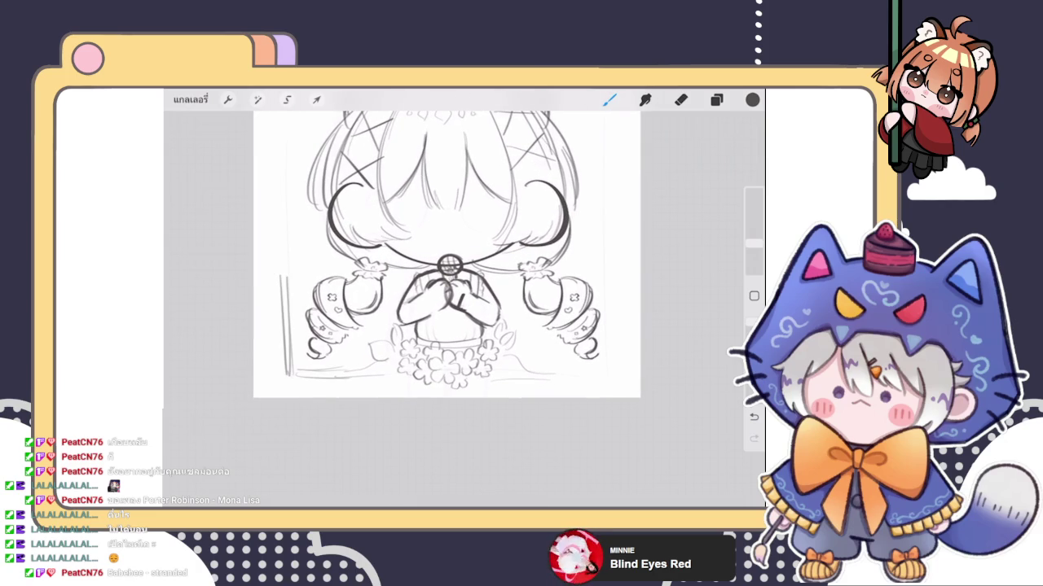
scroll(444, 252, down, 1)
scroll(442, 253, down, 3)
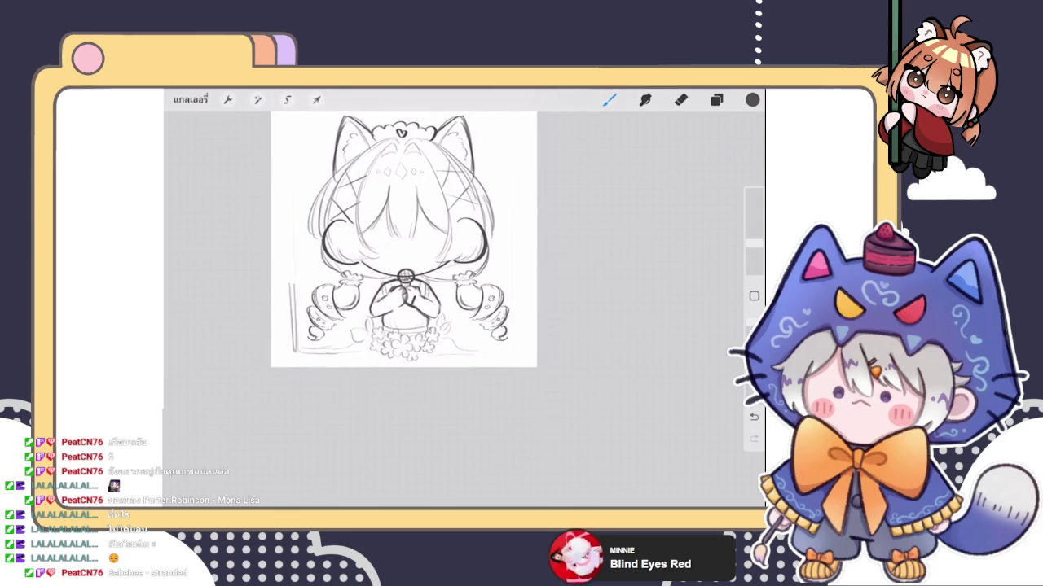
mouse_move(459, 349)
mouse_down()
mouse_move(514, 355)
mouse_move(516, 272)
mouse_up()
drag(515, 349, 516, 268)
scroll(404, 240, up, 2)
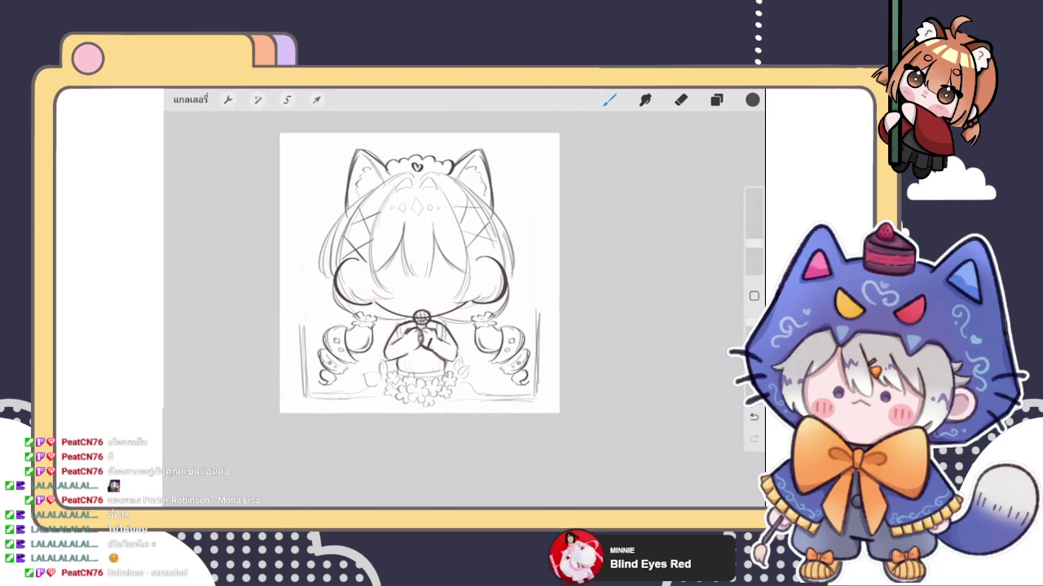
click(258, 100)
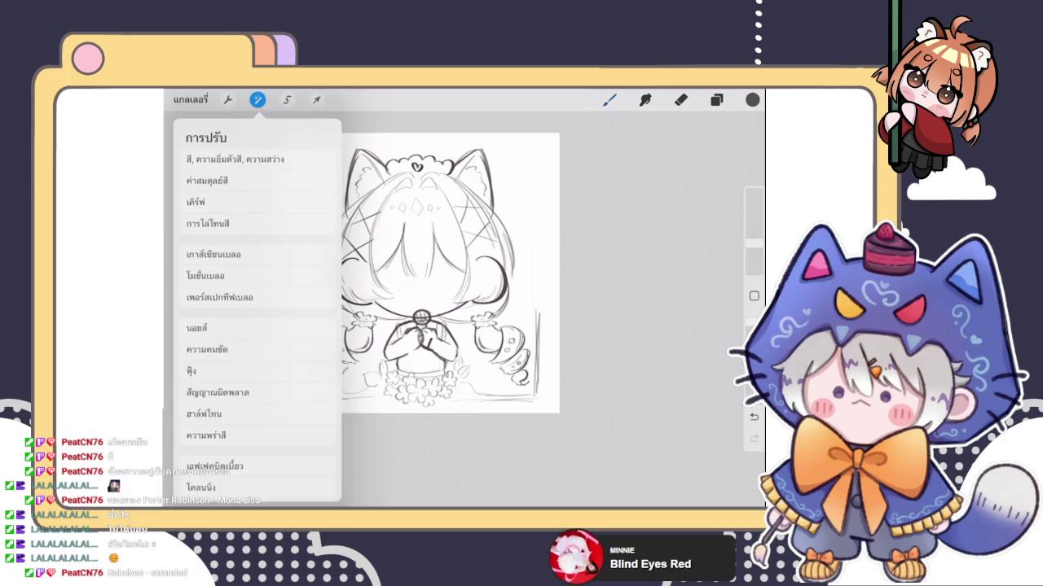
Step: Liquify-nudge the lower-left frame lines, raising the Liquify size from 38% to 48%, then resume drawing
click(220, 456)
drag(294, 392, 300, 394)
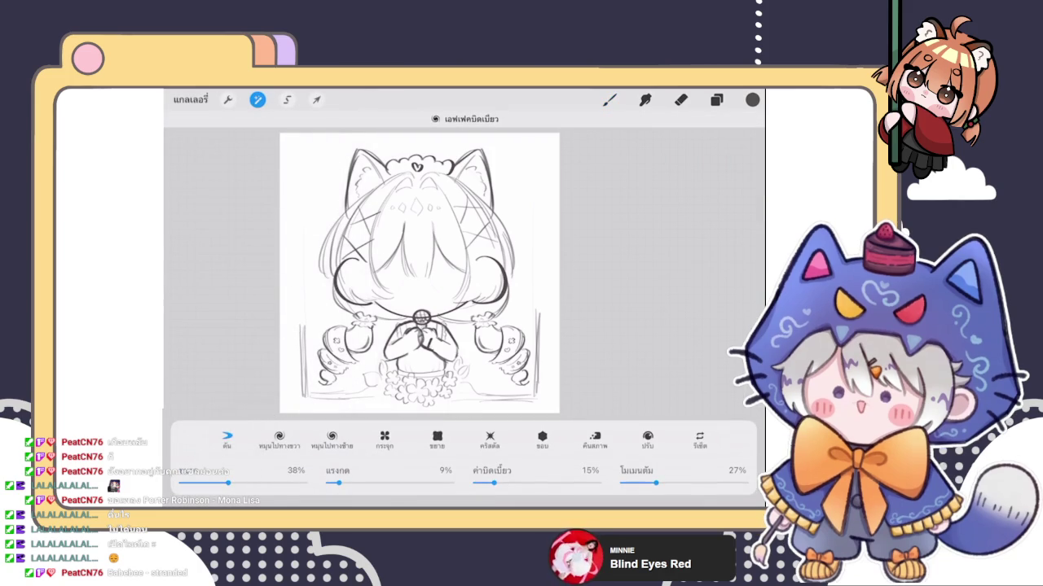
drag(228, 483, 241, 483)
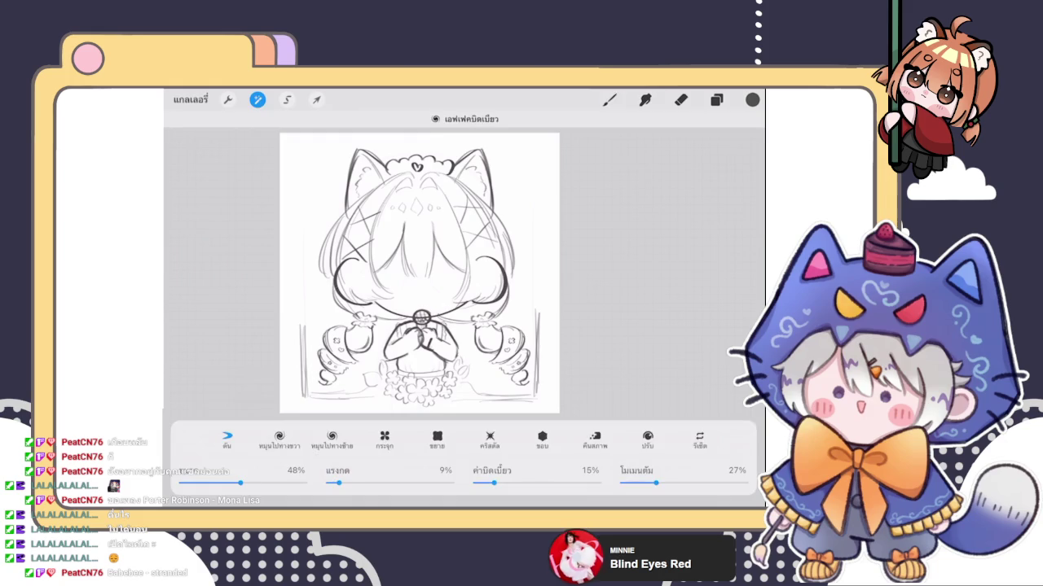
click(609, 100)
scroll(513, 285, up, 3)
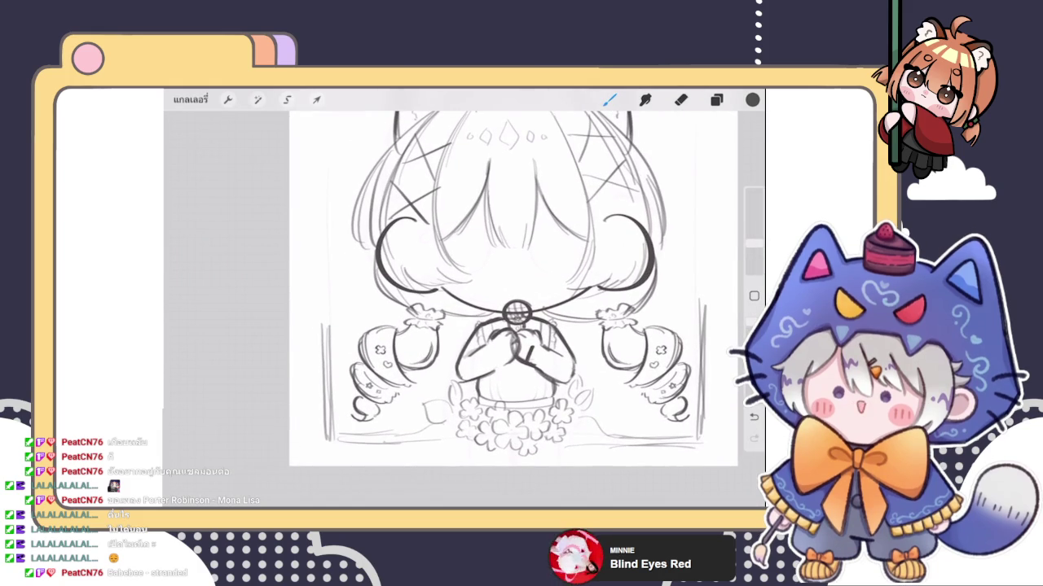
Step: Sketch a small petalled flower atop the left post, then zoom out to check it
mouse_move(316, 272)
mouse_down()
mouse_move(325, 281)
mouse_move(334, 267)
mouse_move(325, 254)
mouse_move(315, 270)
mouse_up()
mouse_move(318, 290)
mouse_down()
mouse_move(342, 281)
mouse_move(337, 254)
mouse_move(347, 264)
mouse_move(320, 295)
mouse_move(321, 322)
mouse_up()
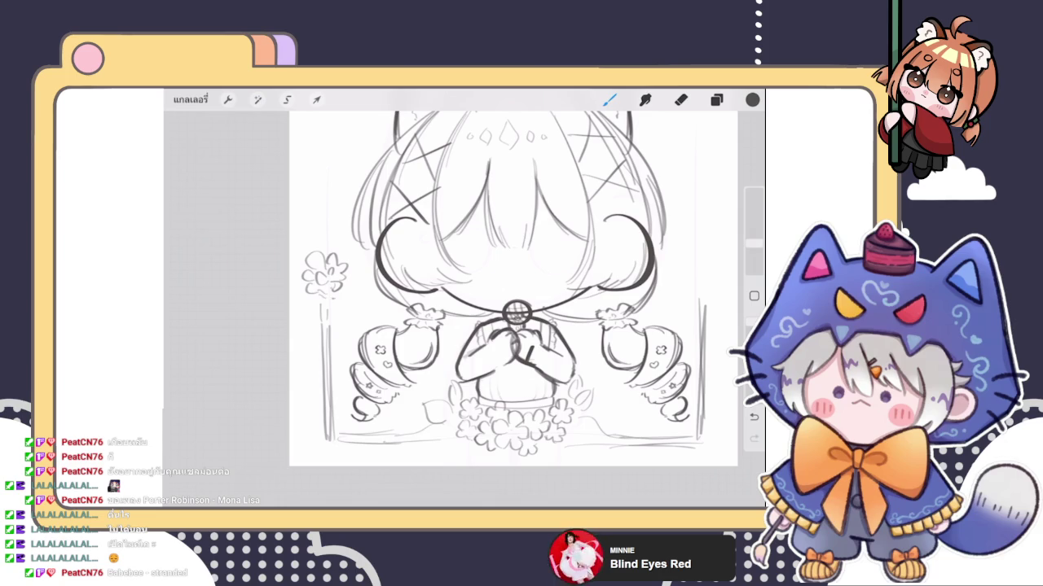
scroll(508, 289, down, 5)
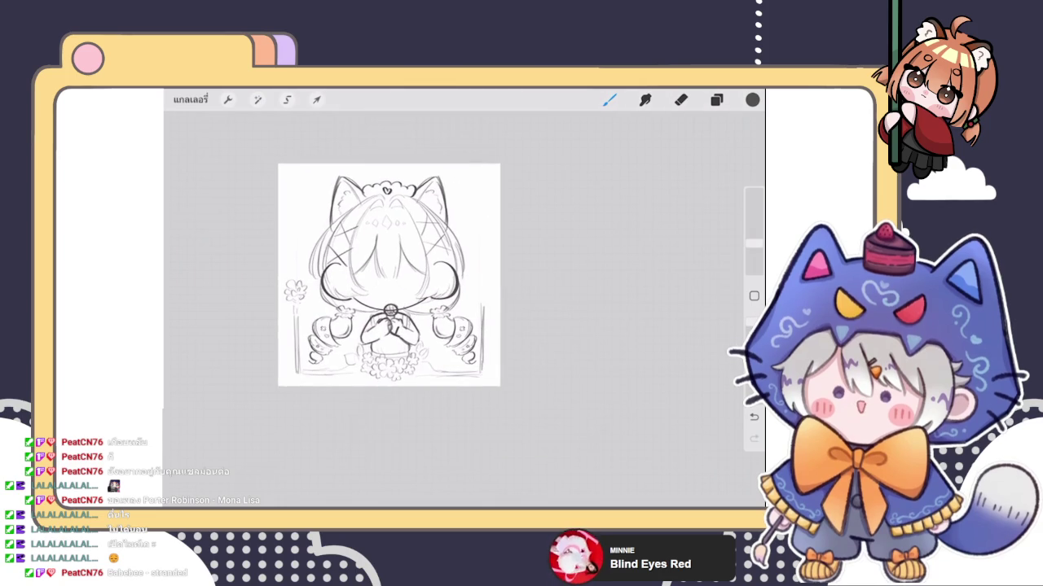
scroll(449, 275, up, 5)
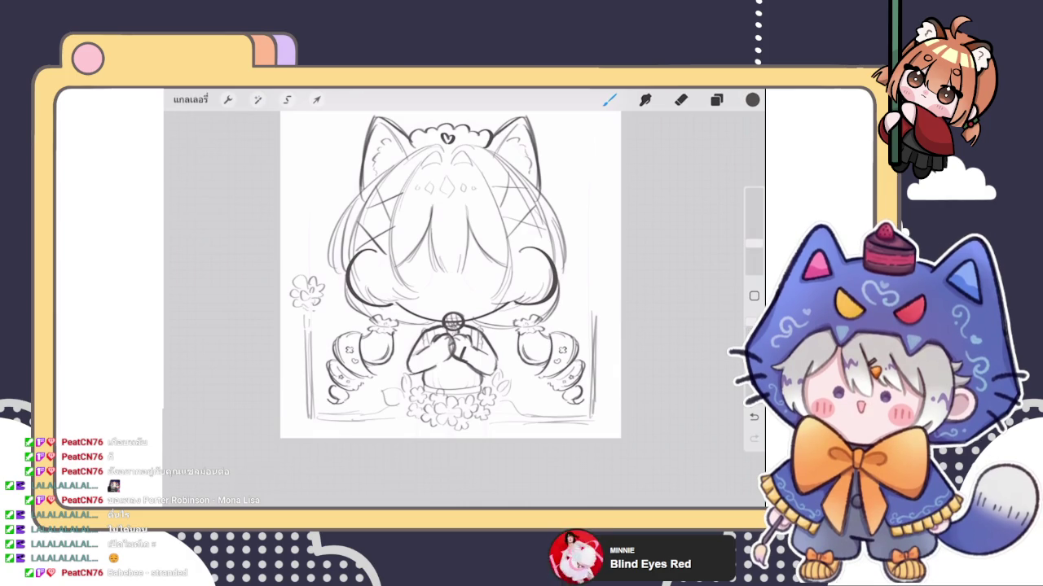
scroll(448, 122, up, 3)
scroll(448, 122, up, 3)
scroll(448, 122, up, 3)
click(716, 99)
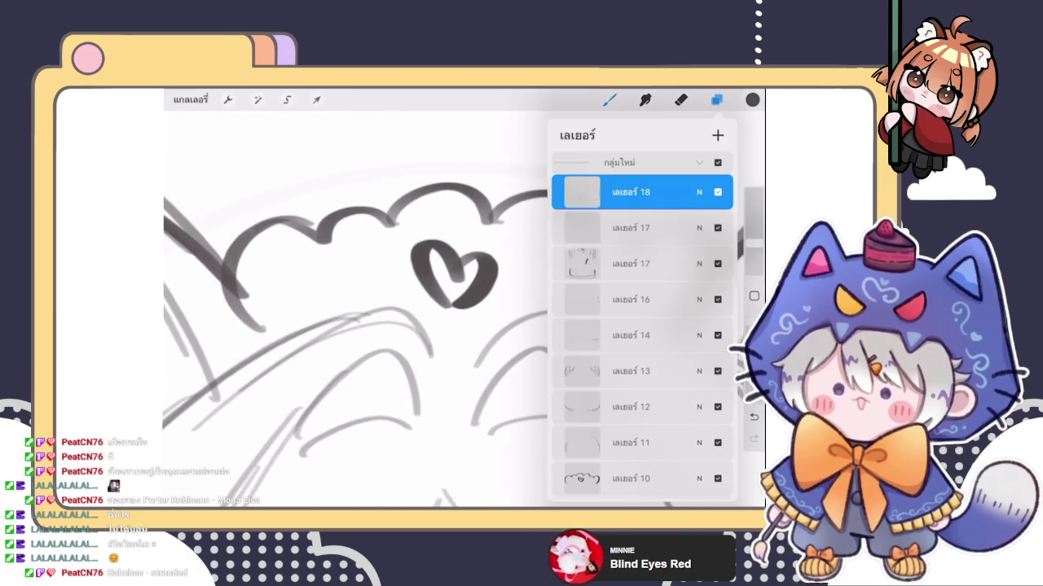
Step: On the crown's layer, dab a row of dots above the heart
scroll(642, 326, down, 10)
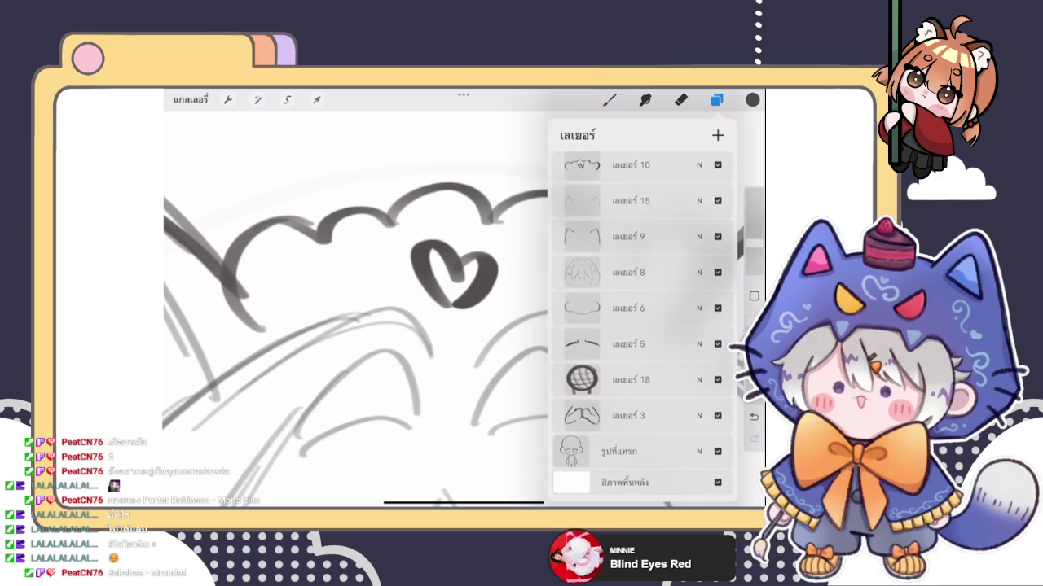
click(619, 236)
click(609, 99)
click(421, 225)
click(445, 226)
click(465, 228)
click(484, 240)
click(420, 225)
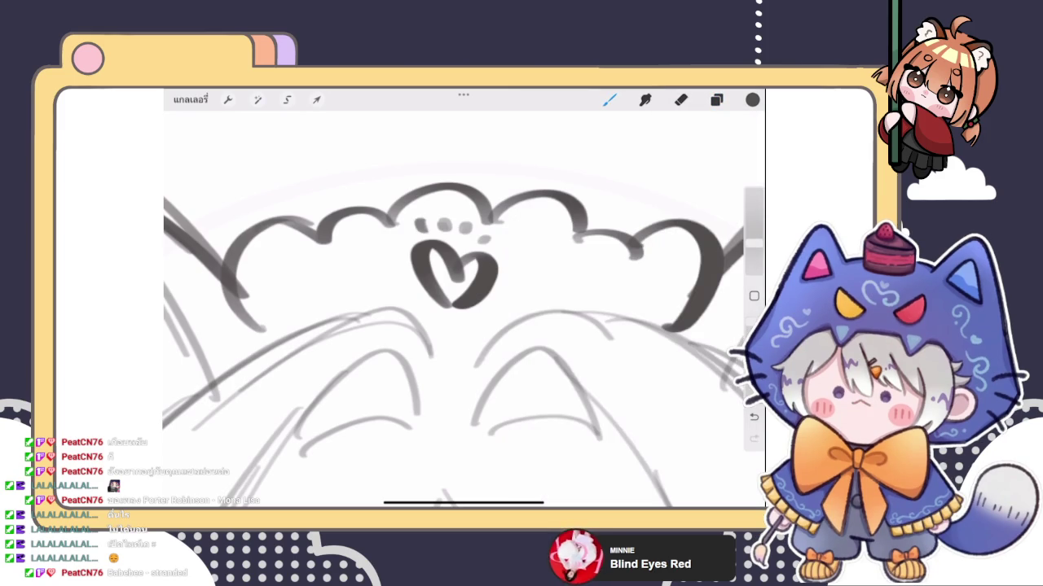
Step: Draw X marks on both sides of the heart, then erase the right one
mouse_move(333, 261)
mouse_down()
mouse_move(336, 279)
mouse_move(353, 259)
mouse_move(373, 275)
mouse_move(331, 295)
mouse_move(374, 275)
mouse_move(359, 295)
mouse_move(328, 298)
mouse_move(354, 257)
mouse_up()
mouse_move(541, 266)
mouse_down()
mouse_move(563, 253)
mouse_move(586, 271)
mouse_move(581, 251)
mouse_move(534, 281)
mouse_move(565, 274)
mouse_move(586, 283)
mouse_move(546, 287)
mouse_move(545, 255)
mouse_move(590, 272)
mouse_up()
scroll(456, 326, down, 5)
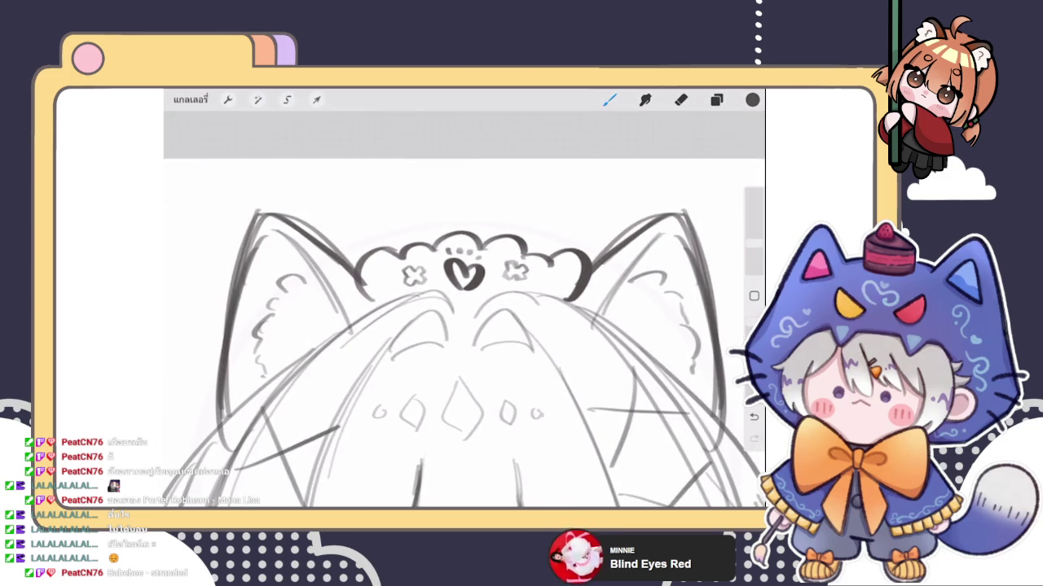
click(681, 99)
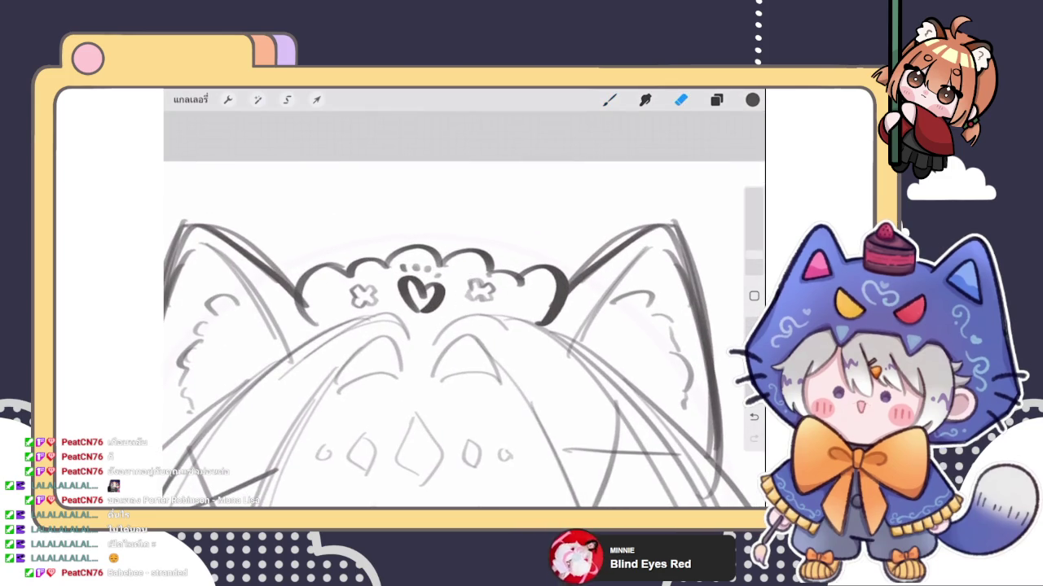
drag(472, 287, 481, 294)
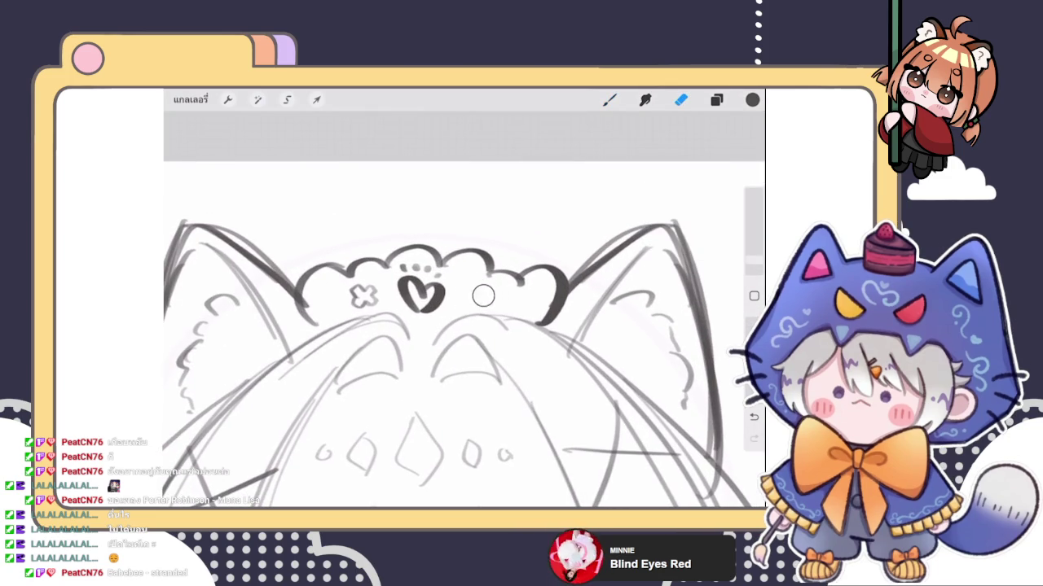
Step: Lasso-copy the left X to the right of the heart, merge it down, and reselect Layer 18
click(286, 99)
mouse_move(377, 275)
mouse_down()
mouse_move(349, 285)
mouse_move(484, 294)
mouse_up()
click(316, 100)
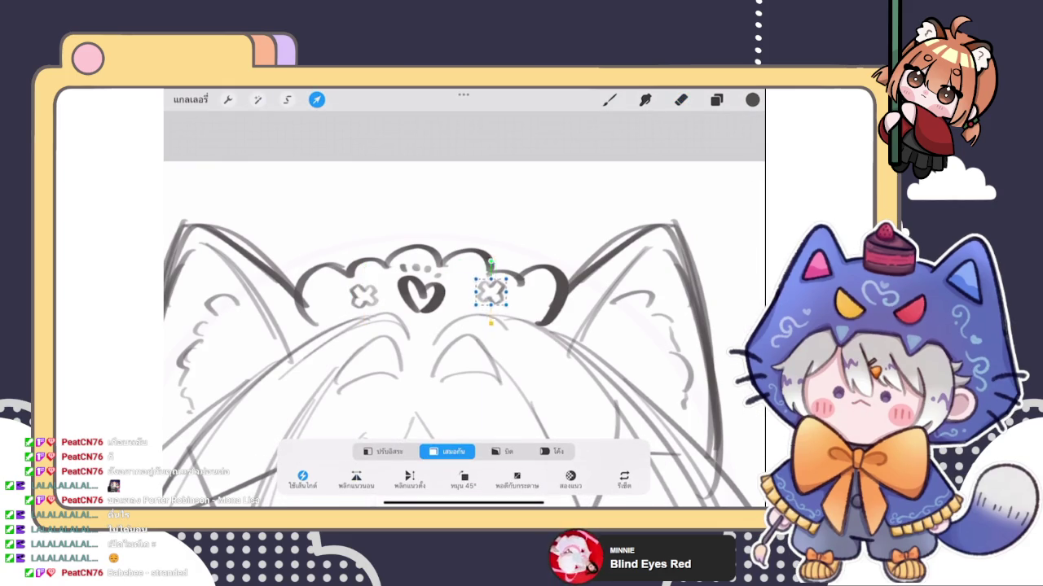
click(316, 99)
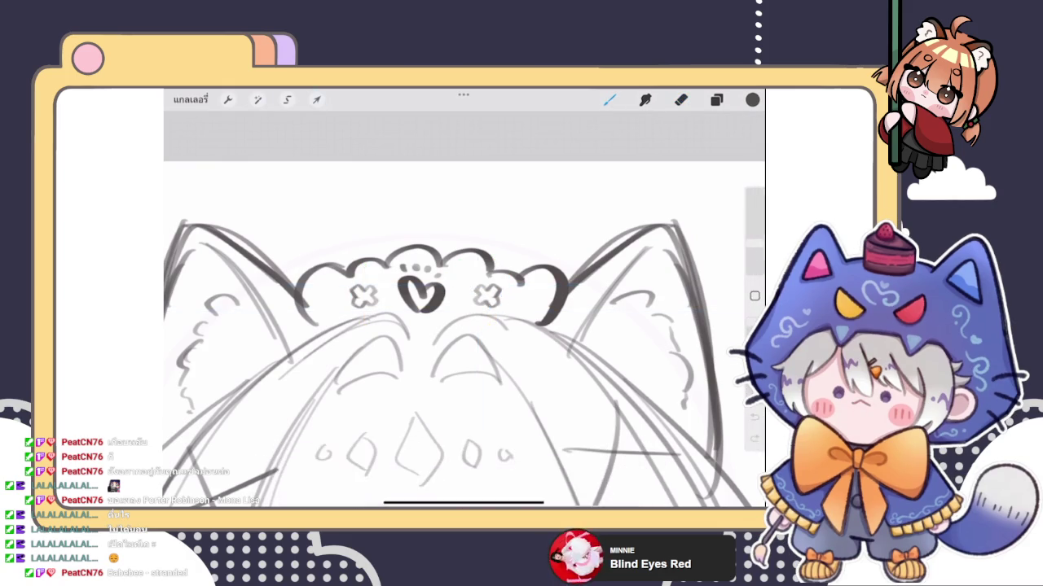
click(716, 99)
click(582, 325)
click(527, 410)
click(630, 193)
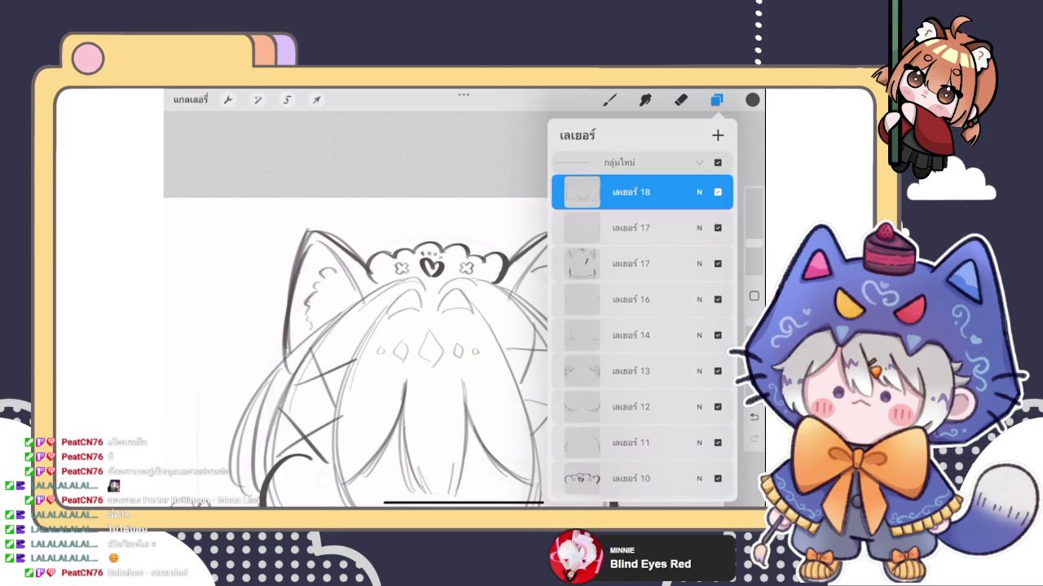
Step: Erase the small flower atop the left post and undo a stray loop
click(716, 99)
key(e)
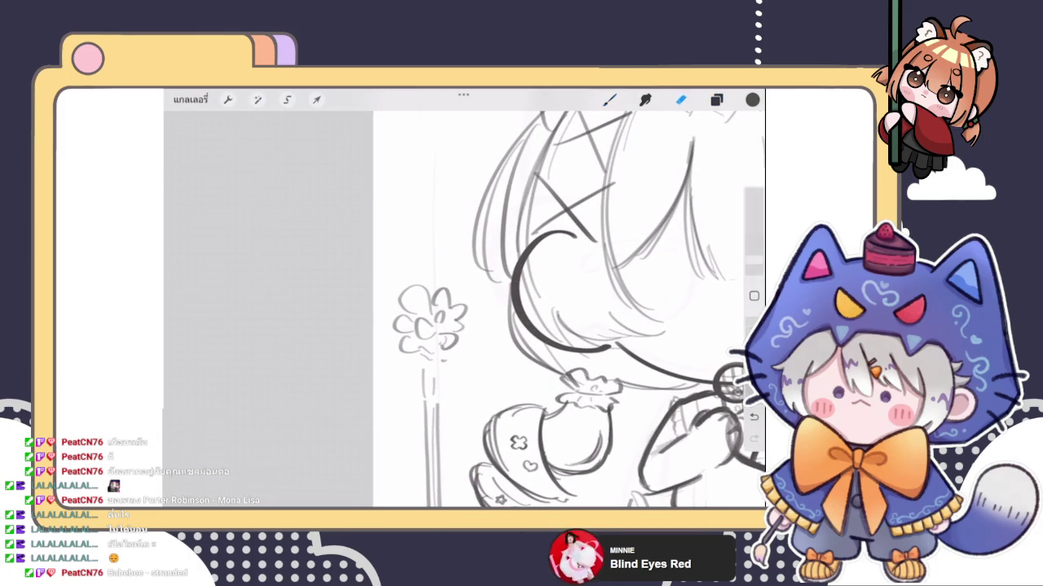
mouse_move(394, 327)
mouse_down()
mouse_move(448, 363)
mouse_move(469, 291)
mouse_up()
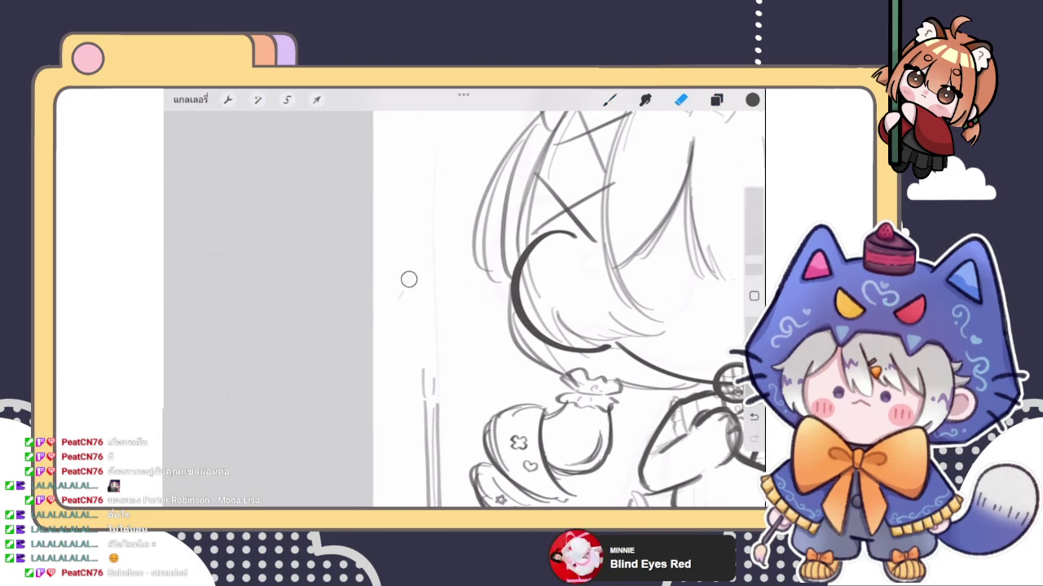
click(716, 99)
click(609, 99)
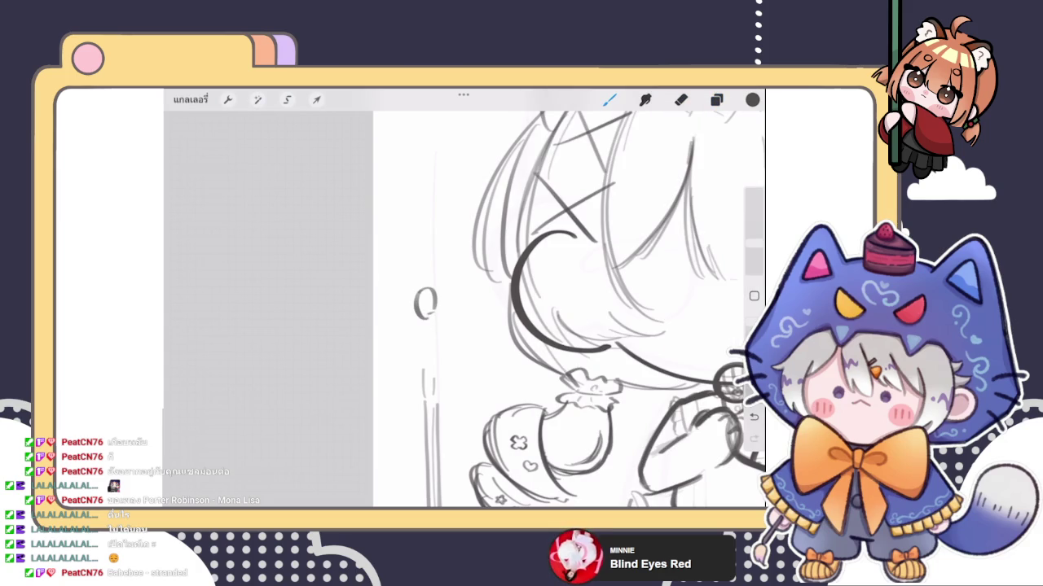
key(ctrl+z)
Step: Sketch the bow's knot and shift it slightly up and right
mouse_move(422, 312)
mouse_down()
mouse_move(446, 298)
mouse_move(381, 282)
mouse_move(376, 334)
mouse_move(424, 322)
mouse_up()
mouse_move(479, 278)
mouse_down()
mouse_move(487, 334)
mouse_move(448, 323)
mouse_up()
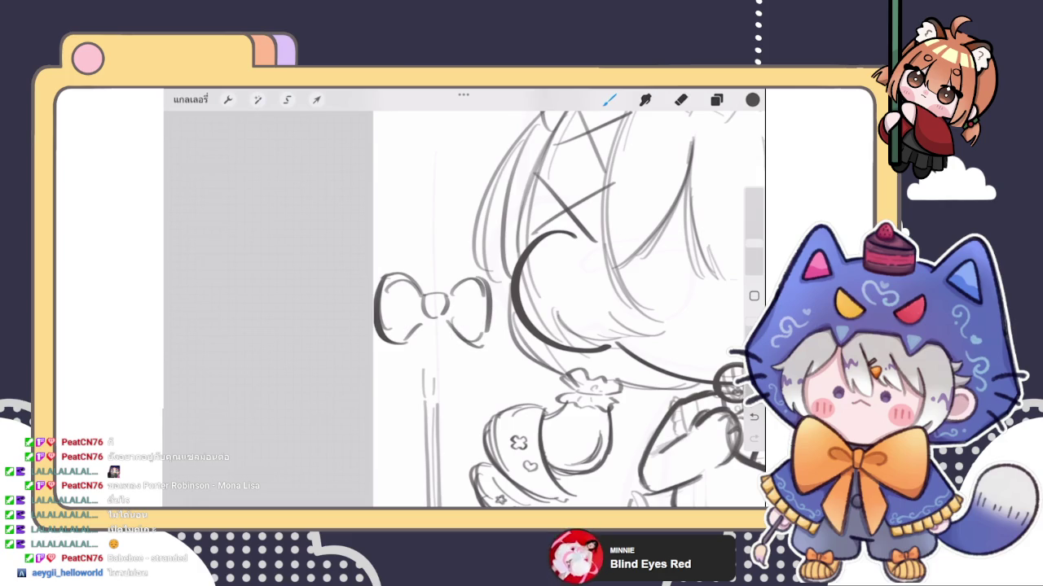
key(ctrl+z)
key(ctrl+z)
key(ctrl+z)
key(ctrl+z)
key(ctrl+z)
click(316, 100)
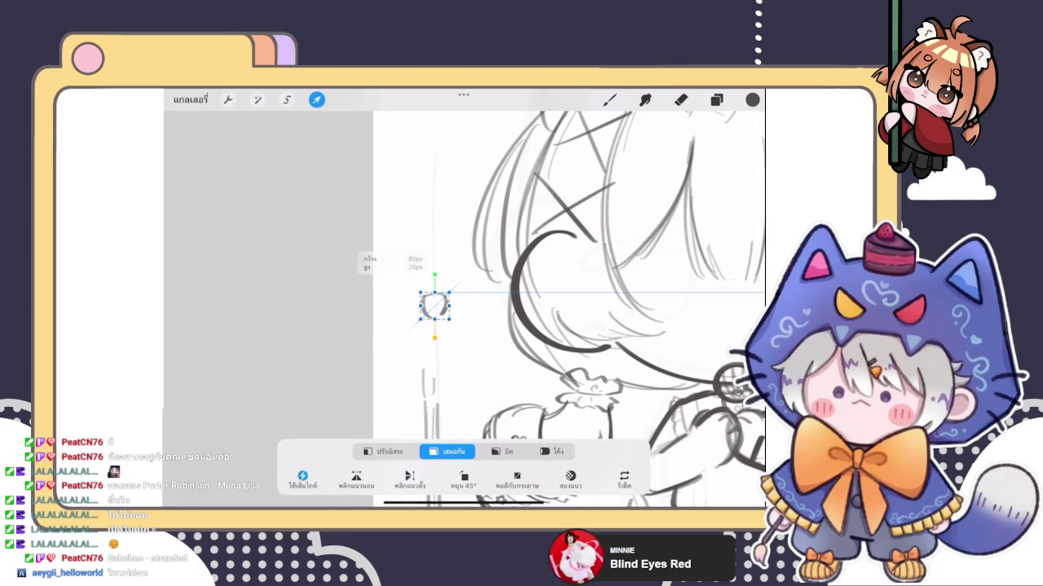
drag(435, 304, 446, 296)
click(610, 99)
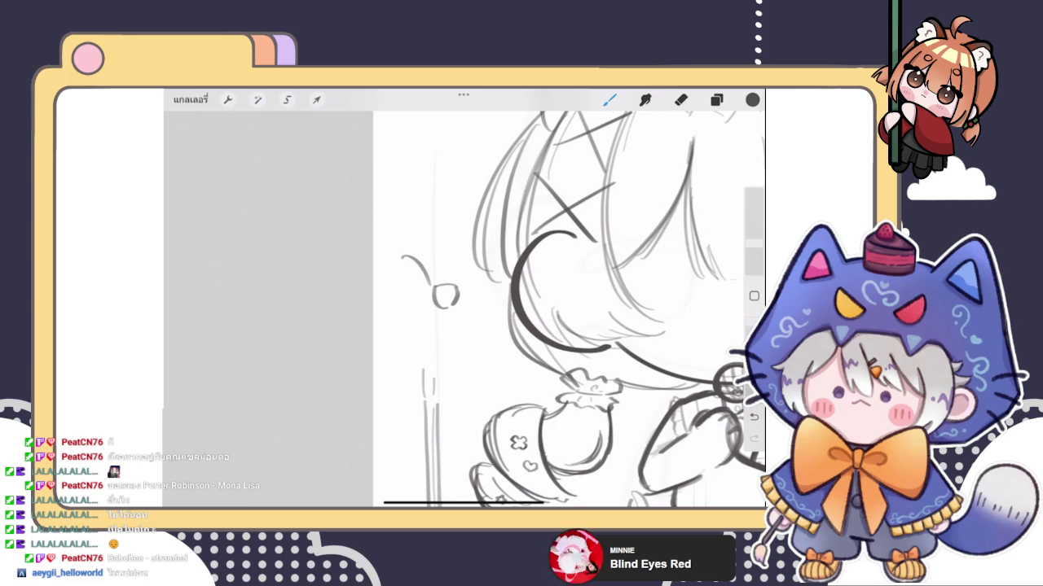
key(ctrl+z)
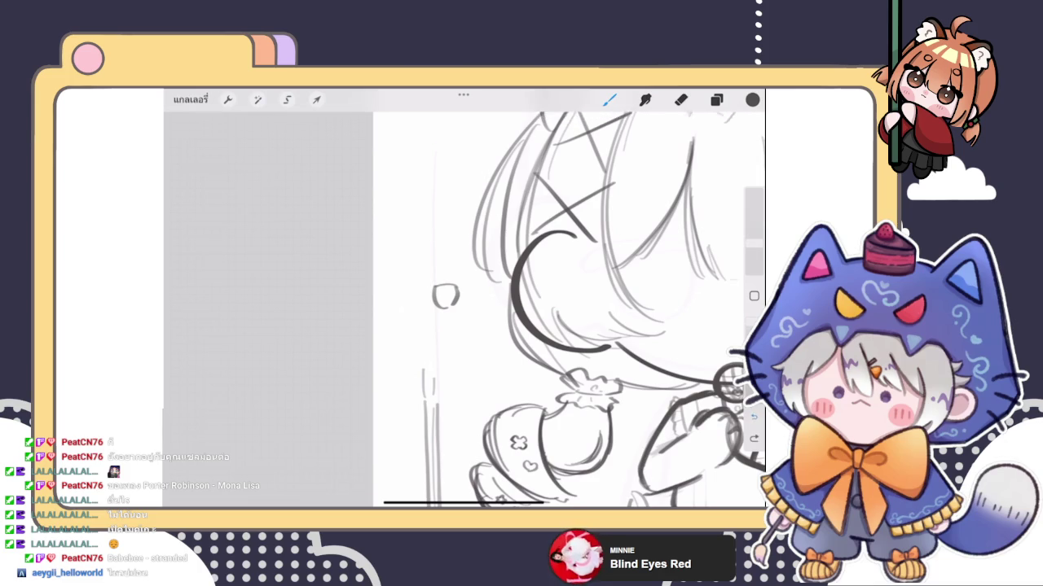
Step: Draw the bow's loops, an inner curl and its hanging ribbon tails
mouse_move(432, 284)
mouse_down()
mouse_move(395, 273)
mouse_move(399, 326)
mouse_up()
drag(509, 287, 503, 317)
drag(422, 293, 430, 365)
mouse_move(443, 314)
mouse_down()
mouse_move(423, 360)
mouse_move(405, 339)
mouse_up()
mouse_move(407, 333)
mouse_down()
mouse_move(402, 345)
mouse_move(424, 357)
mouse_up()
mouse_move(449, 310)
mouse_down()
mouse_move(456, 358)
mouse_move(488, 350)
mouse_up()
scroll(567, 309, down, 3)
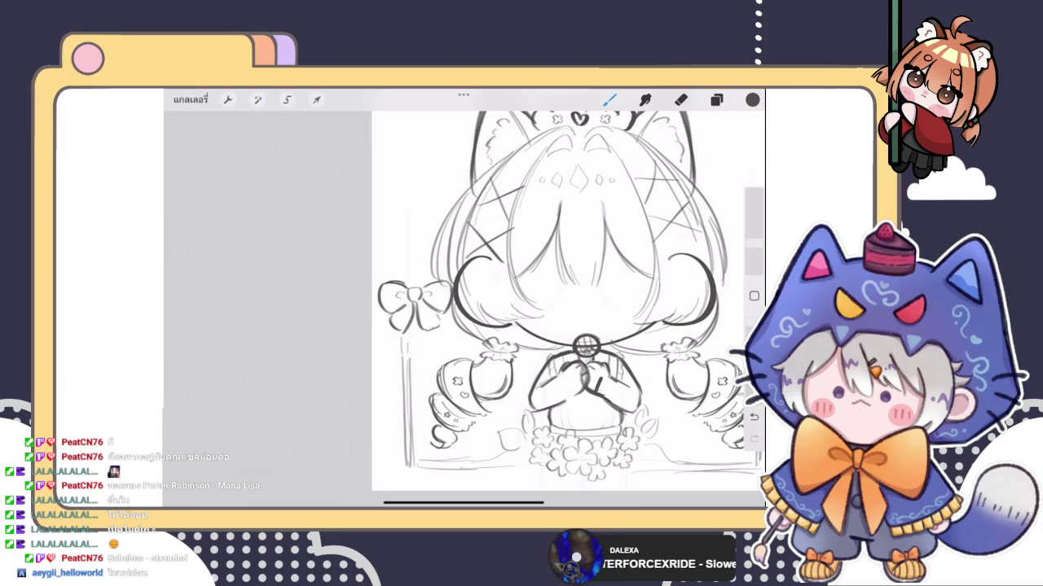
Step: Shift the whole sketch group slightly up and right on the canvas
click(716, 99)
click(316, 99)
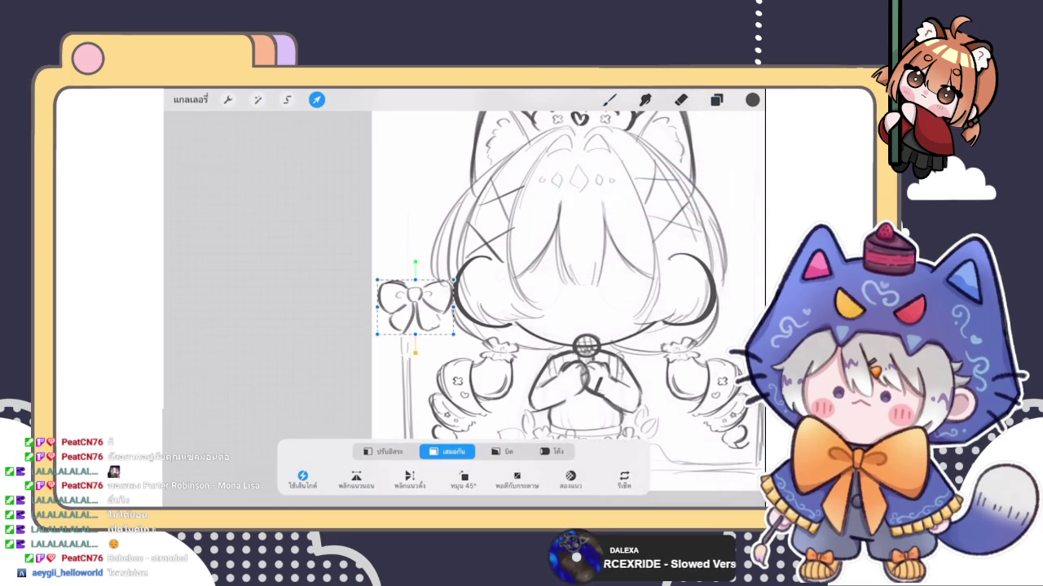
click(609, 99)
click(716, 100)
scroll(456, 293, down, 3)
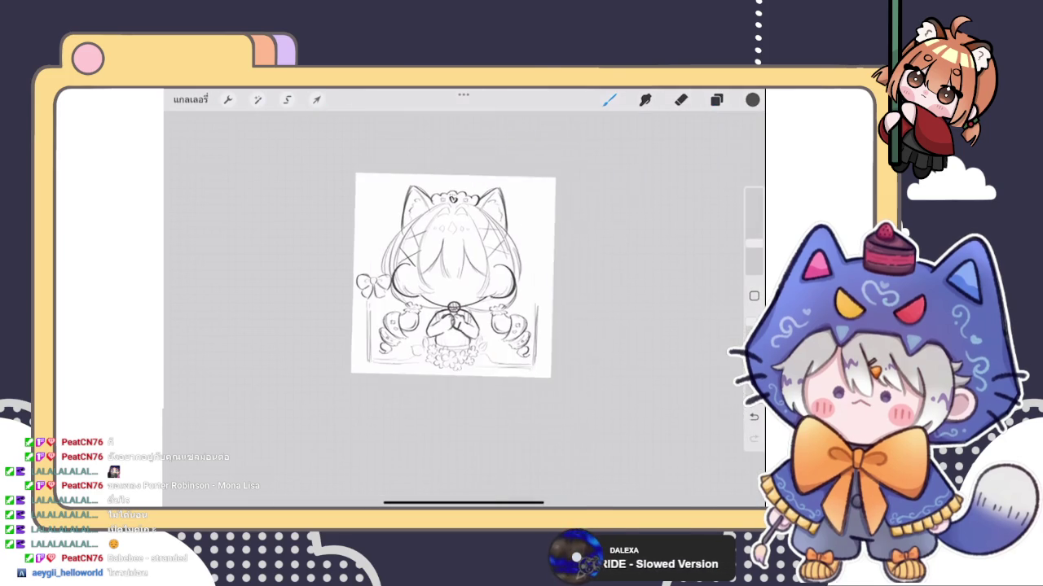
click(716, 100)
click(619, 162)
click(316, 100)
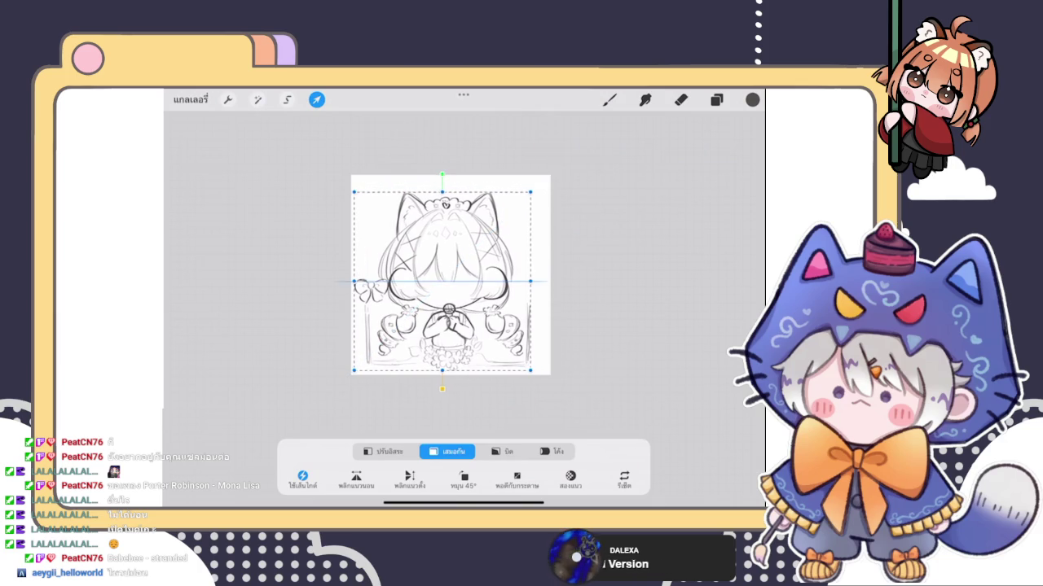
drag(441, 281, 451, 275)
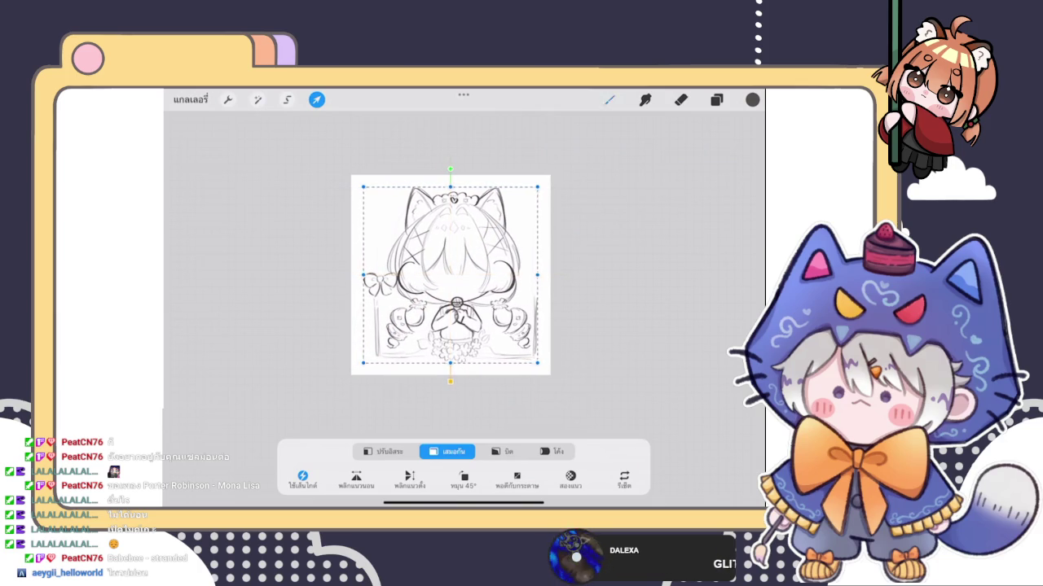
click(716, 99)
Step: Lower the bow a little on the left post
click(631, 191)
scroll(444, 275, up, 3)
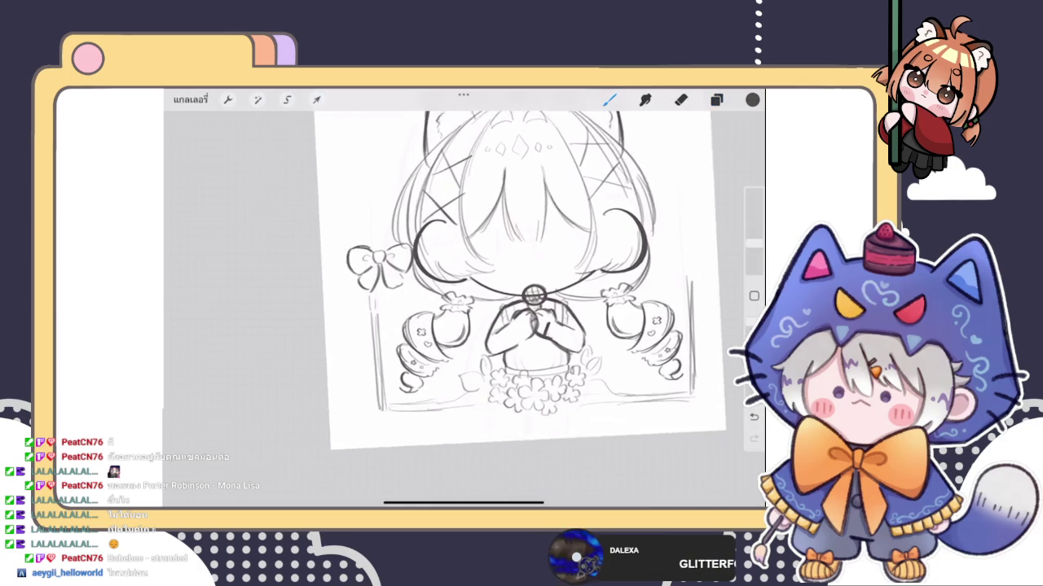
click(316, 99)
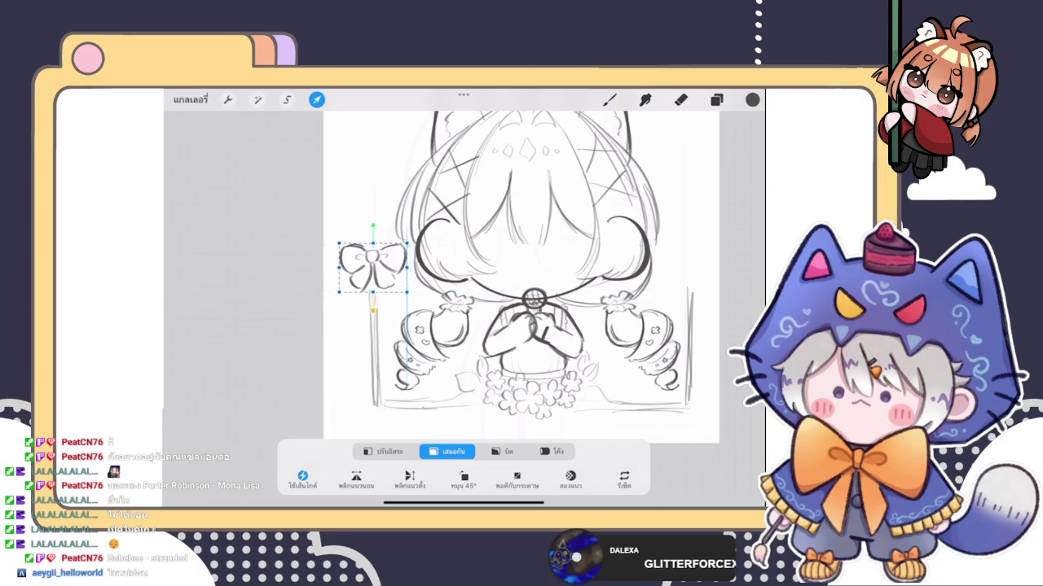
drag(373, 267, 372, 275)
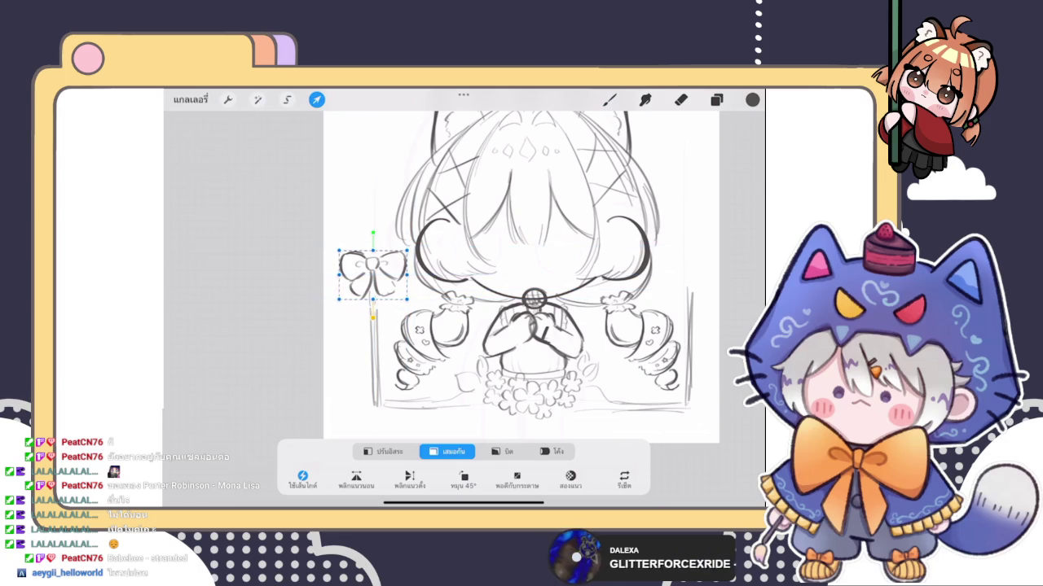
click(716, 100)
scroll(420, 265, down, 3)
drag(692, 192, 570, 192)
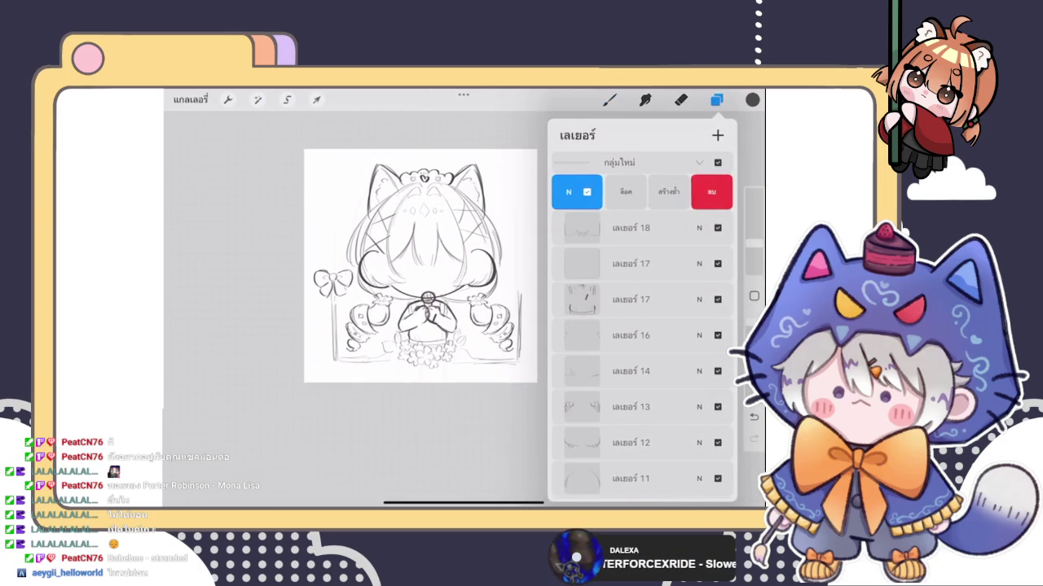
Step: Duplicate the bow, move the copy onto the right post and merge the two bow layers
click(581, 192)
mouse_move(693, 191)
mouse_down()
mouse_move(587, 192)
mouse_move(693, 191)
mouse_up()
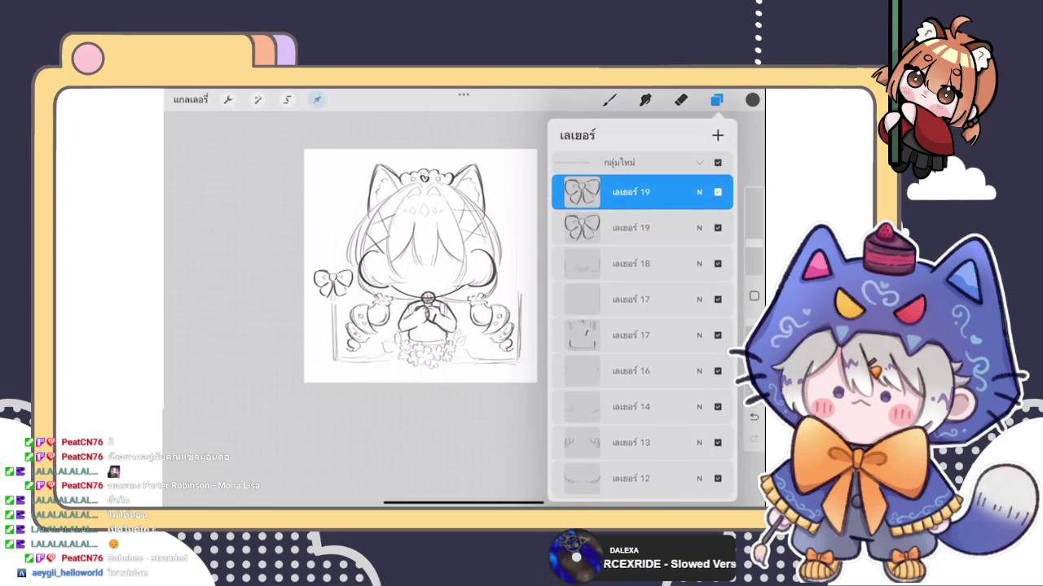
click(317, 99)
drag(334, 281, 514, 283)
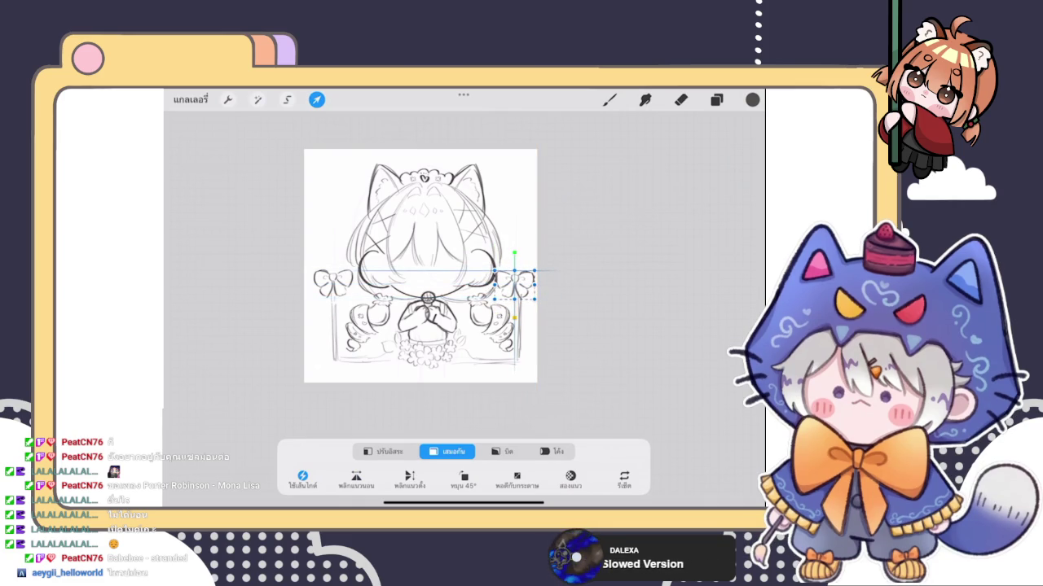
click(716, 99)
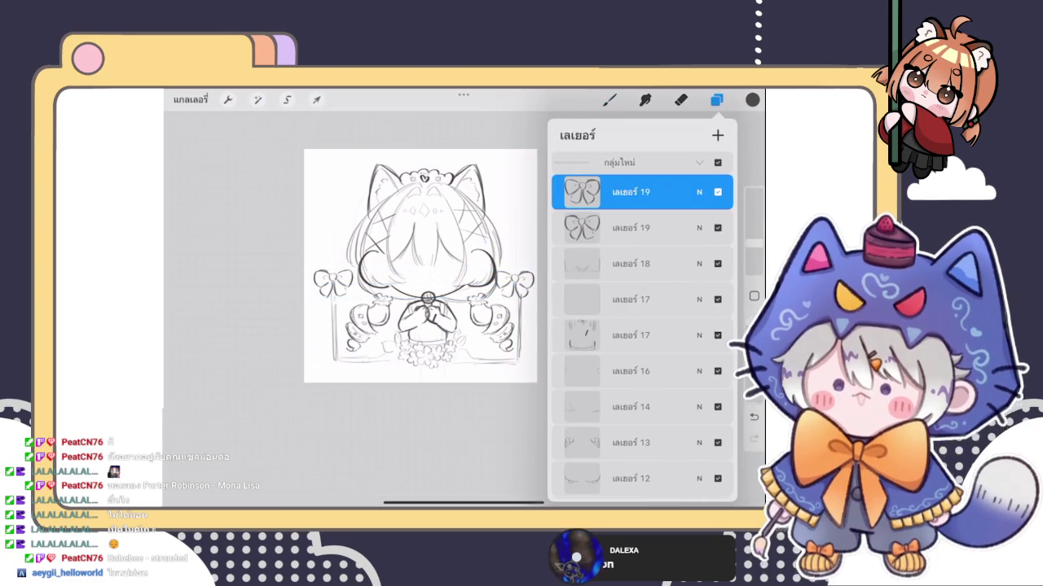
click(630, 191)
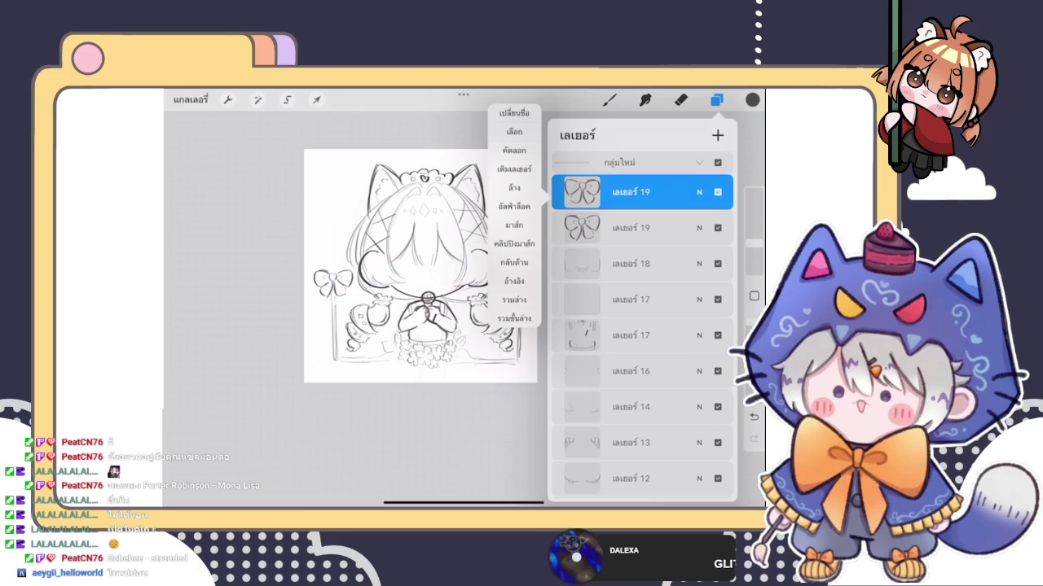
click(609, 99)
Step: Select the right bow and nudge it right and up until it sits level with the left bow
click(716, 99)
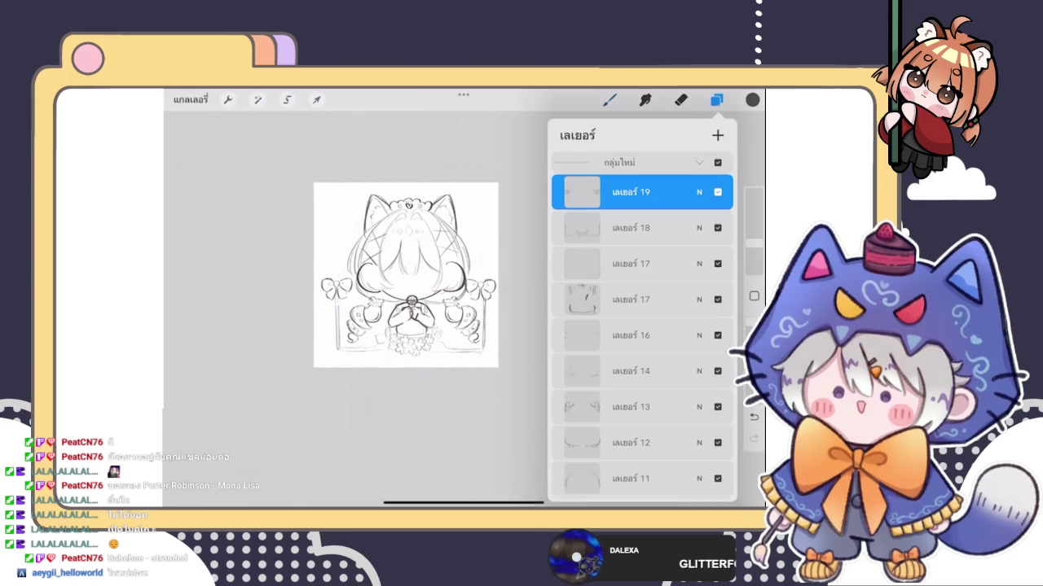
click(619, 162)
click(316, 99)
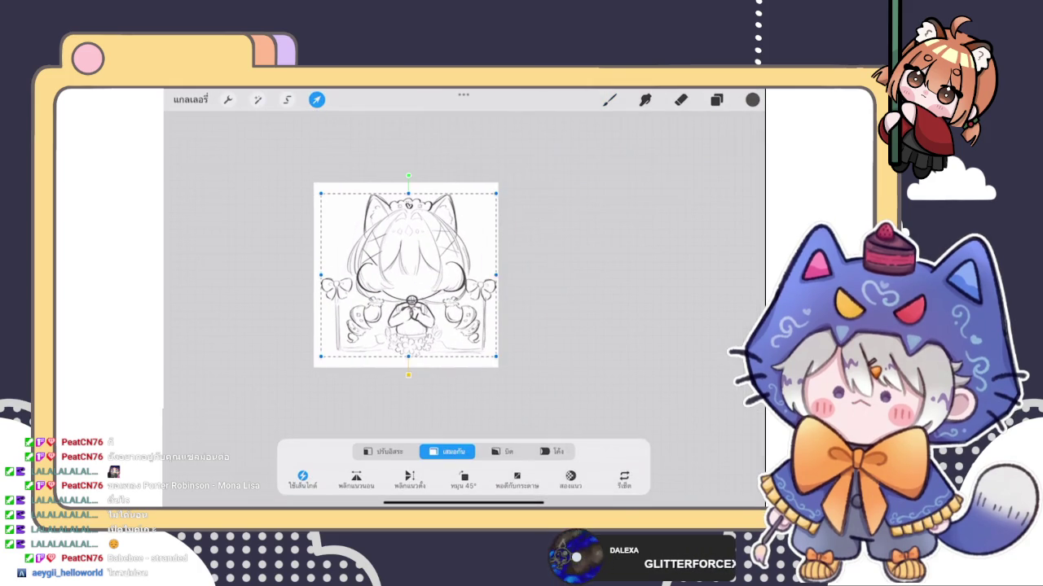
click(716, 99)
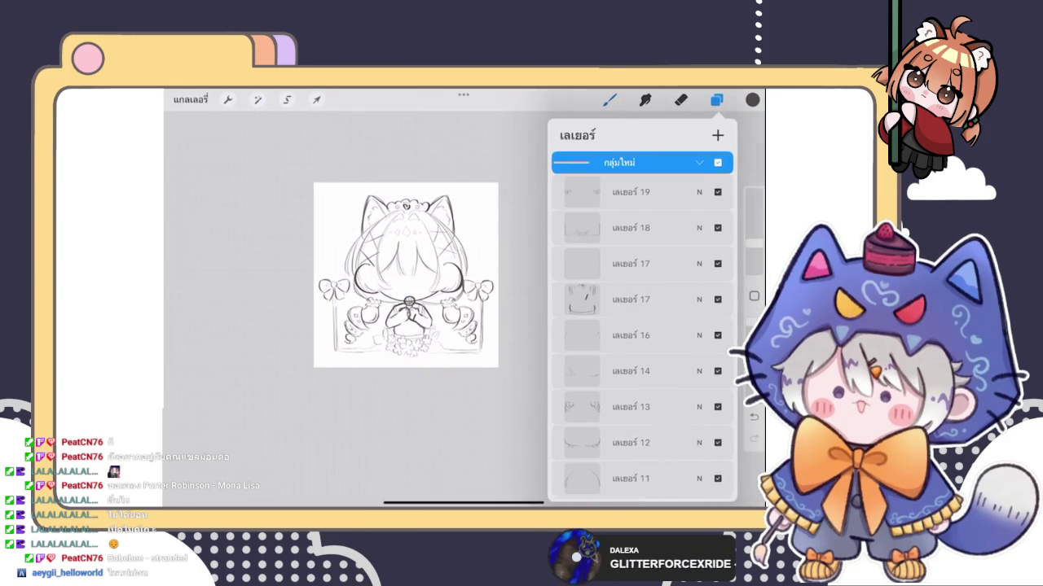
click(643, 191)
click(316, 99)
click(609, 99)
click(316, 99)
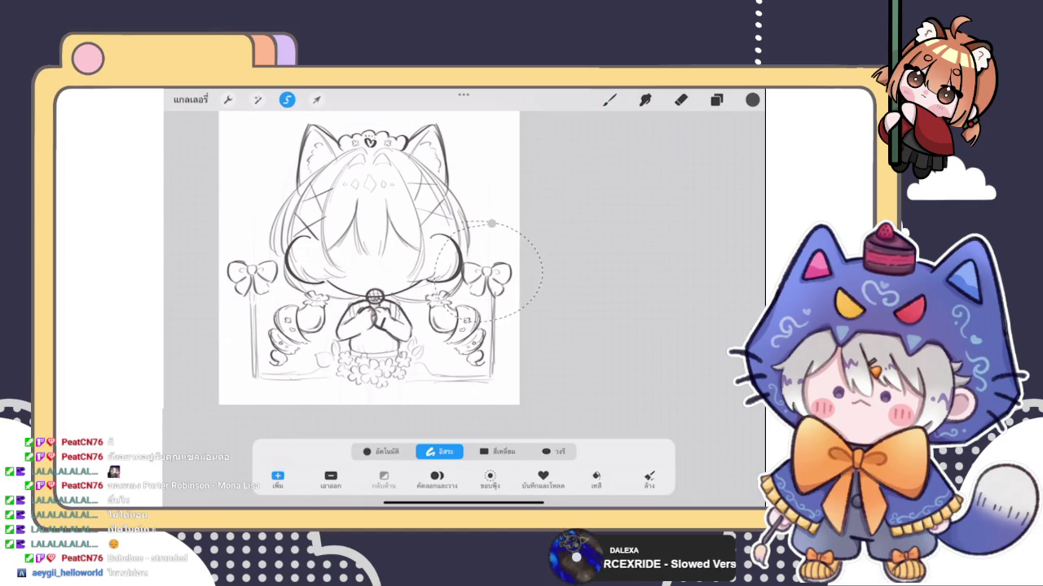
drag(486, 279, 492, 282)
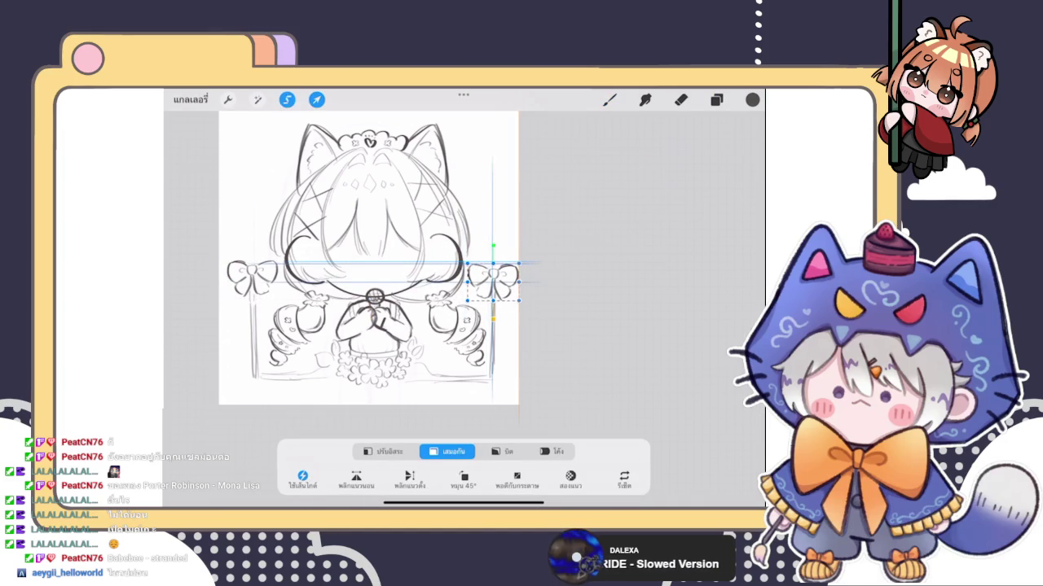
drag(493, 282, 493, 281)
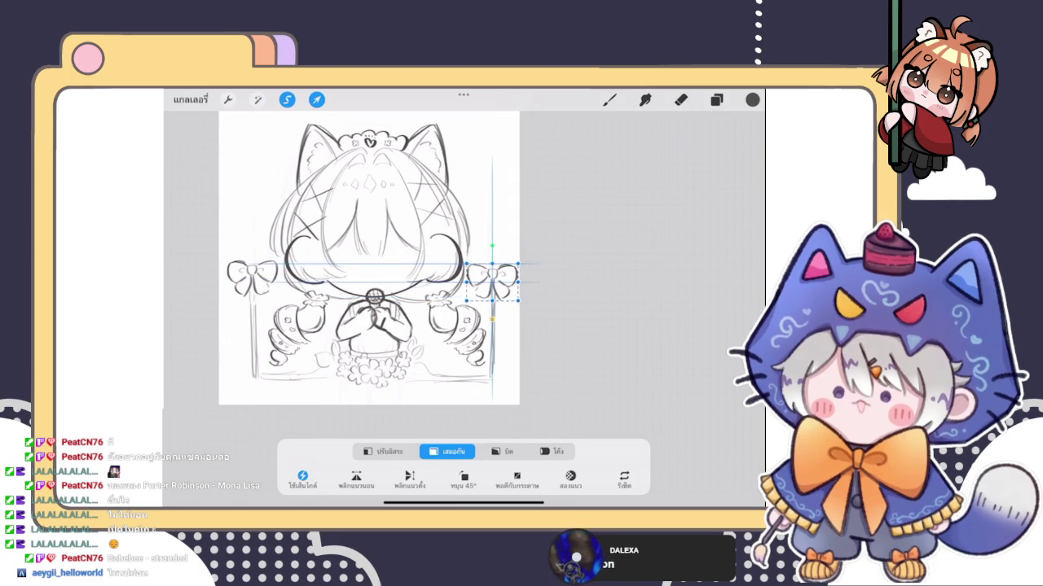
drag(493, 282, 493, 280)
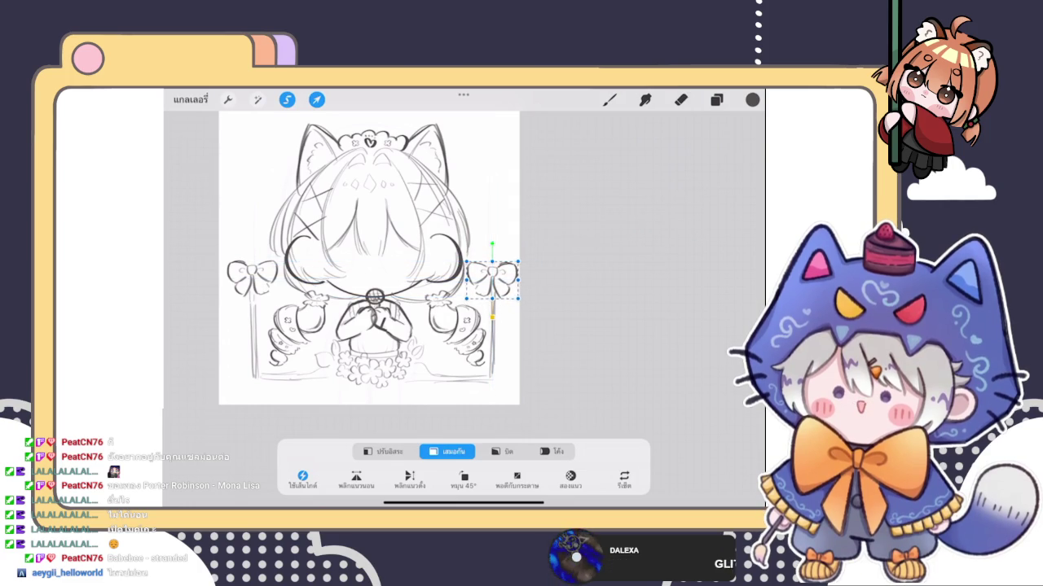
click(609, 99)
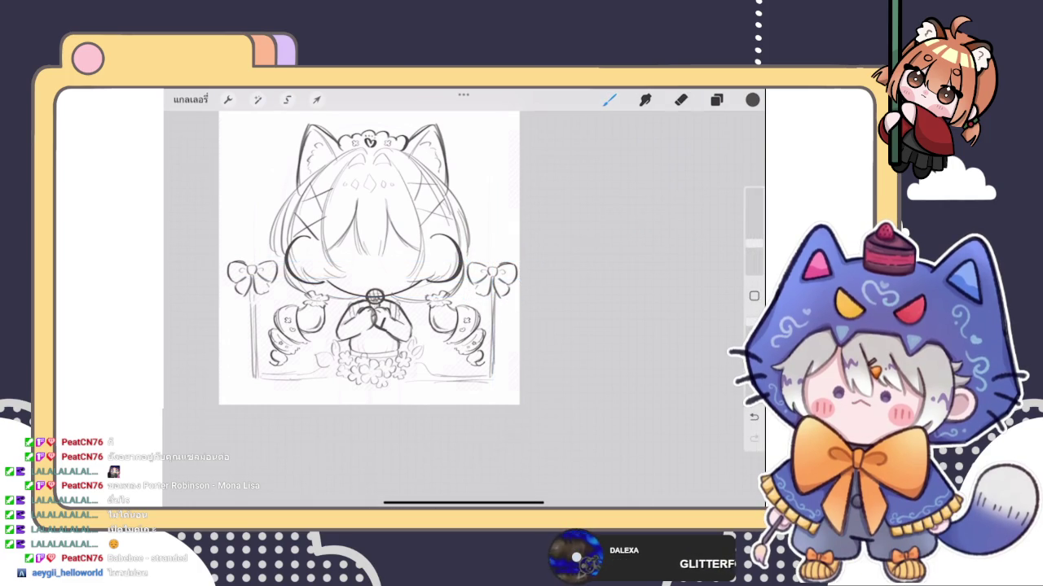
scroll(369, 264, down, 2)
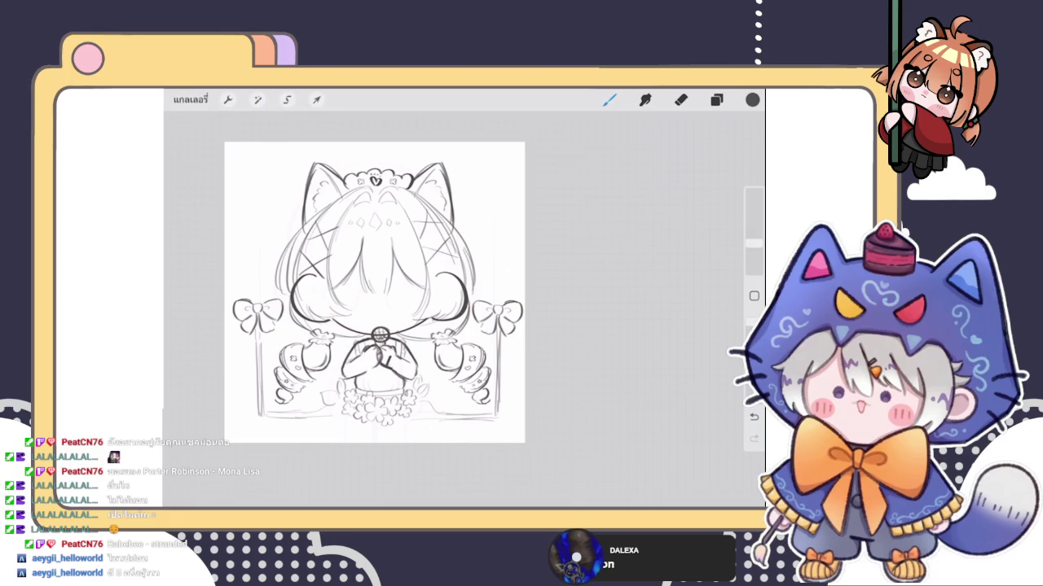
click(716, 100)
Step: Redraw the left post's vertical line after undoing two attempts
click(609, 99)
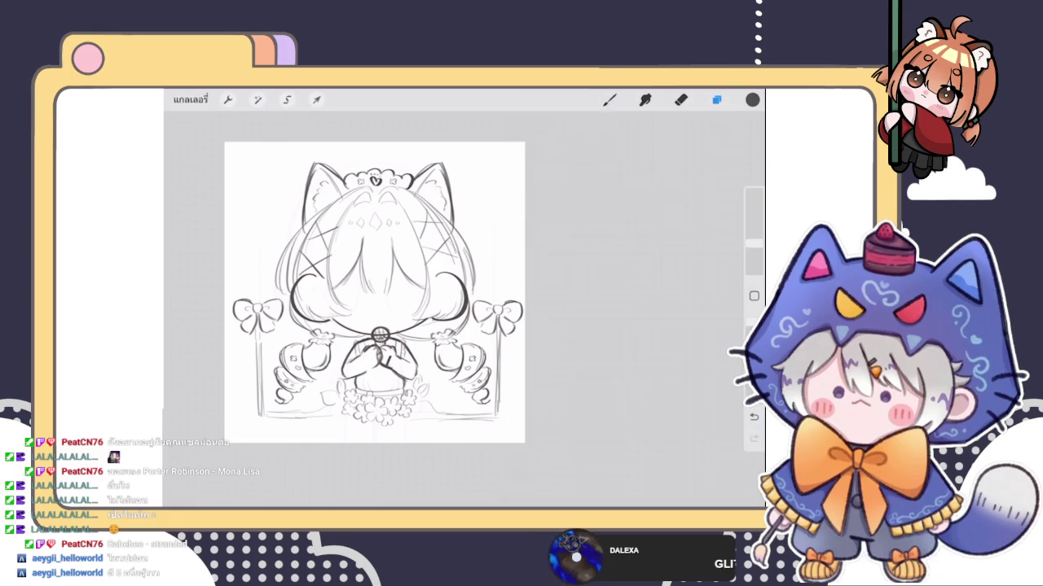
drag(297, 222, 296, 372)
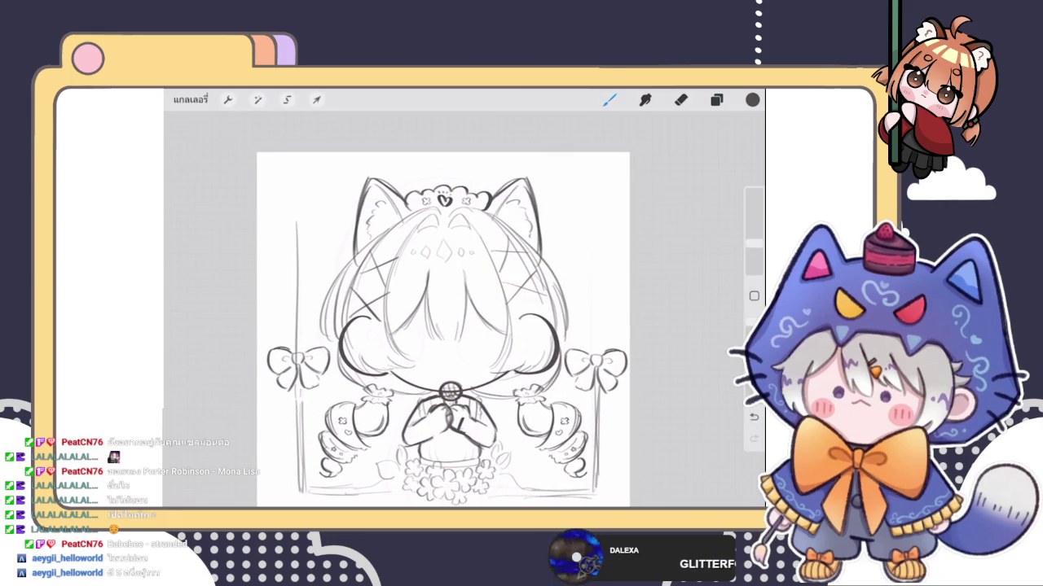
key(ctrl+z)
drag(294, 236, 300, 362)
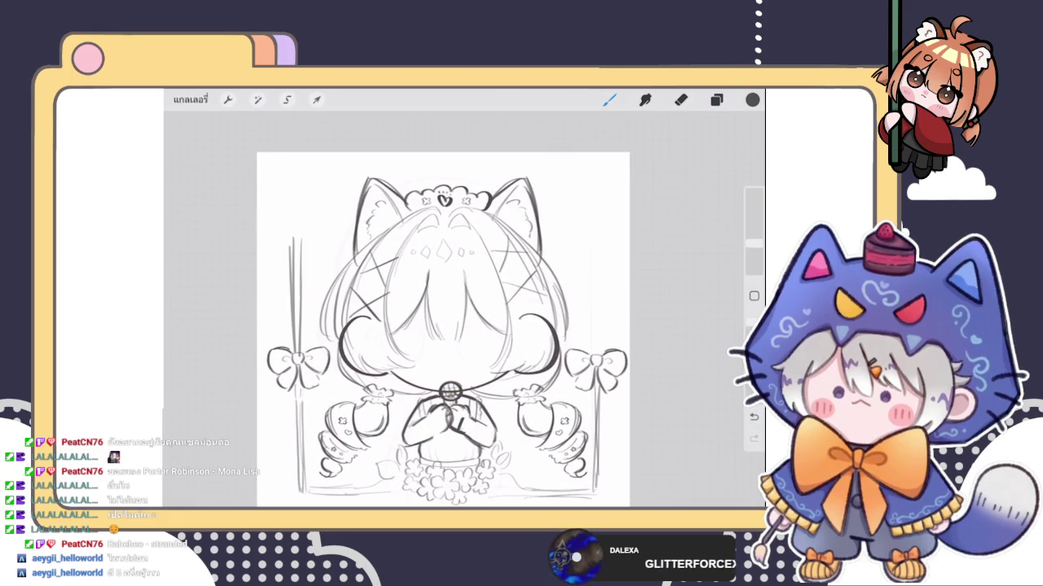
scroll(443, 330, down, 3)
key(ctrl+z)
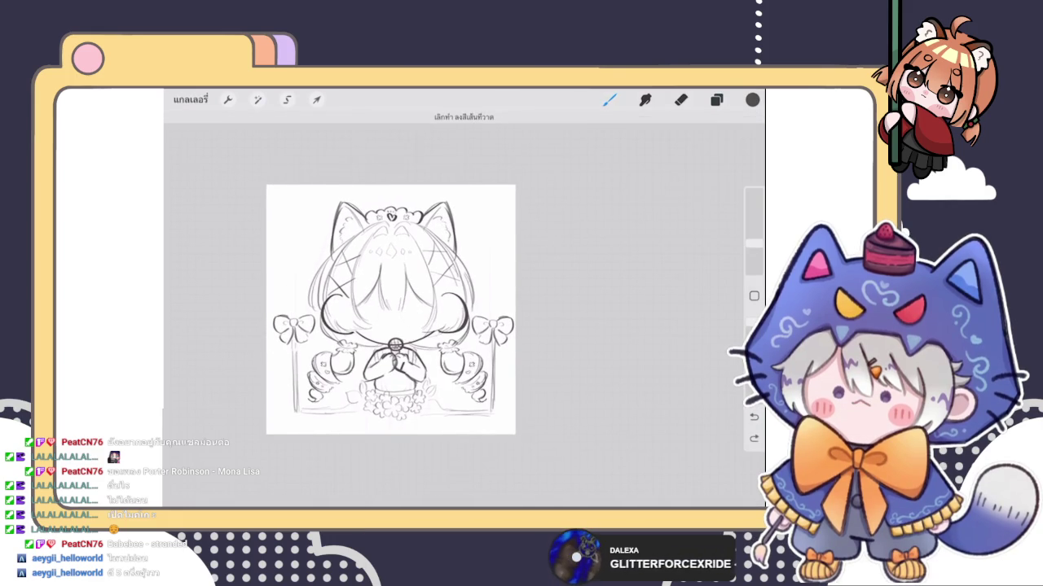
drag(290, 252, 291, 407)
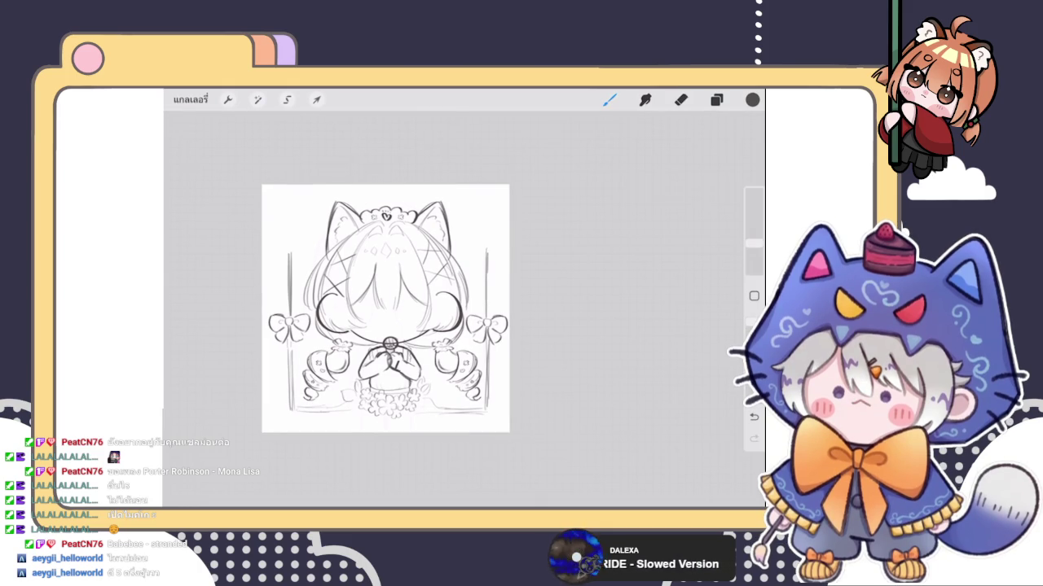
Step: Darken the right post's vertical line, ending back on the brush
scroll(383, 325, up, 3)
drag(516, 278, 516, 374)
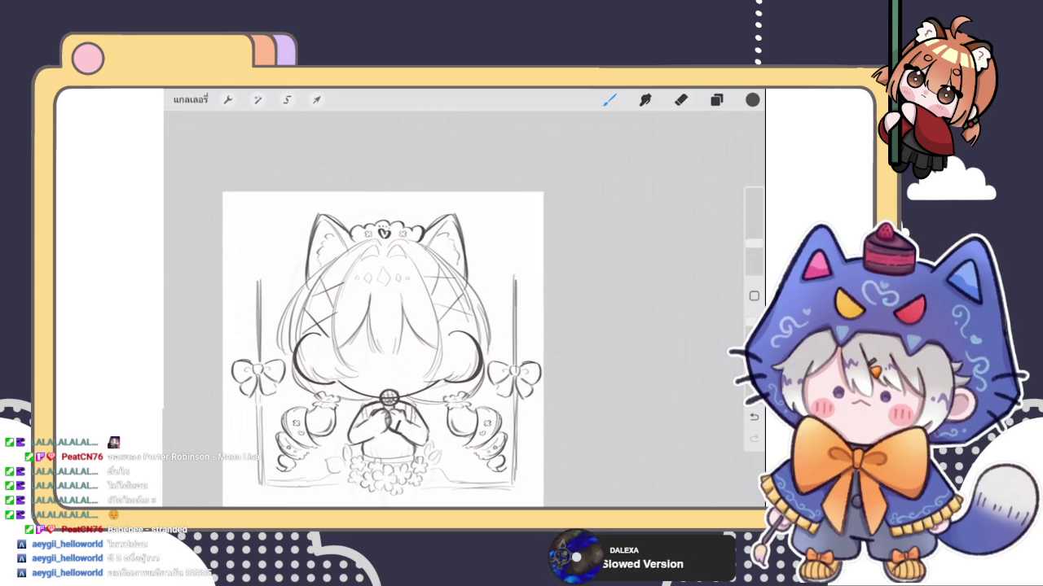
scroll(358, 325, up, 2)
click(681, 99)
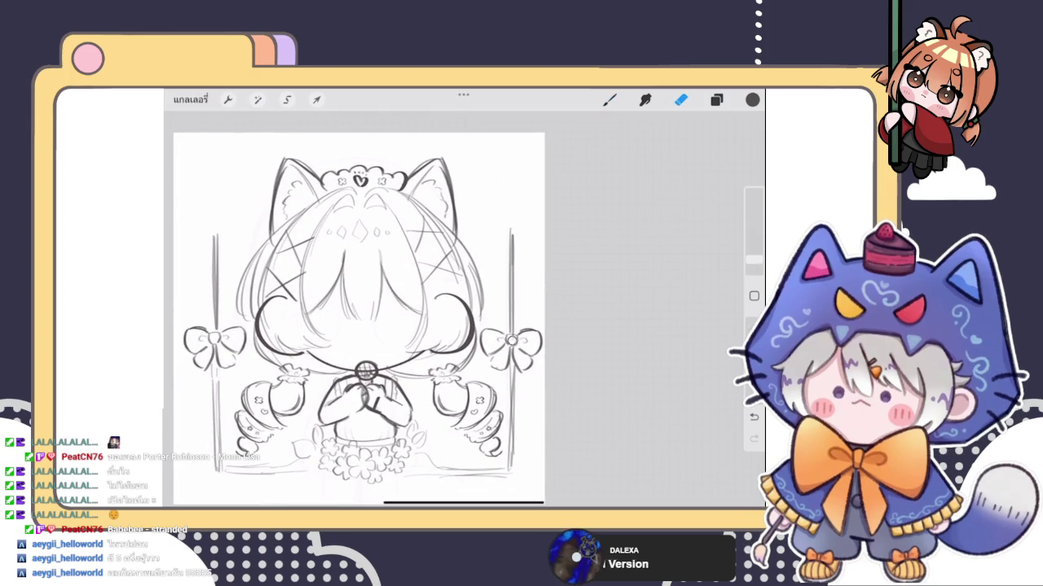
click(716, 99)
click(716, 99)
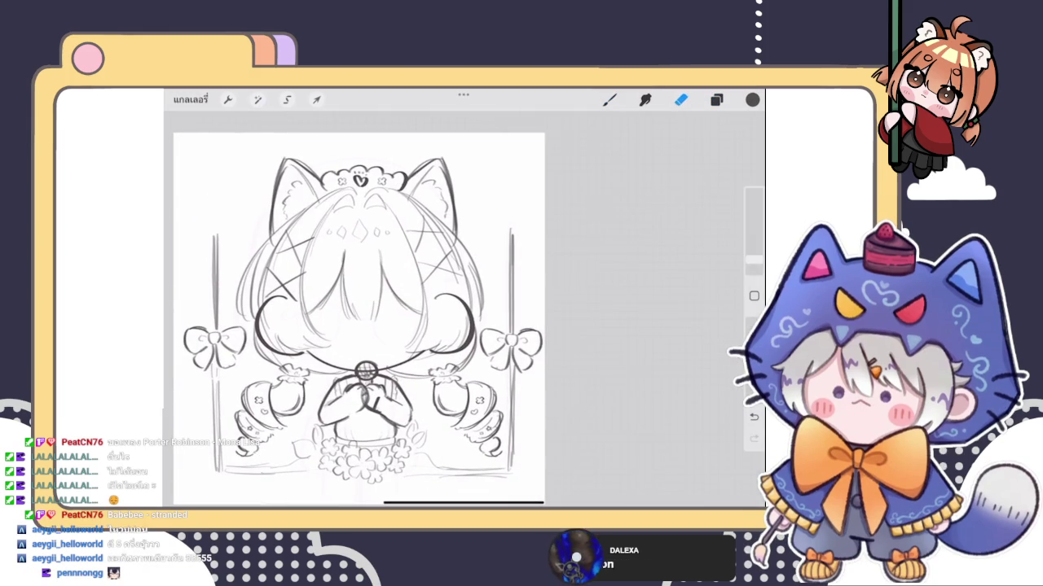
scroll(358, 317, down, 3)
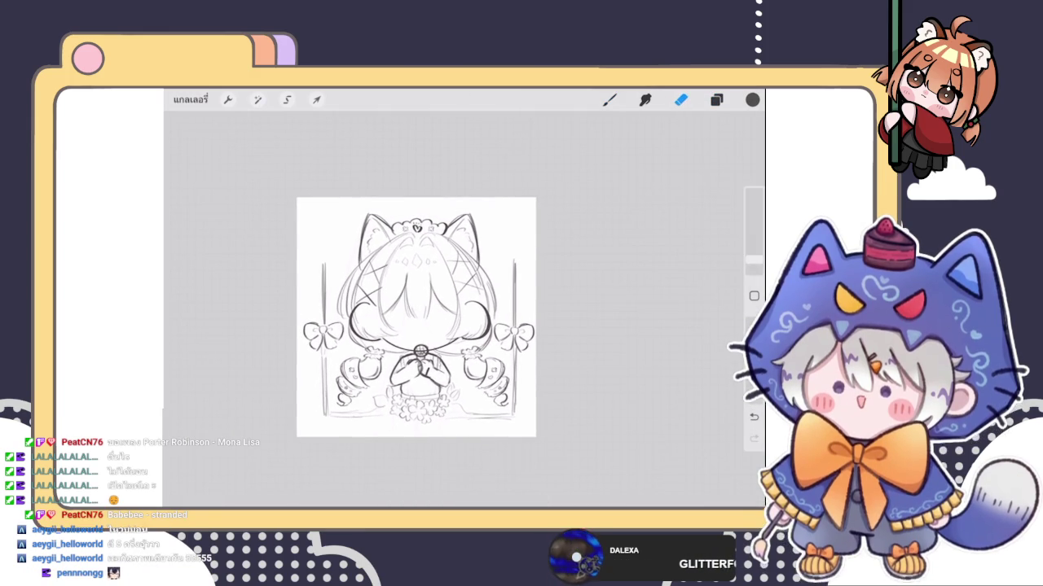
click(609, 100)
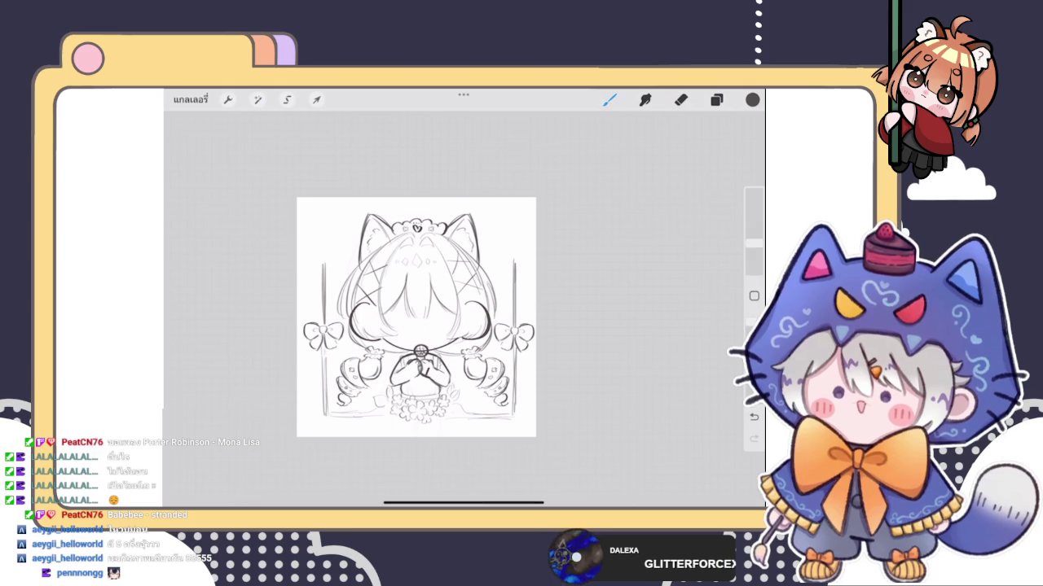
scroll(430, 342, up, 3)
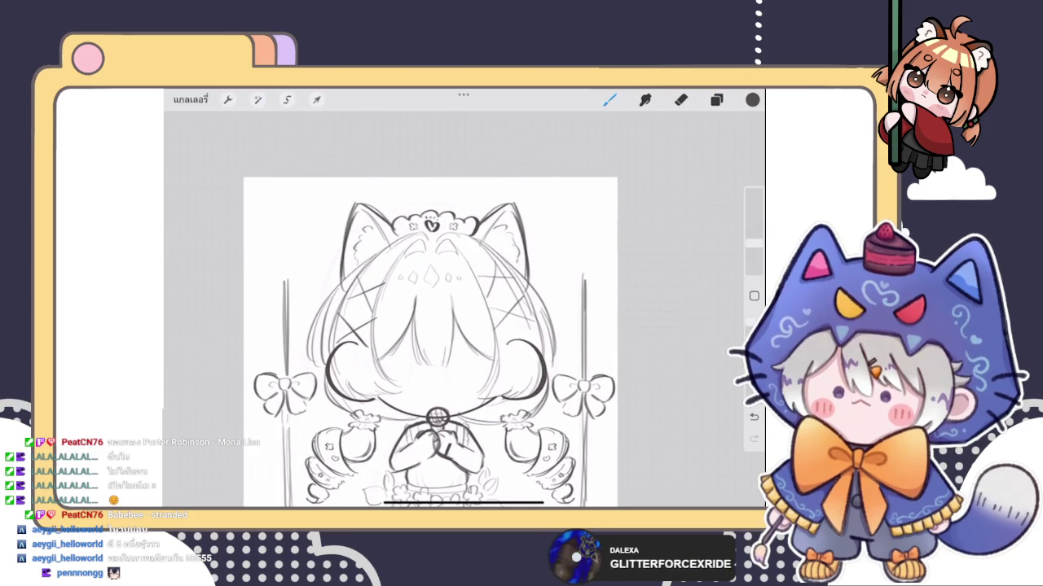
Step: Darken the left post's vertical line and try a horizontal cap on its top, undoing it
drag(286, 218, 285, 288)
drag(289, 216, 289, 285)
drag(286, 209, 340, 204)
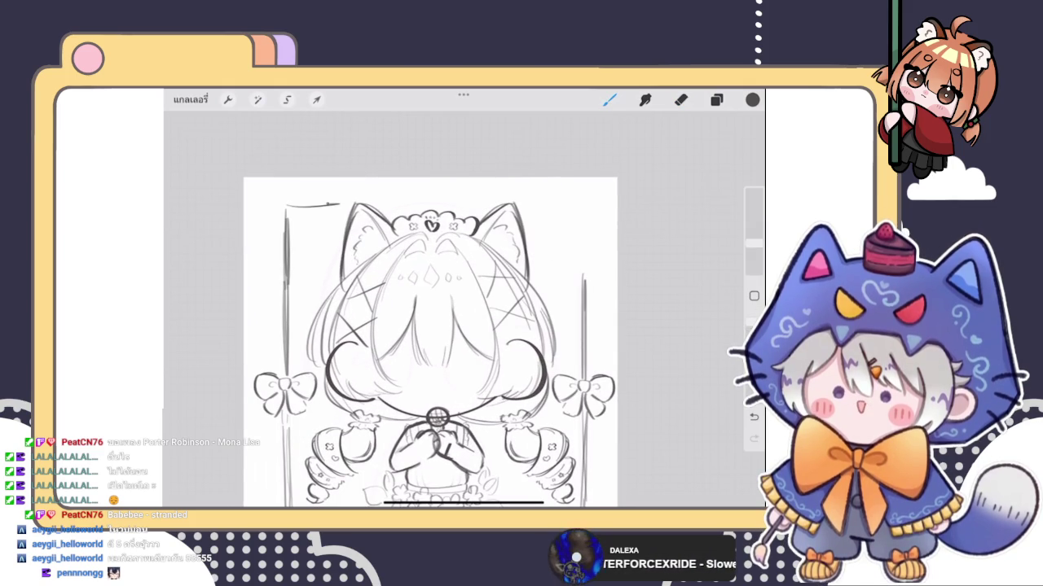
scroll(464, 326, up, 3)
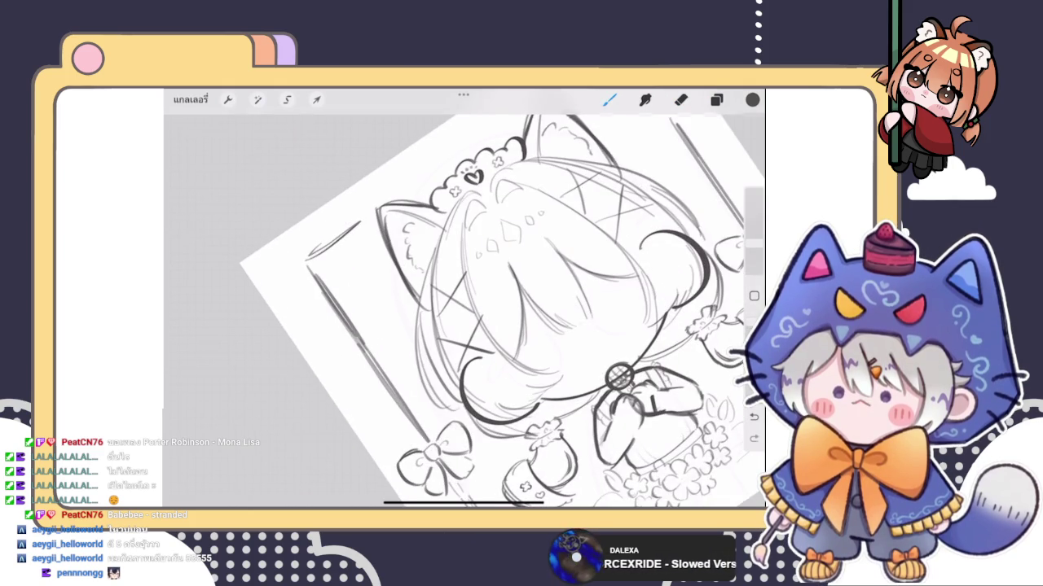
key(ctrl+z)
scroll(465, 318, down, 5)
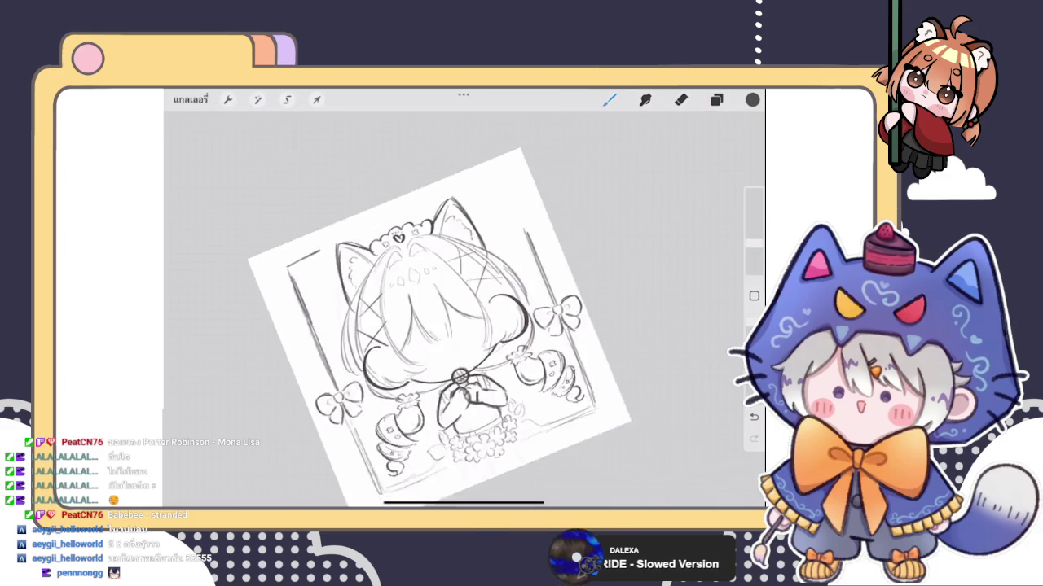
scroll(384, 319, up, 2)
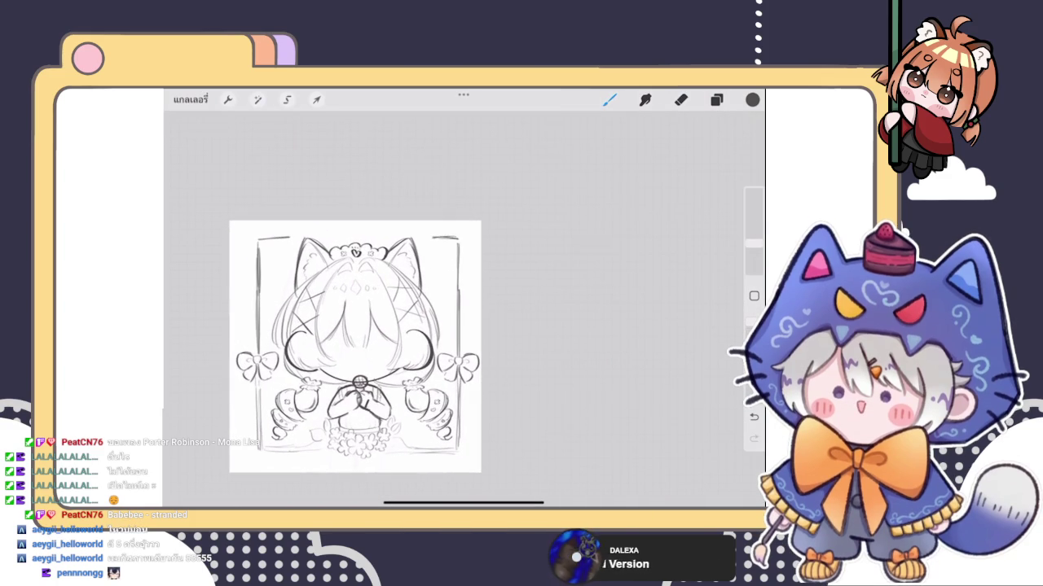
scroll(356, 346, up, 5)
key(ctrl+z)
Step: Draw a diagonal corner stroke at the post top, redrawing it shorter, then undoing
drag(431, 261, 373, 307)
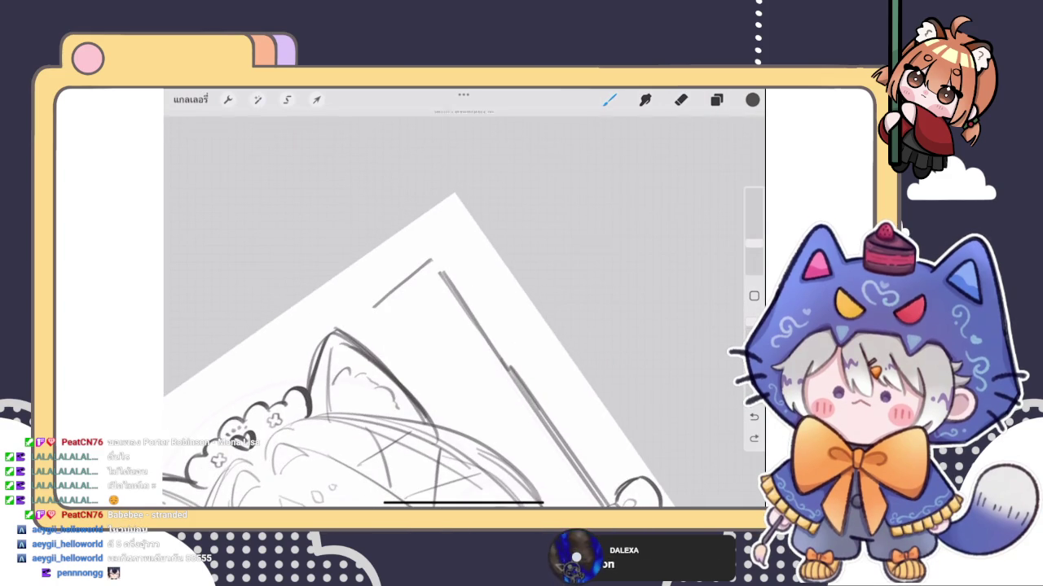
key(ctrl+z)
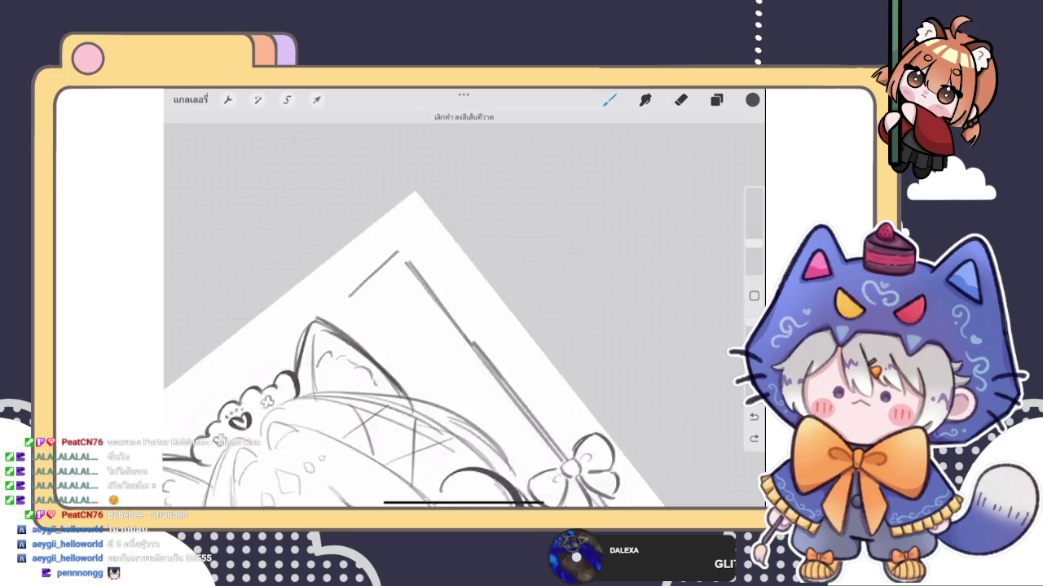
drag(397, 256, 339, 327)
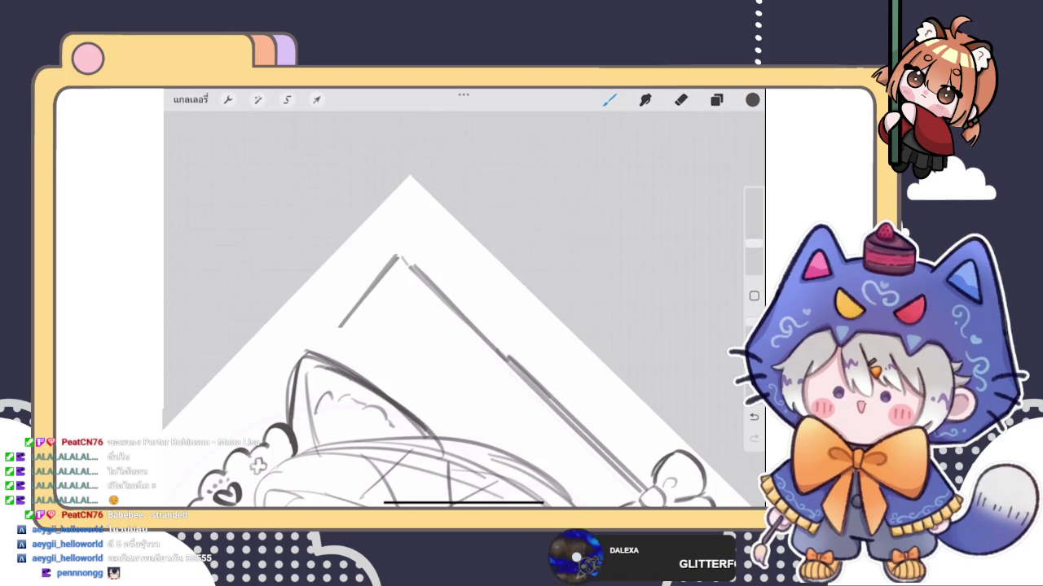
scroll(464, 342, down, 5)
scroll(350, 367, down, 3)
scroll(350, 367, up, 3)
key(ctrl+z)
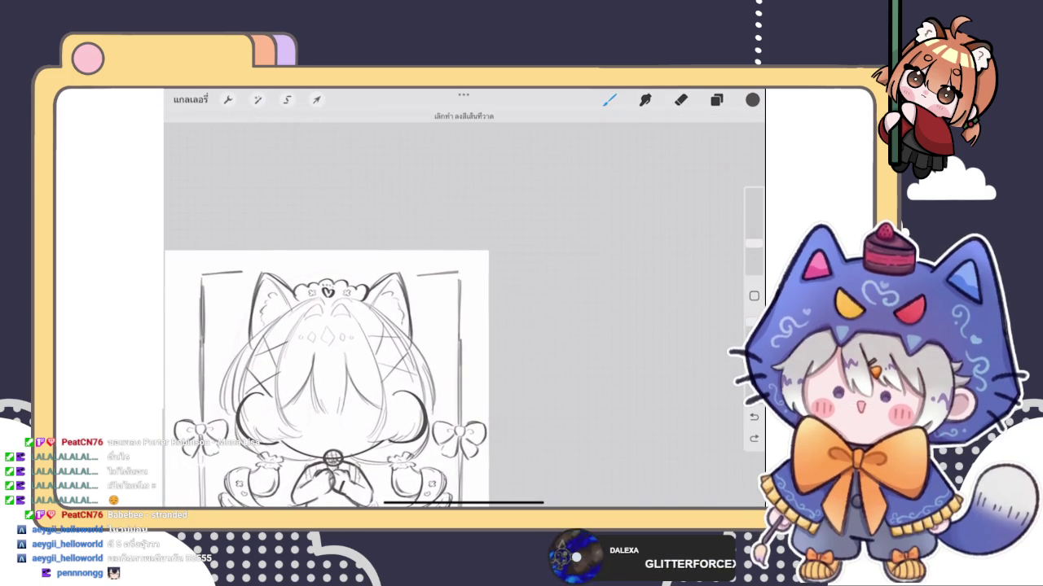
scroll(325, 375, down, 5)
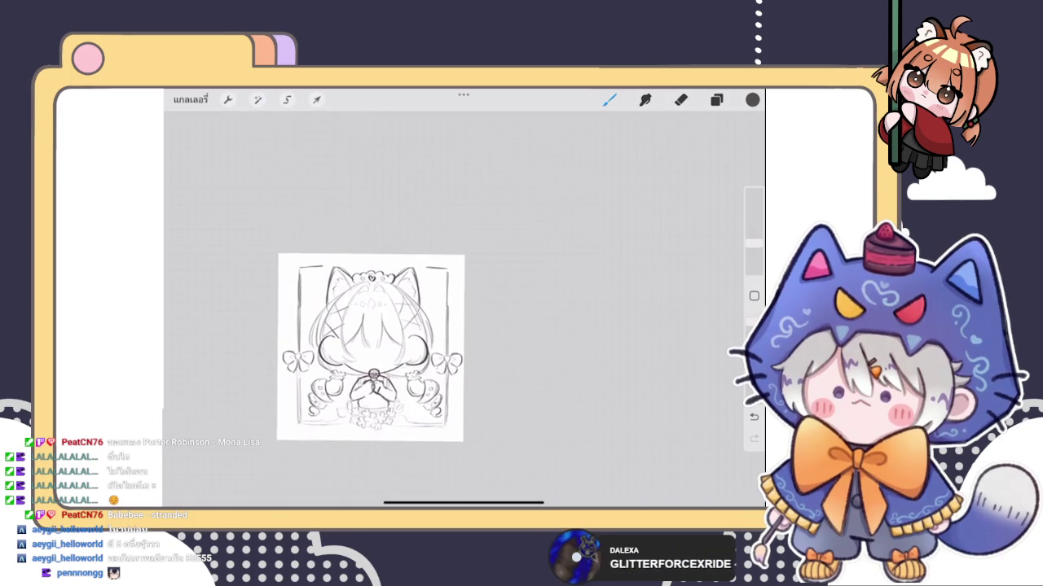
scroll(399, 299, up, 2)
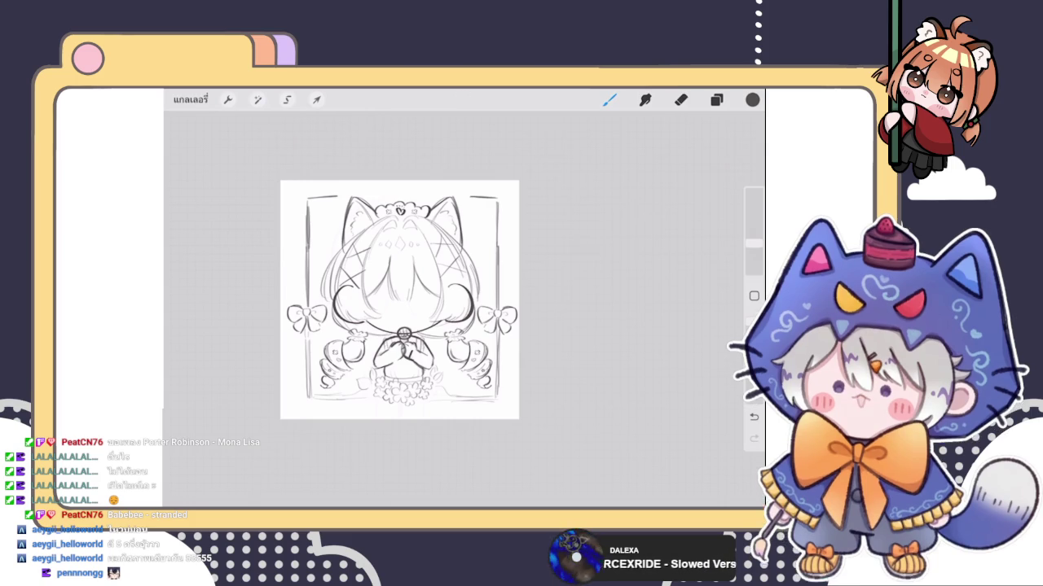
scroll(399, 286, up, 2)
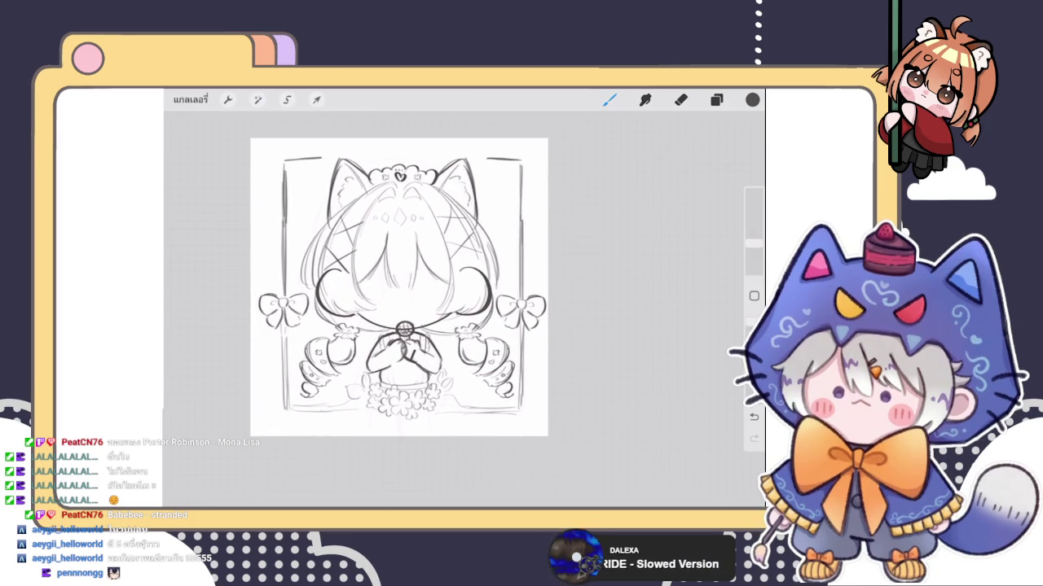
Step: Check the layers list and review the capped post tops of the frame
click(716, 99)
click(716, 100)
click(716, 99)
click(716, 100)
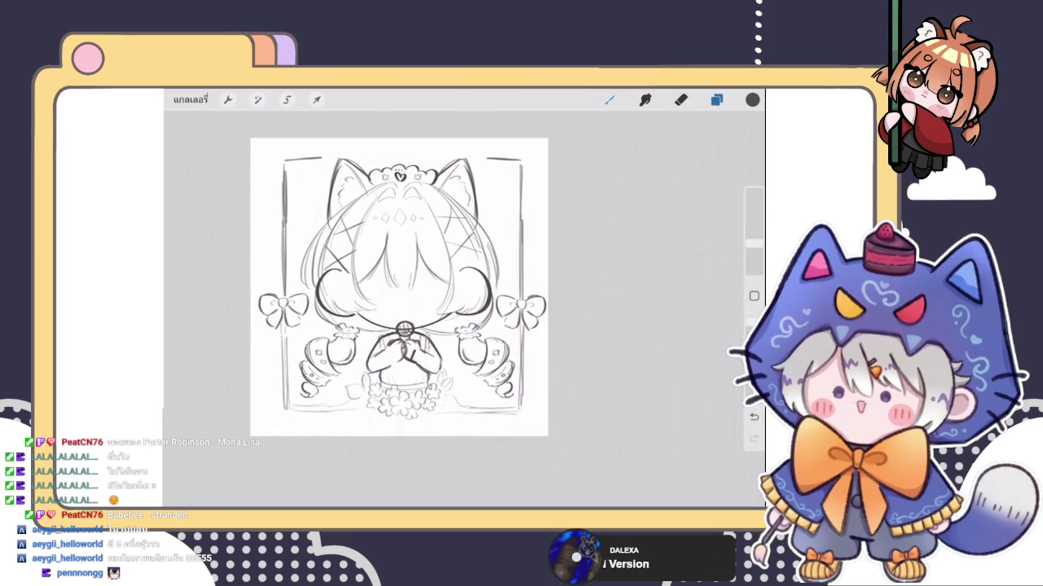
scroll(399, 286, up, 3)
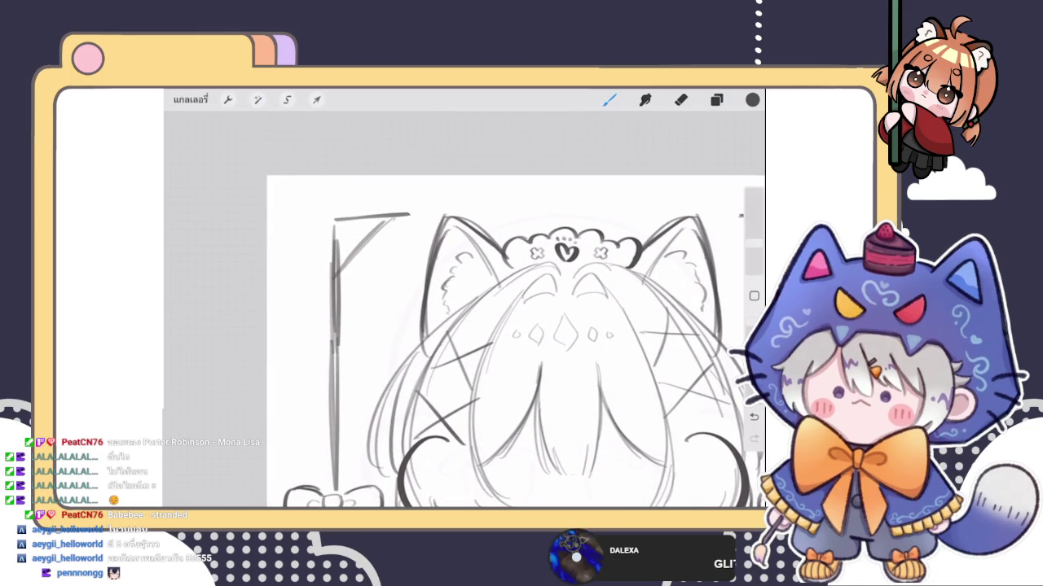
scroll(521, 350, down, 1)
scroll(481, 358, down, 3)
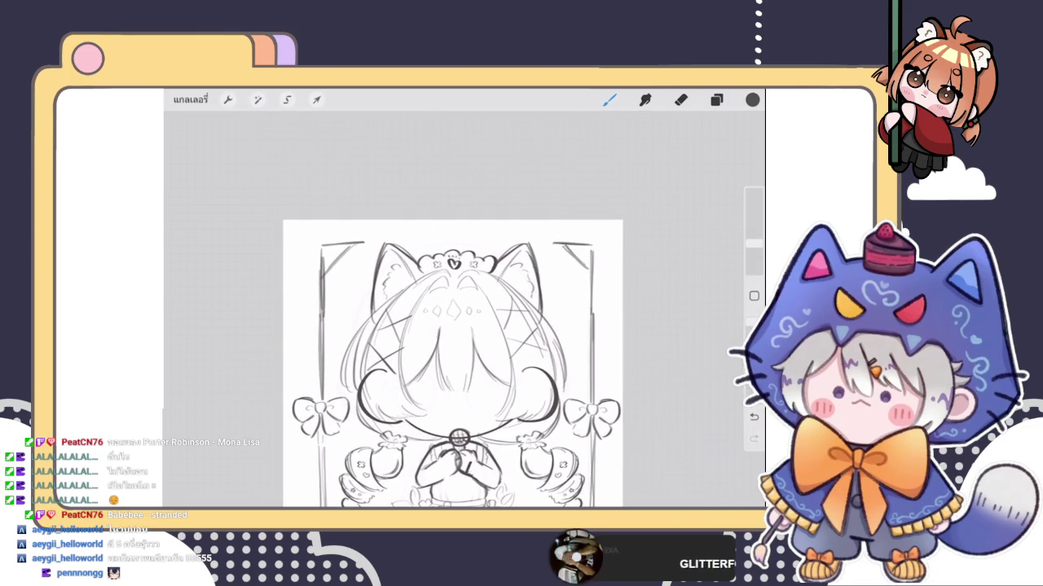
scroll(407, 329, down, 2)
scroll(403, 341, up, 2)
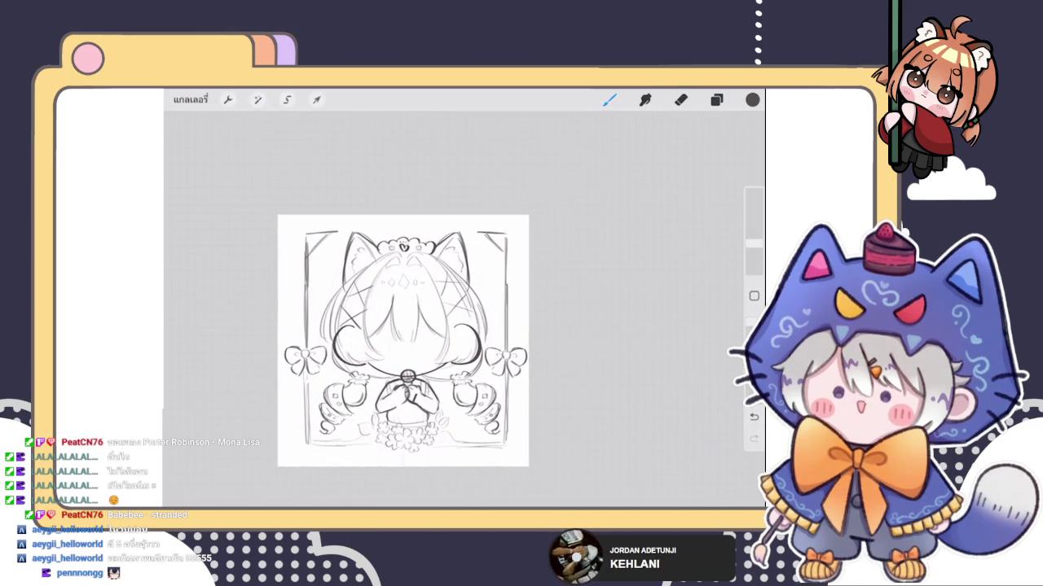
scroll(404, 341, up, 2)
scroll(403, 340, up, 1)
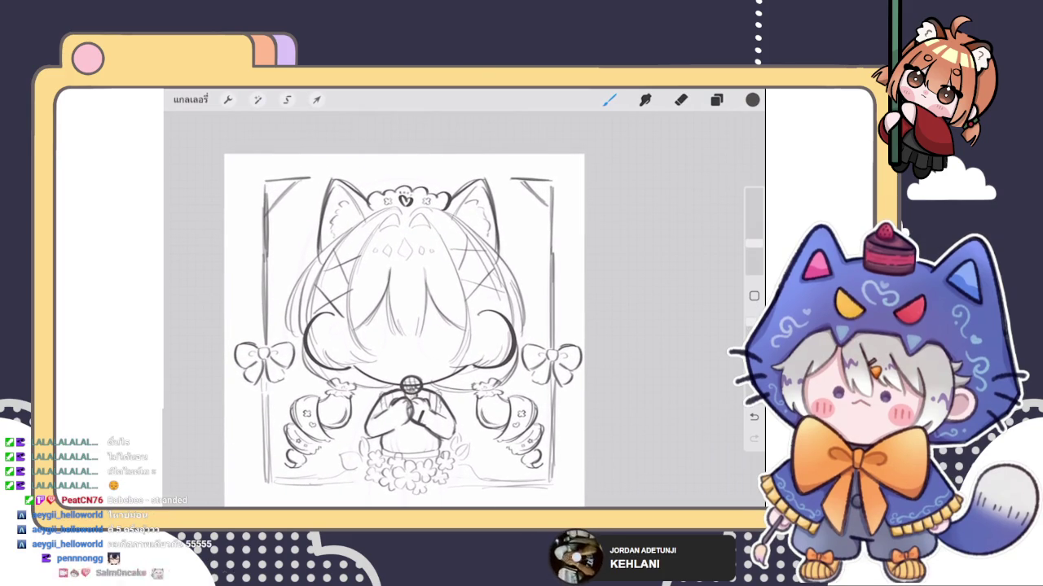
scroll(415, 310, down, 2)
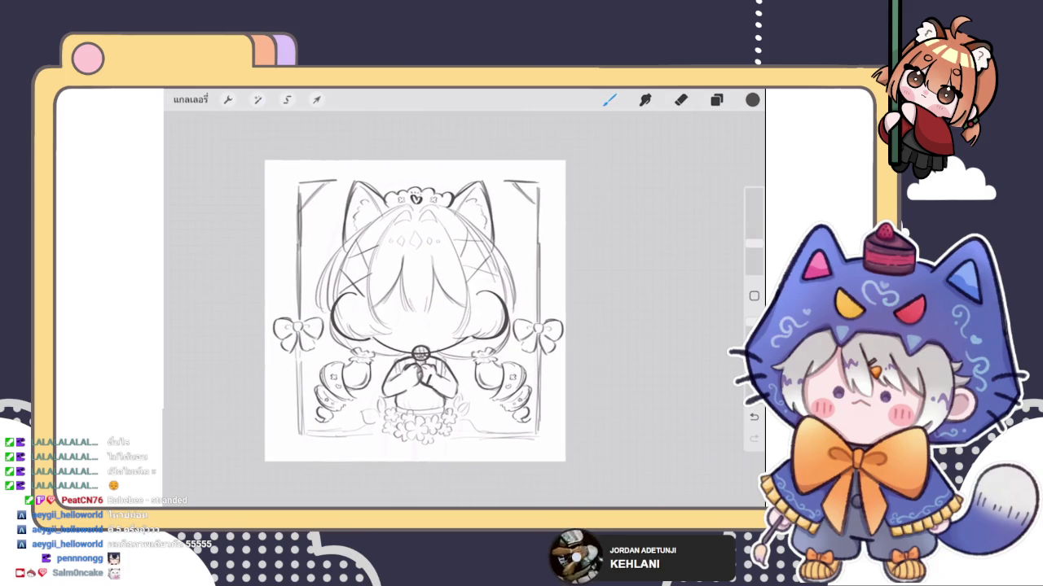
Step: Look through the layers list while inspecting the sketch
click(716, 100)
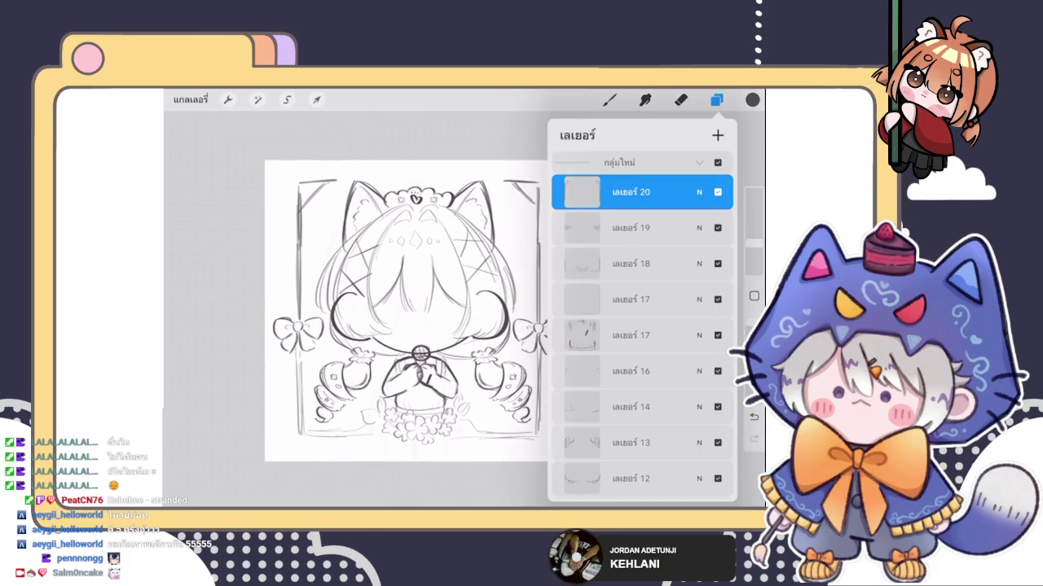
scroll(407, 310, up, 3)
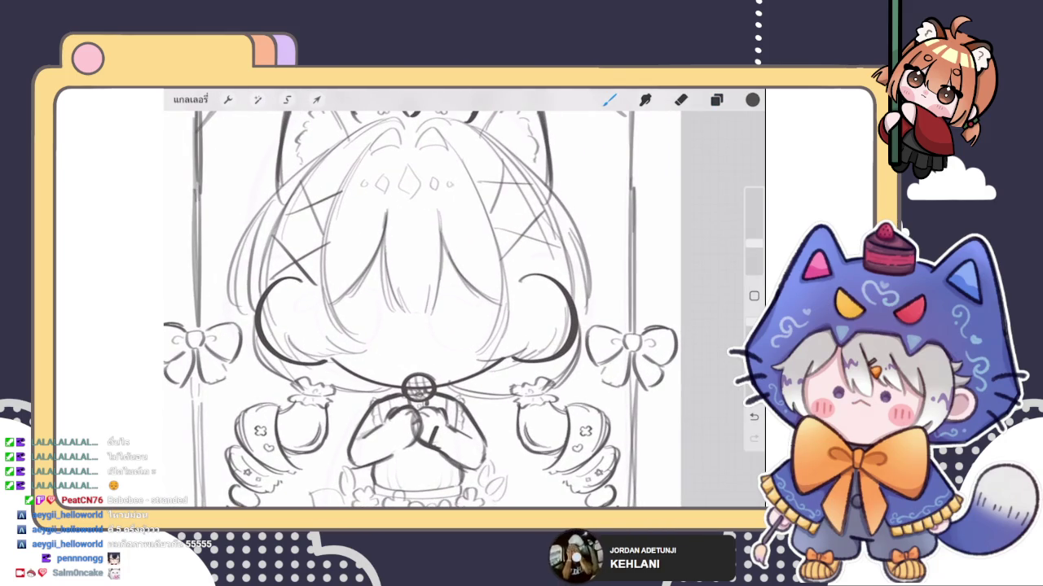
click(716, 100)
scroll(644, 326, down, 5)
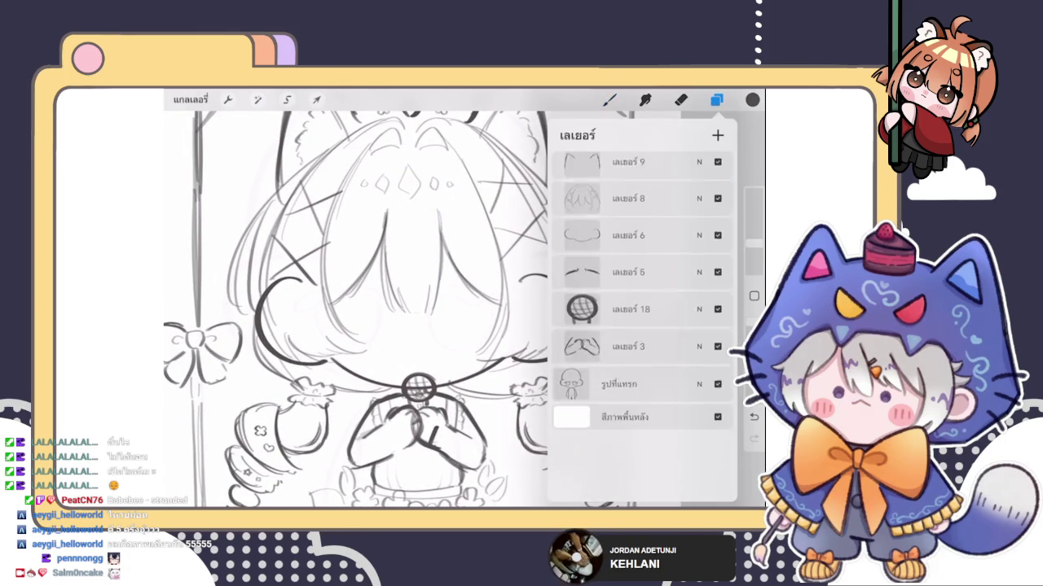
scroll(643, 326, up, 5)
click(608, 99)
scroll(423, 309, down, 3)
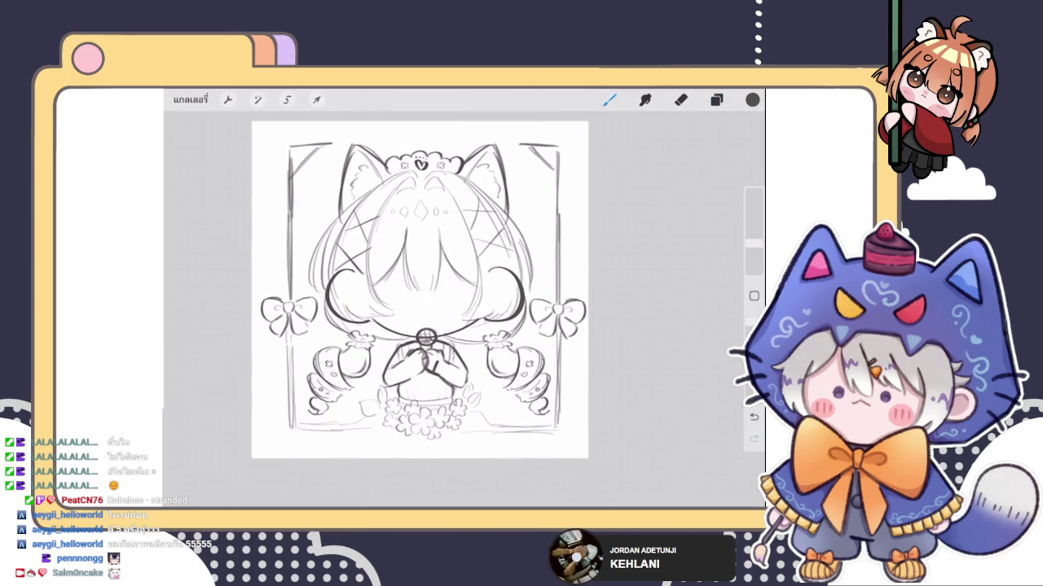
scroll(423, 309, up, 3)
scroll(432, 367, up, 3)
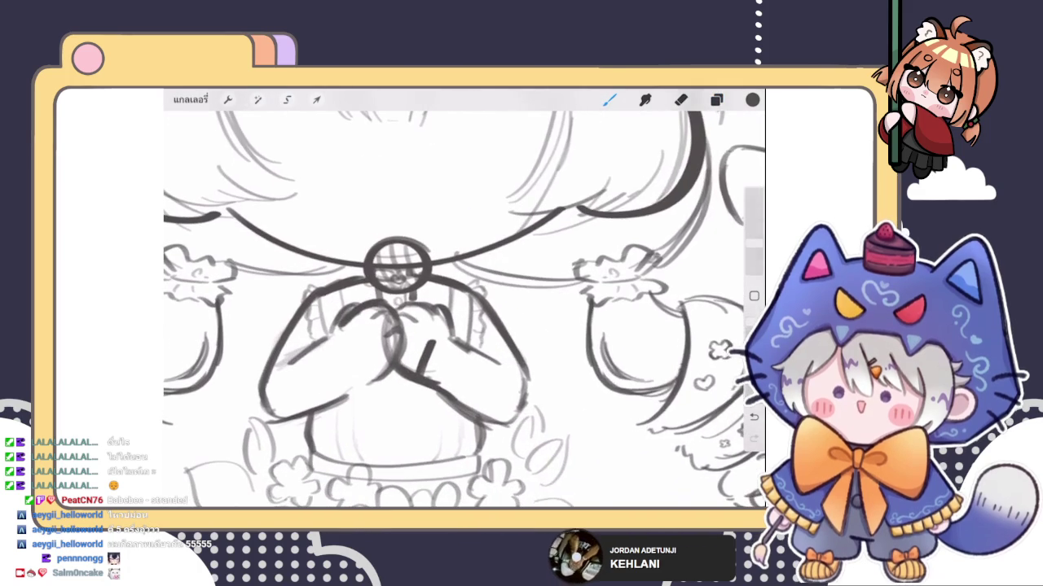
Step: Select Layer 3, the layer holding the hands, in the layer group
click(716, 99)
click(644, 162)
click(631, 320)
click(680, 99)
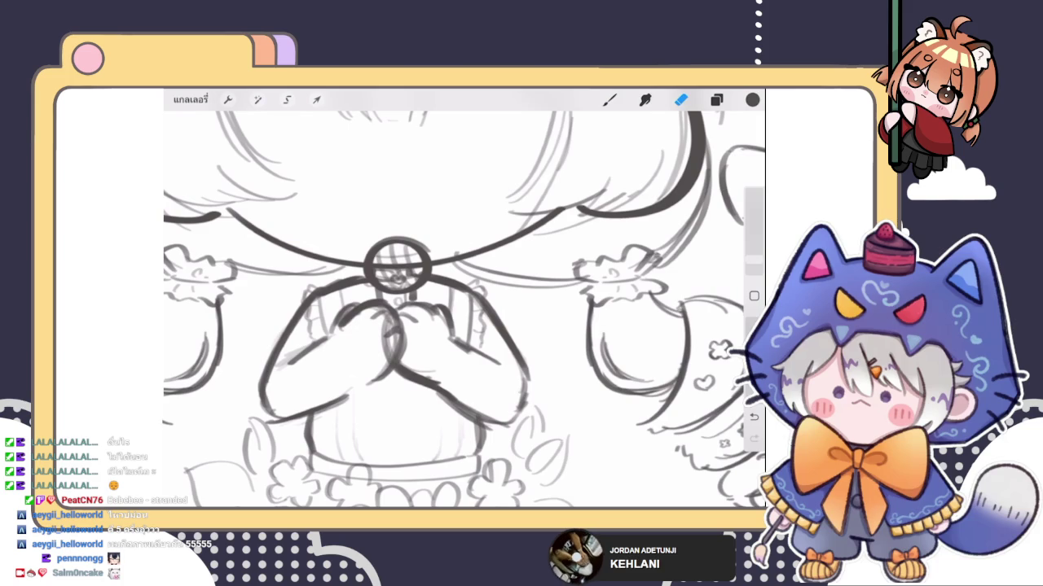
click(716, 100)
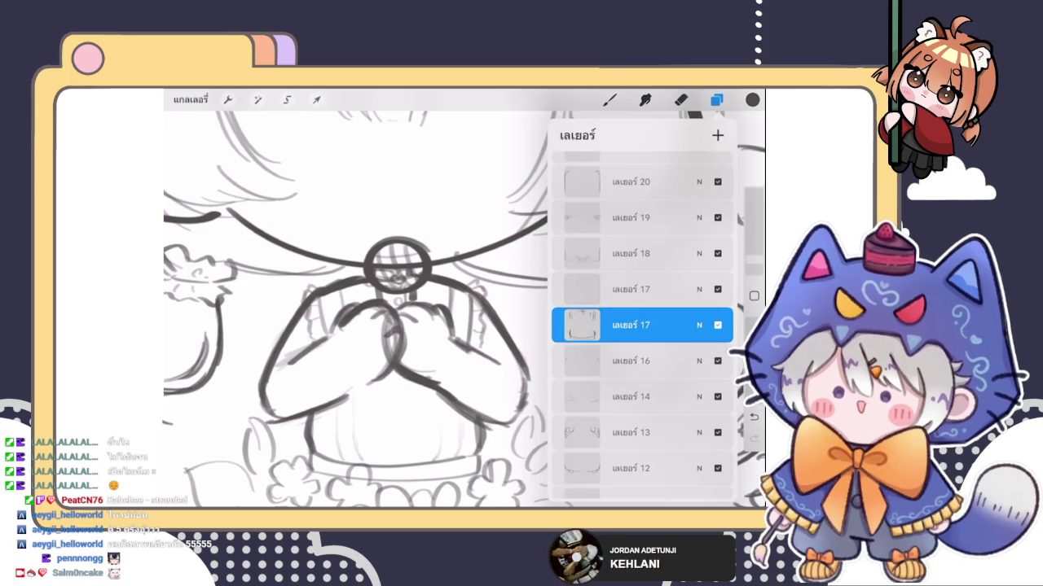
click(716, 99)
click(716, 99)
scroll(641, 326, down, 3)
scroll(642, 326, down, 5)
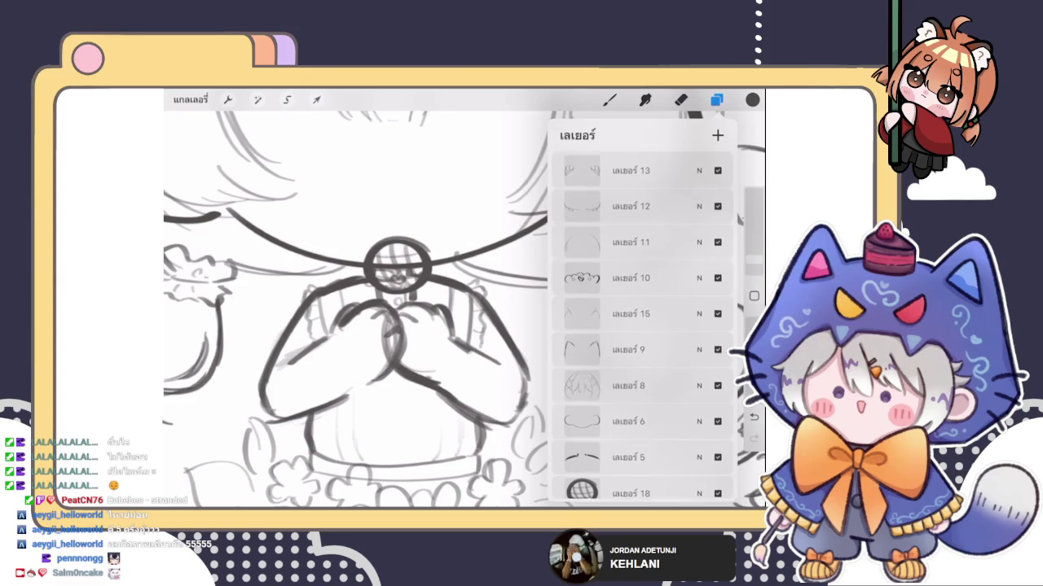
click(627, 451)
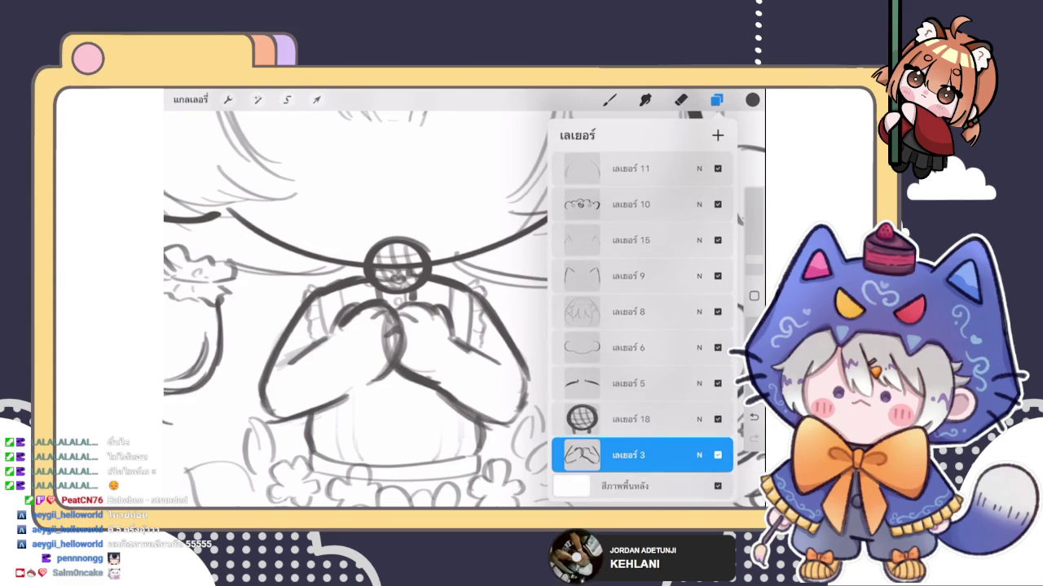
click(681, 100)
Step: Sketch fluffy fur strokes over the right and left hands with the pencil brush
click(609, 99)
scroll(465, 298, up, 3)
scroll(464, 298, down, 3)
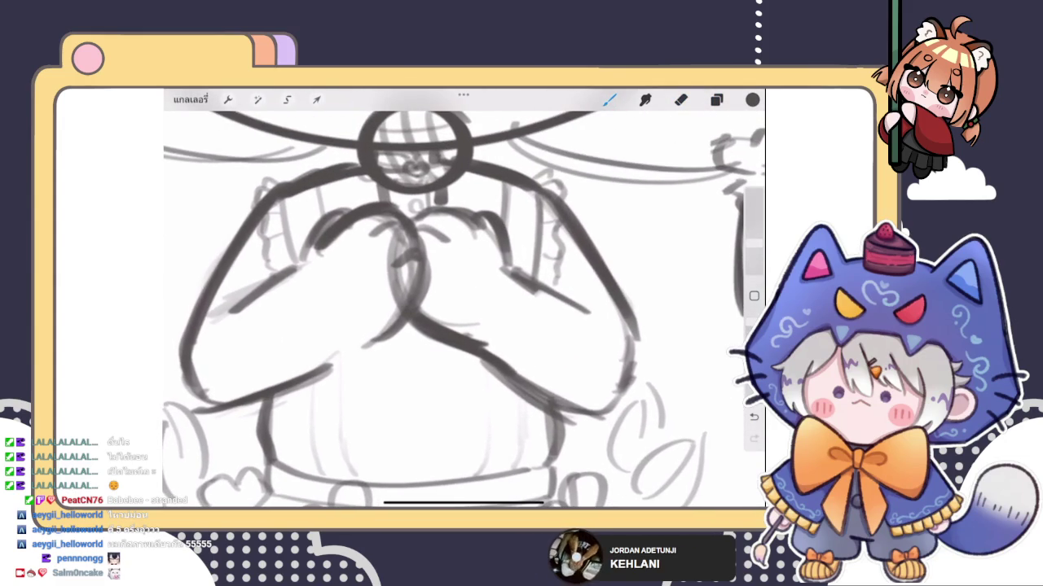
mouse_move(506, 272)
mouse_down()
mouse_move(545, 268)
mouse_move(516, 295)
mouse_move(510, 320)
mouse_up()
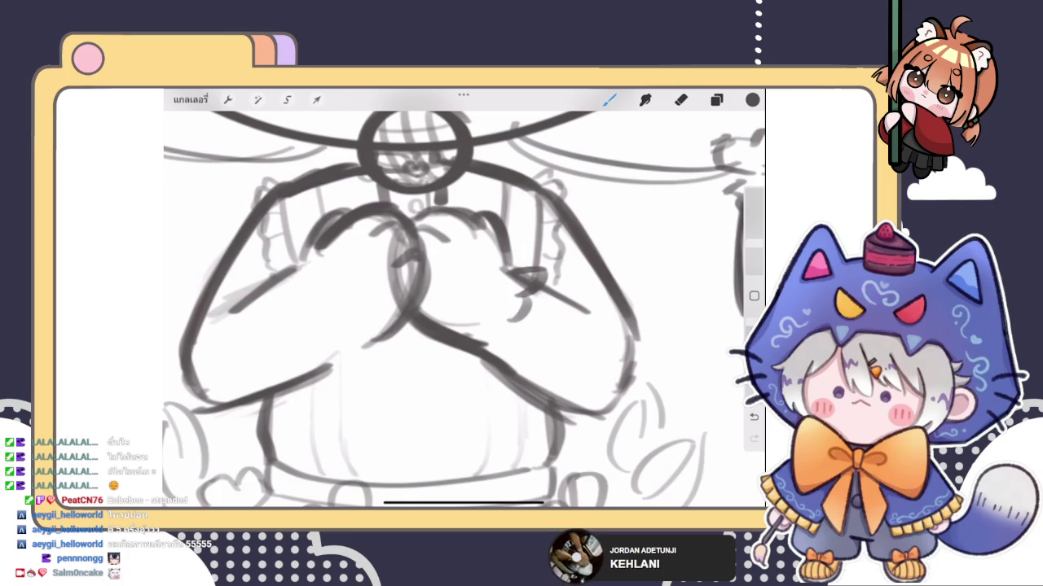
mouse_move(521, 301)
mouse_down()
mouse_move(489, 362)
mouse_move(471, 360)
mouse_up()
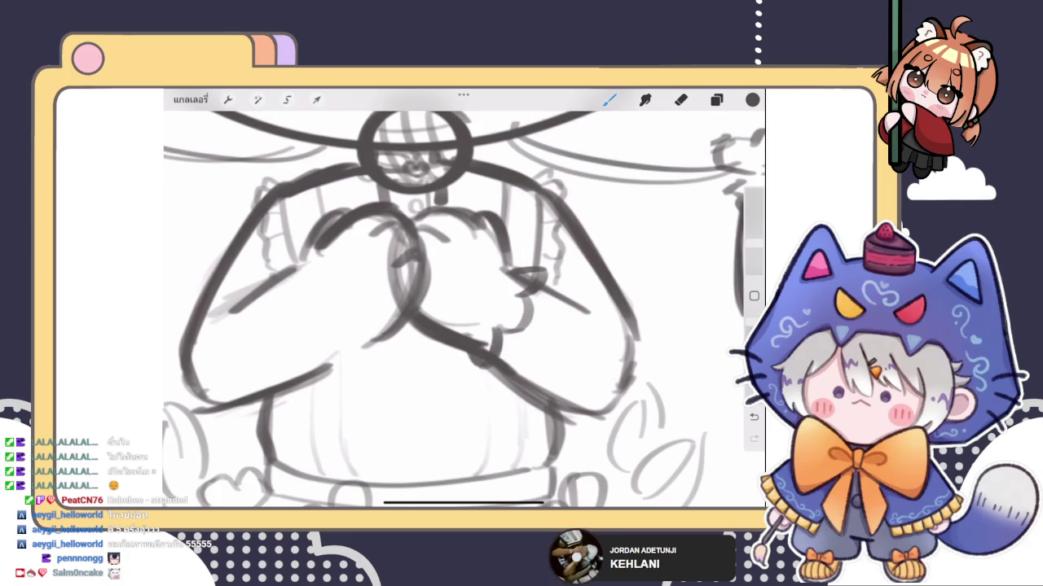
mouse_move(291, 266)
mouse_down()
mouse_move(256, 277)
mouse_move(254, 295)
mouse_move(326, 371)
mouse_move(358, 347)
mouse_up()
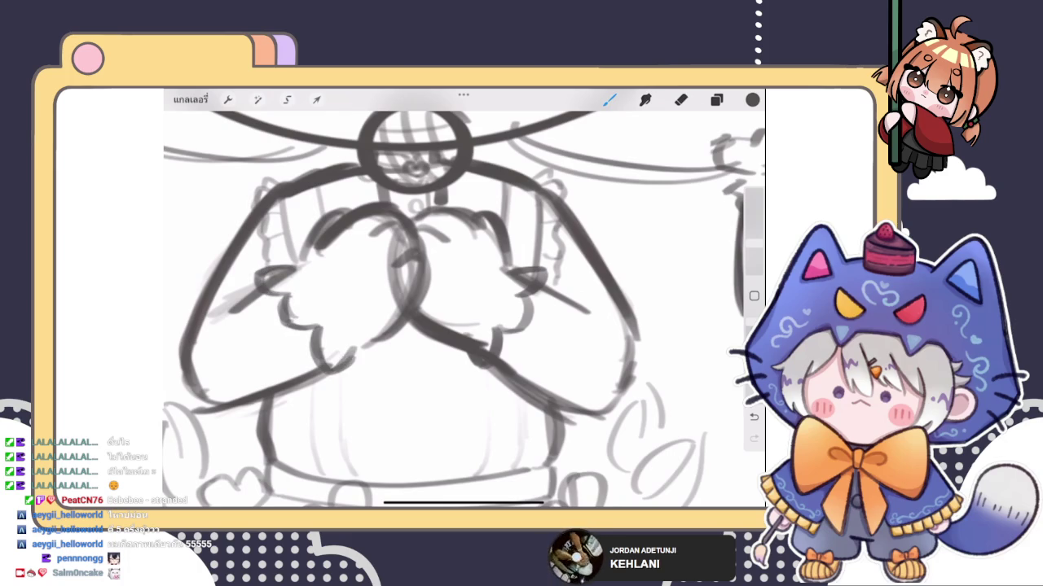
scroll(462, 298, down, 3)
scroll(463, 298, down, 3)
scroll(463, 298, down, 3)
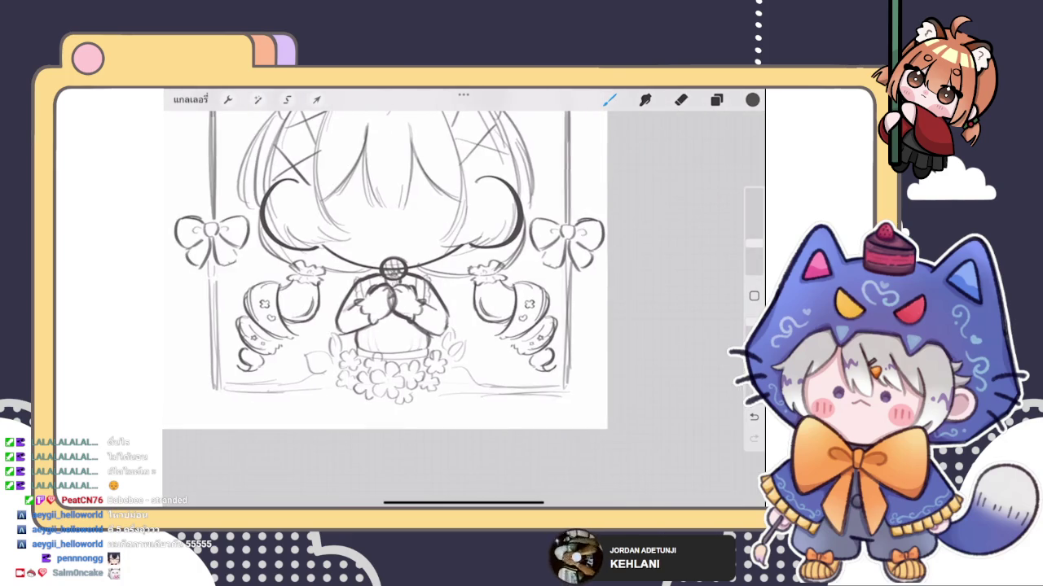
scroll(383, 269, up, 1)
click(716, 99)
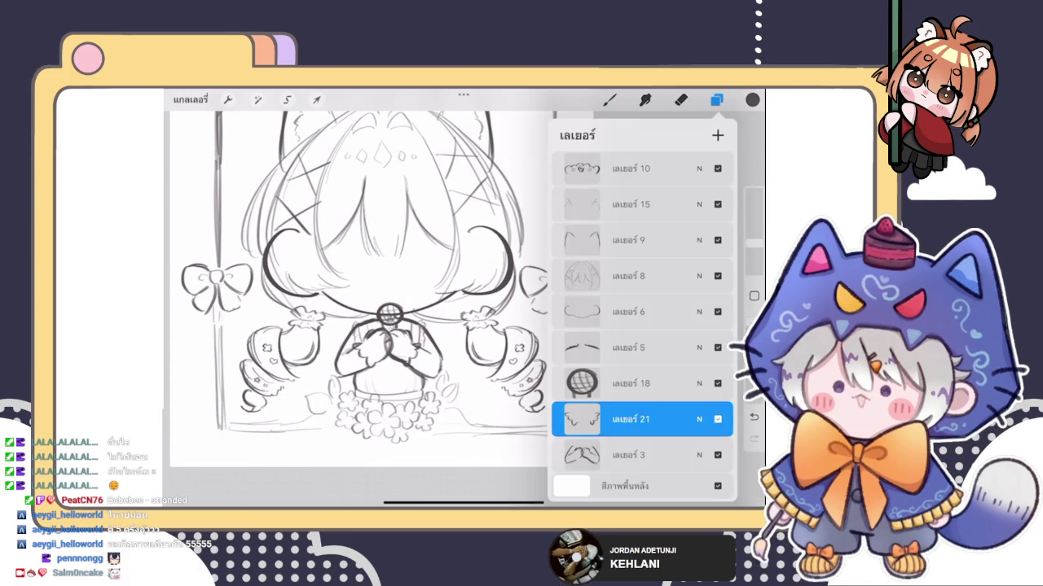
Step: Make the new top layer, Layer 21, active and return to the pencil brush
scroll(641, 326, down, 3)
click(717, 135)
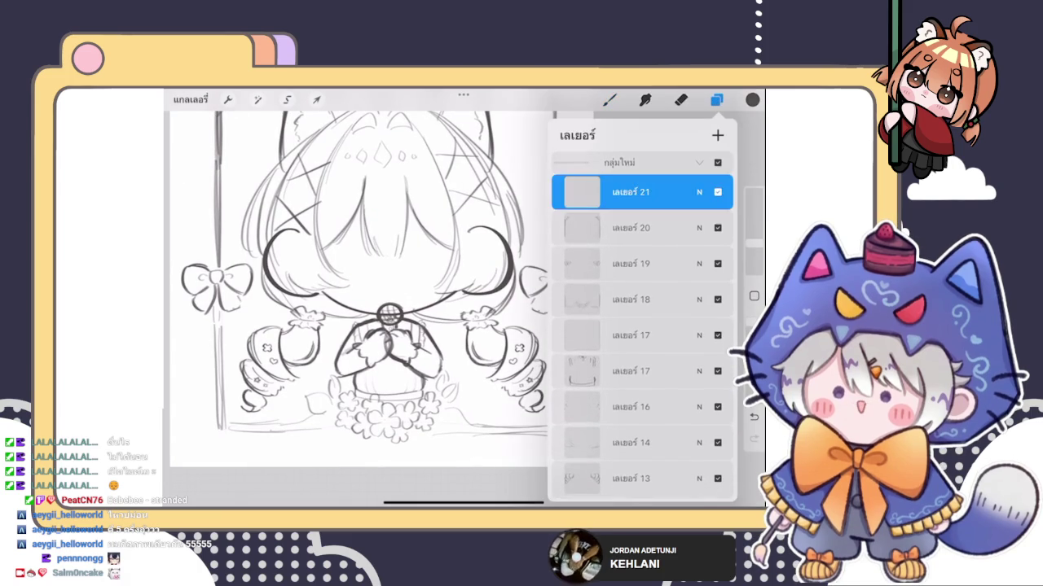
click(609, 99)
scroll(391, 309, up, 2)
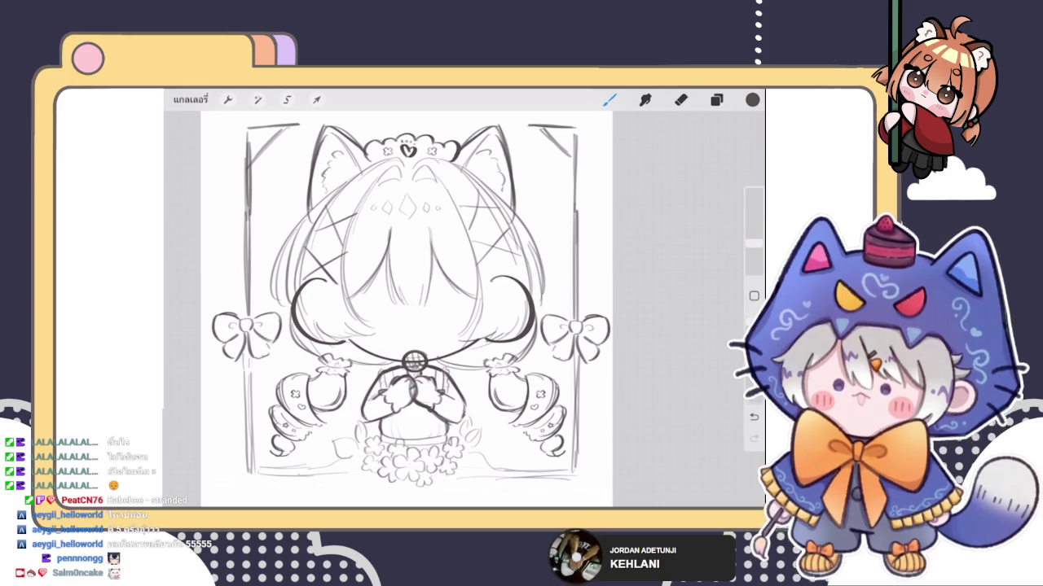
click(716, 100)
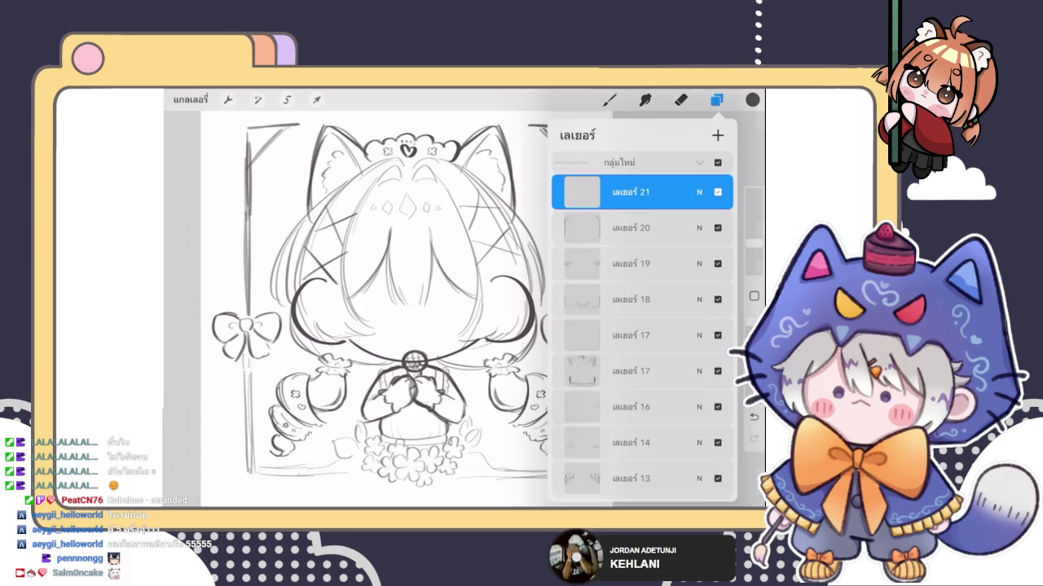
click(716, 99)
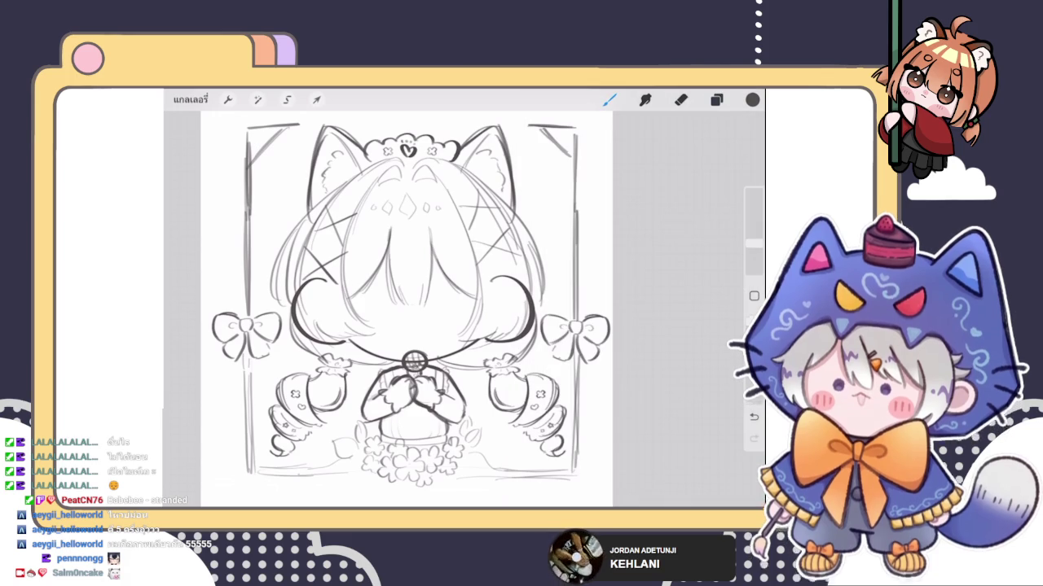
scroll(408, 310, up, 5)
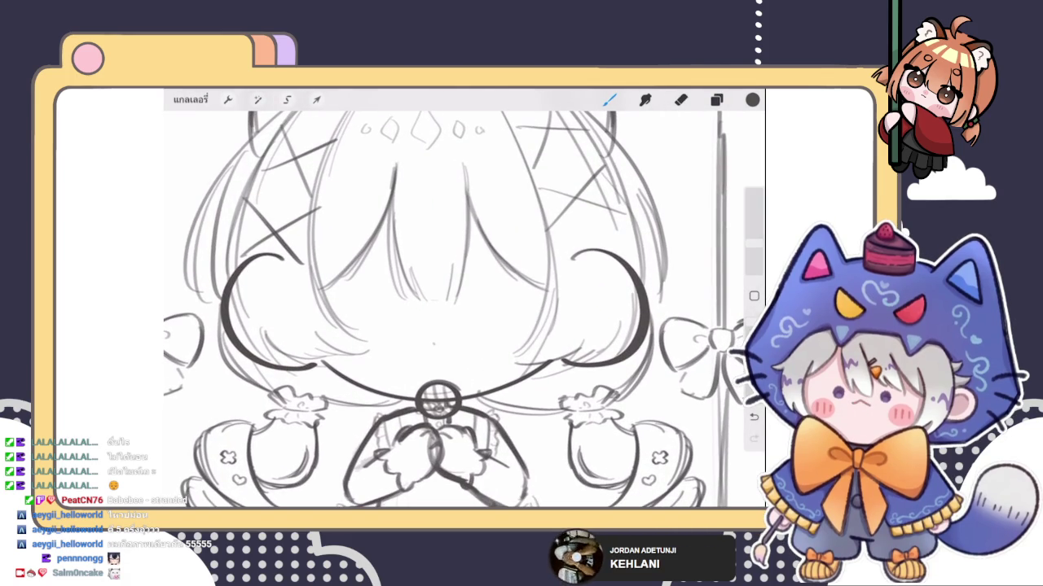
scroll(461, 310, up, 3)
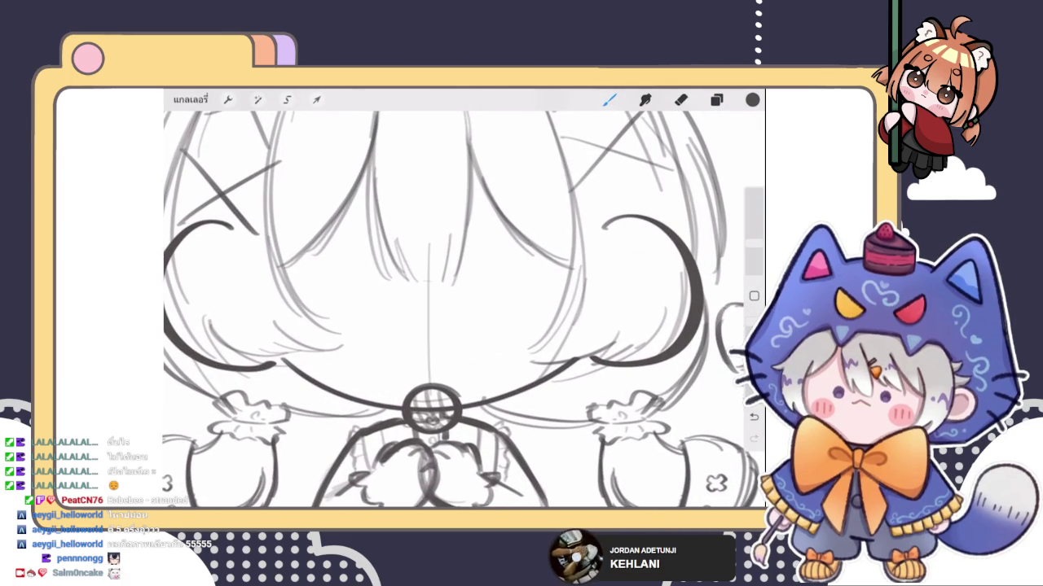
scroll(461, 309, down, 5)
scroll(461, 310, up, 3)
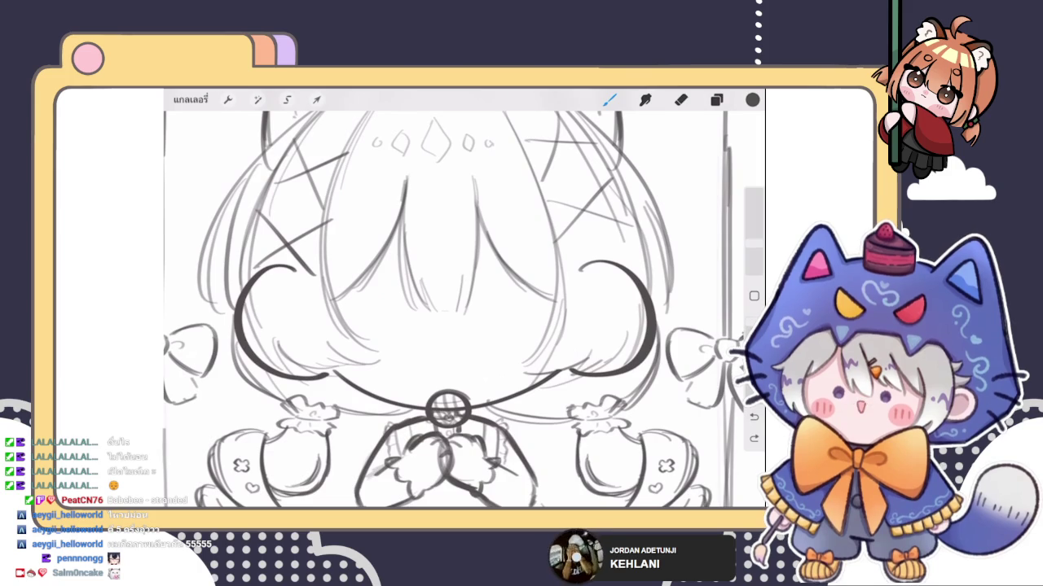
scroll(461, 310, down, 5)
scroll(461, 309, up, 4)
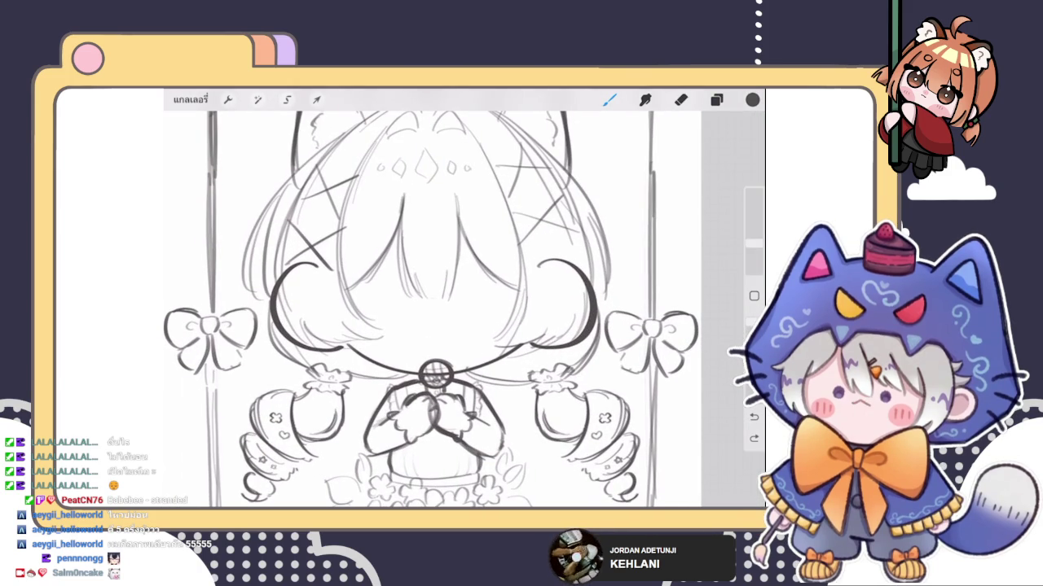
scroll(461, 310, up, 3)
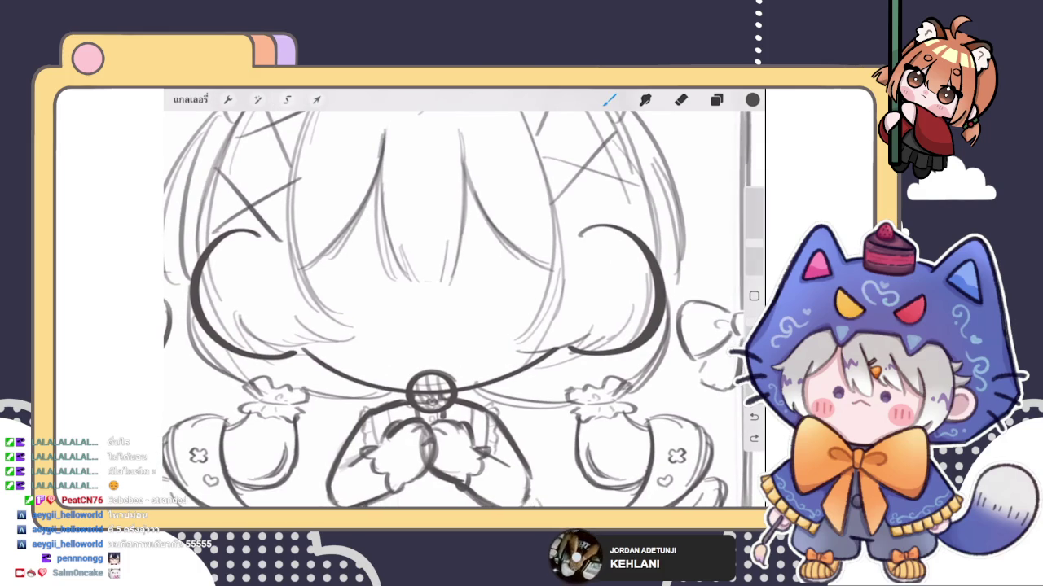
Step: Draw a small closed rounded shape just above the microphone
drag(416, 361, 443, 362)
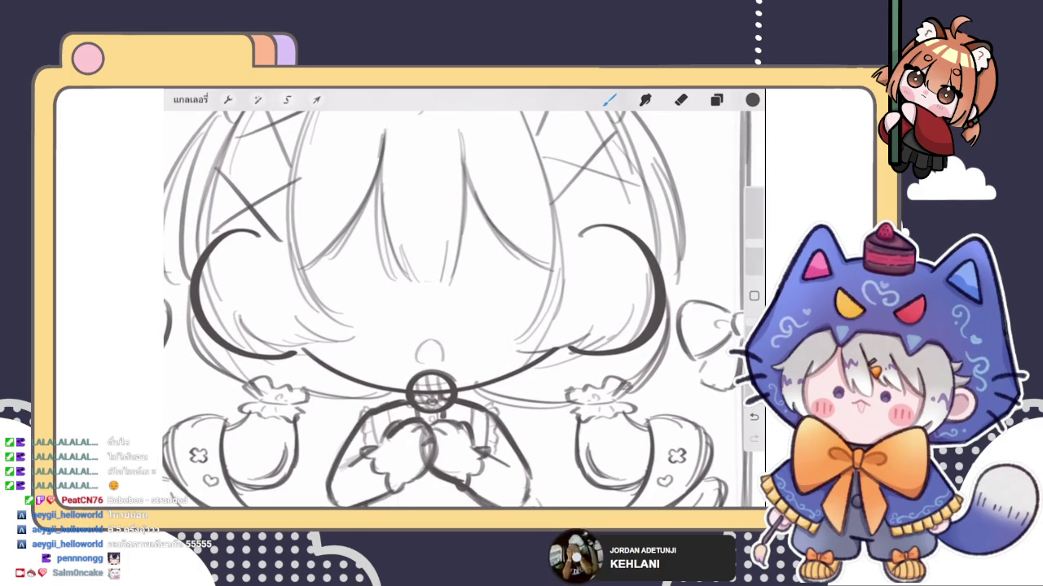
scroll(461, 310, down, 5)
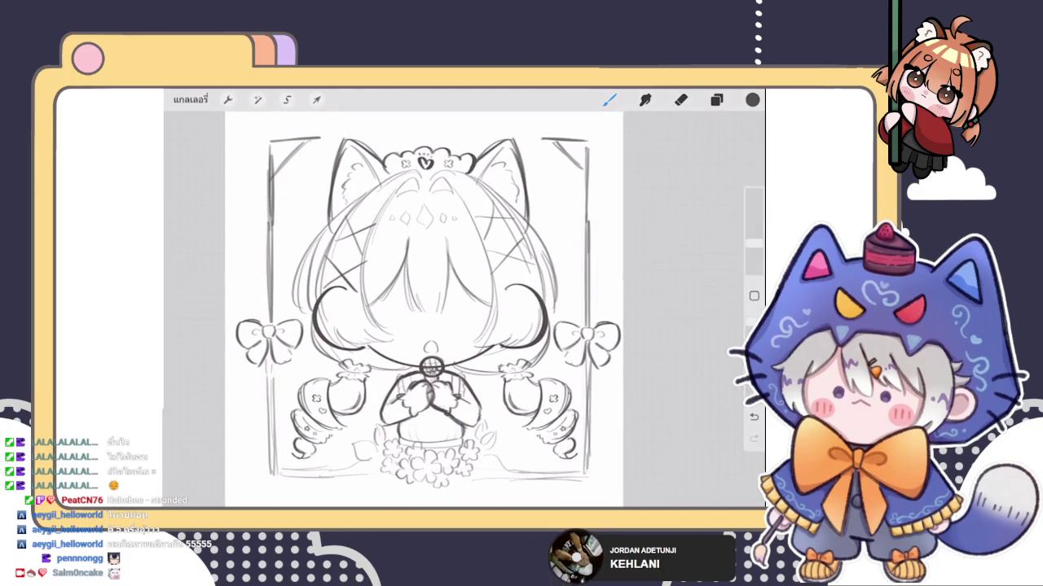
scroll(461, 310, up, 4)
scroll(461, 309, up, 2)
drag(410, 334, 452, 345)
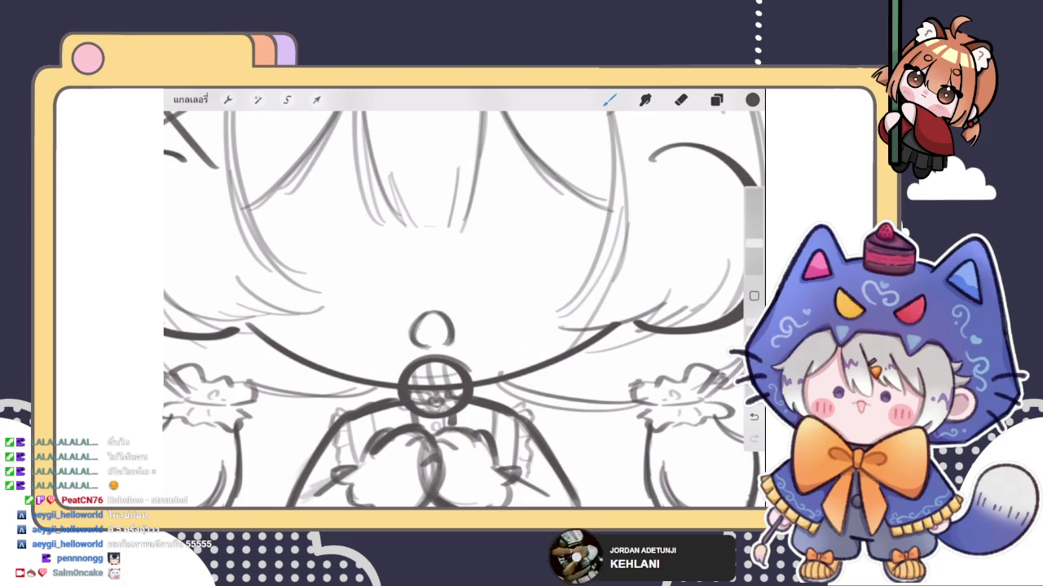
scroll(461, 310, down, 3)
scroll(461, 309, down, 2)
scroll(461, 310, up, 4)
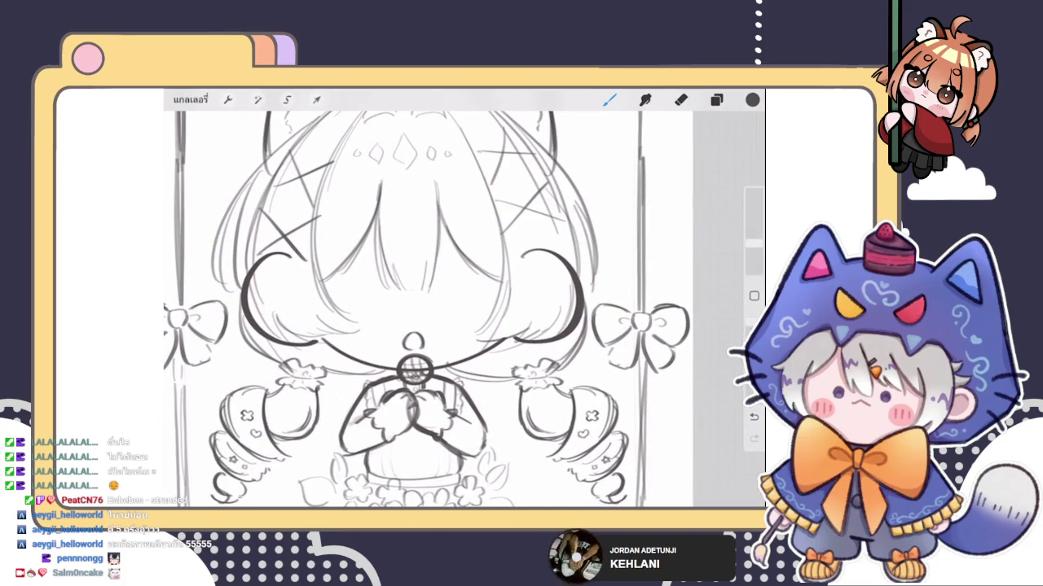
Step: Nudge the rounded shape into place with the Transform tool and recheck the layers
click(316, 99)
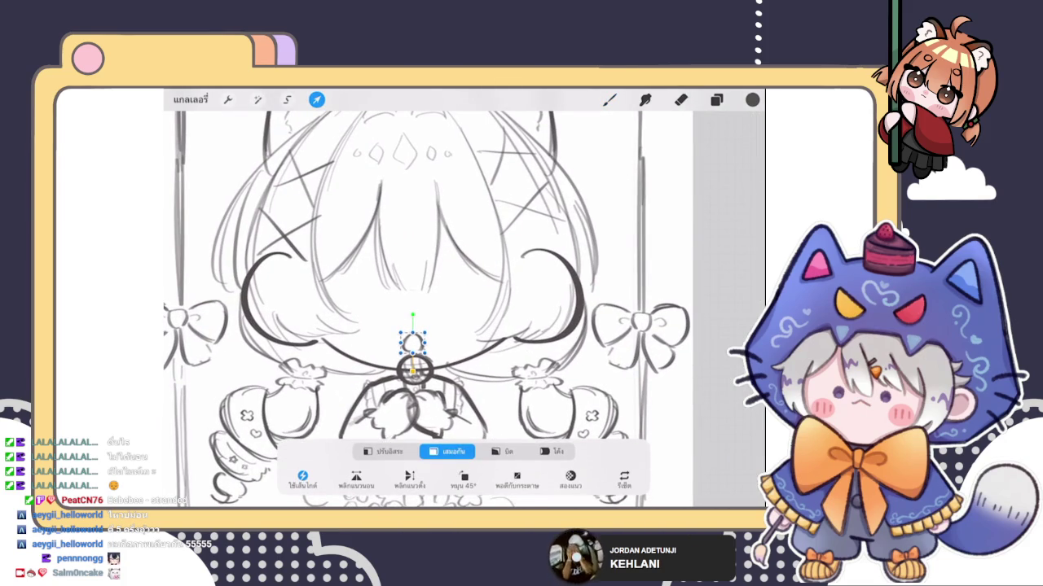
click(609, 99)
scroll(428, 310, down, 3)
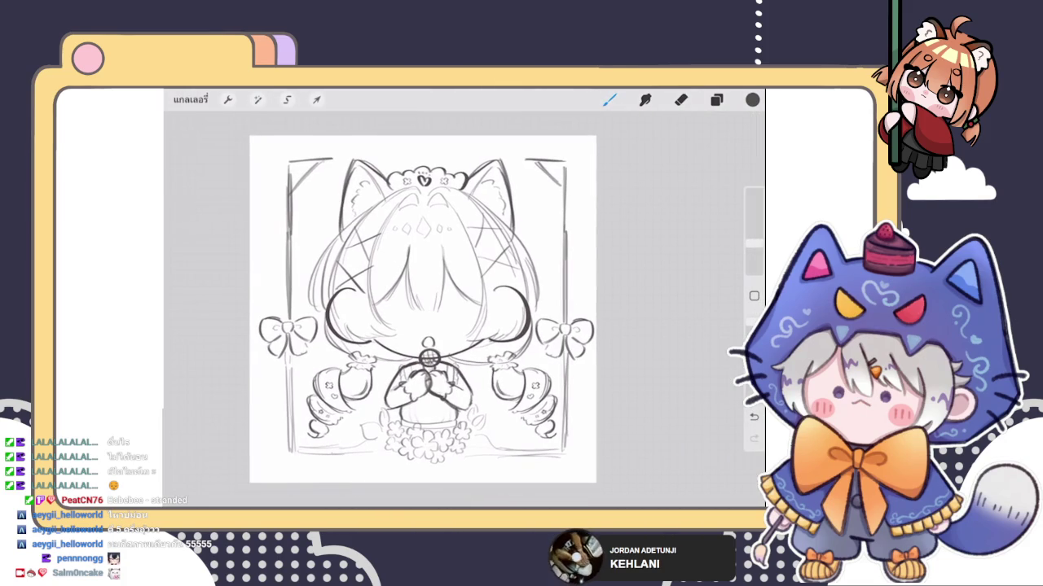
scroll(455, 318, up, 5)
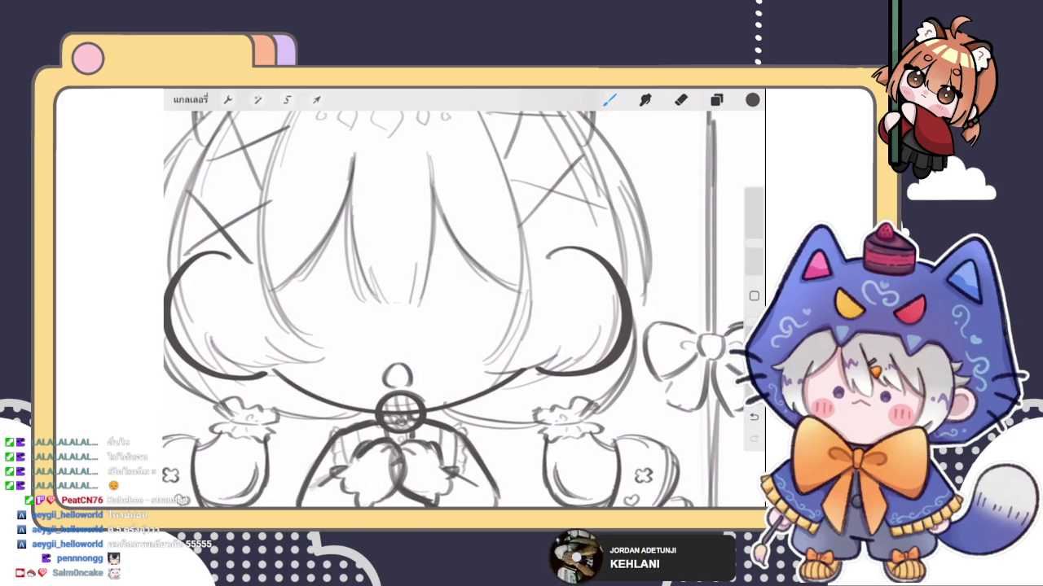
click(716, 99)
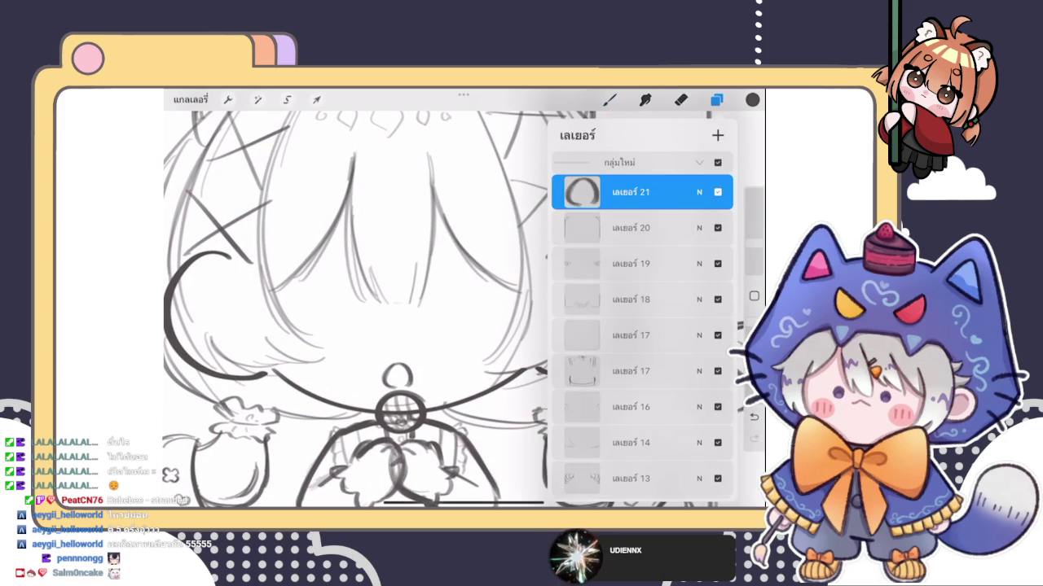
click(716, 99)
click(229, 99)
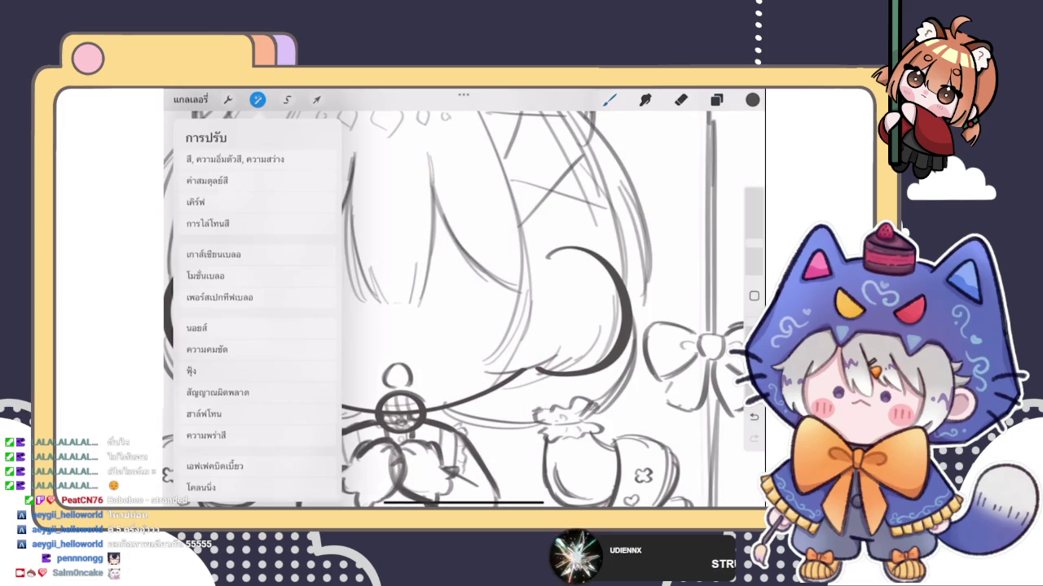
Step: Turn on the reference window from canvas options and reposition the reference face image
click(220, 160)
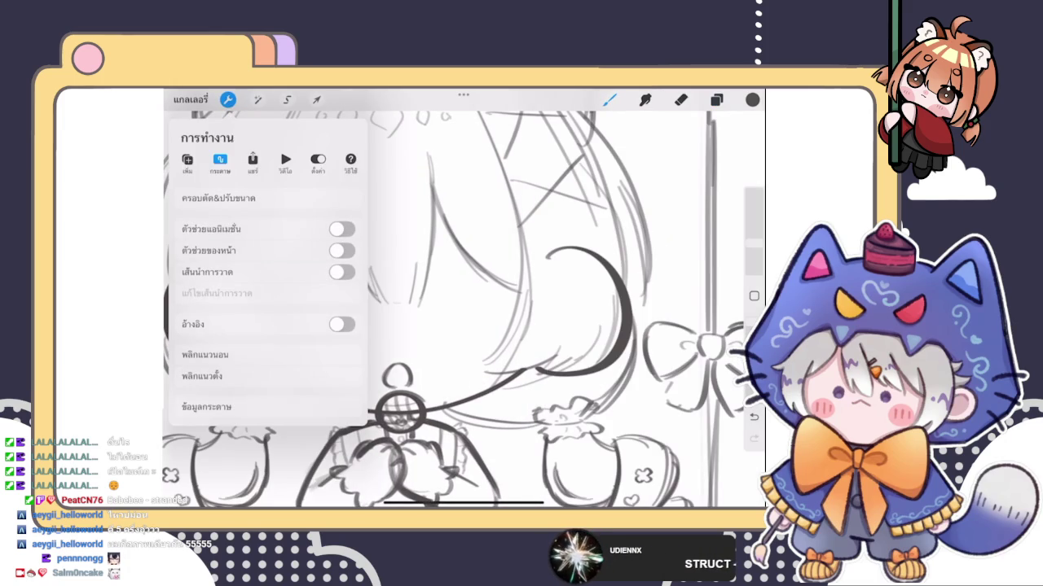
click(341, 324)
scroll(271, 198, up, 2)
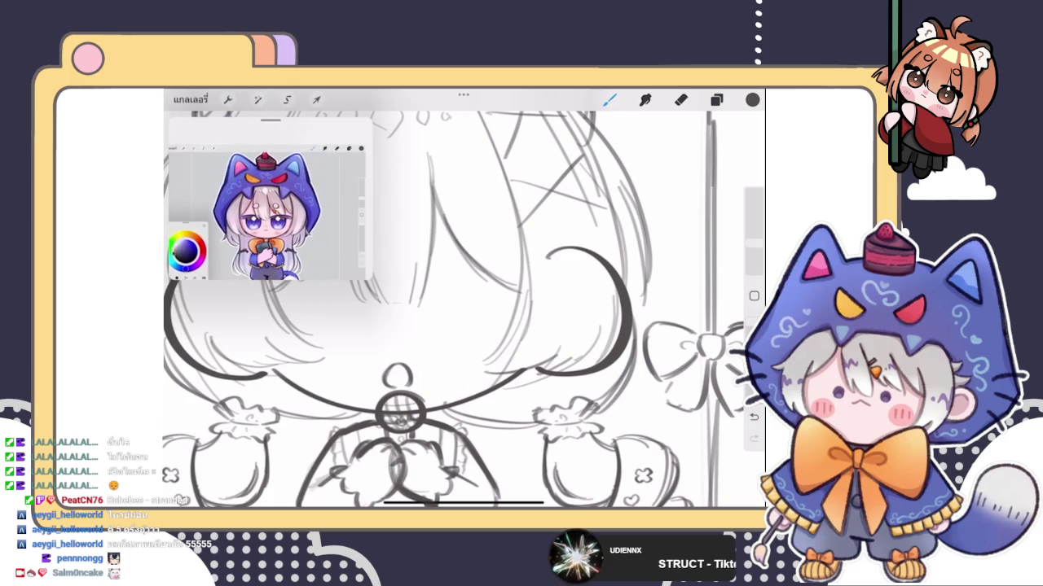
scroll(270, 199, up, 3)
scroll(270, 198, up, 3)
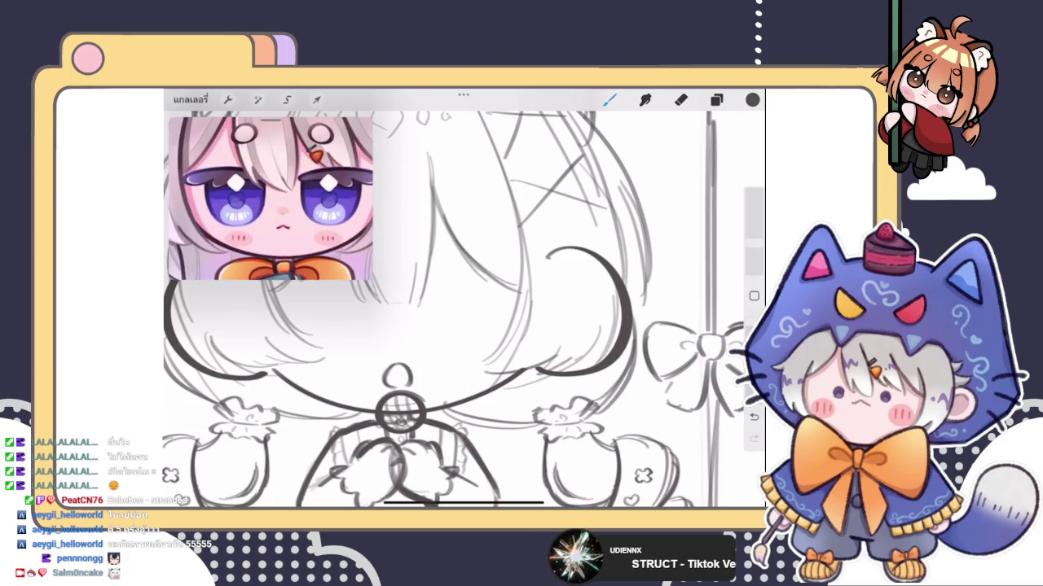
scroll(270, 199, up, 2)
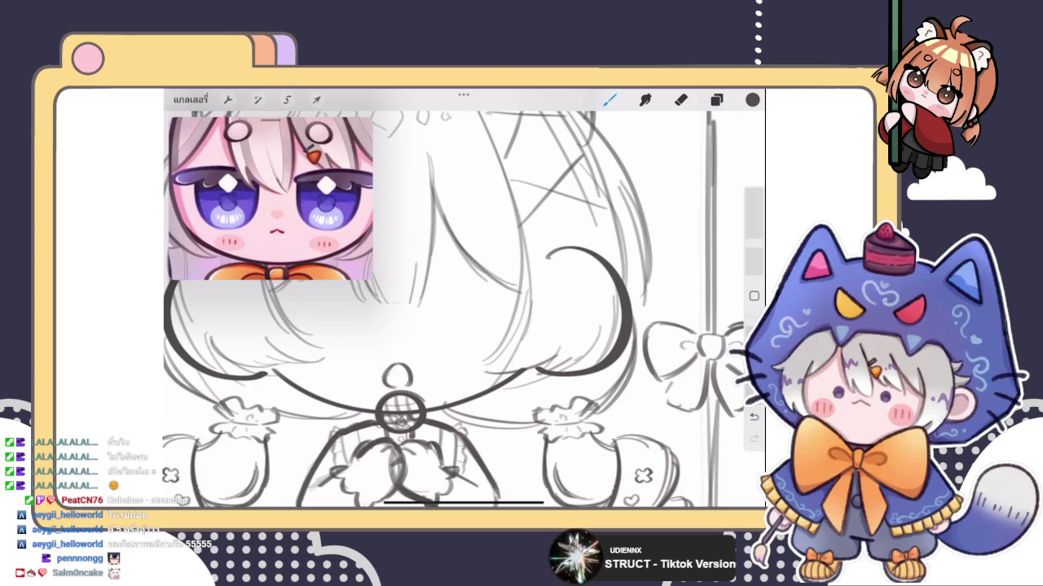
drag(271, 199, 257, 204)
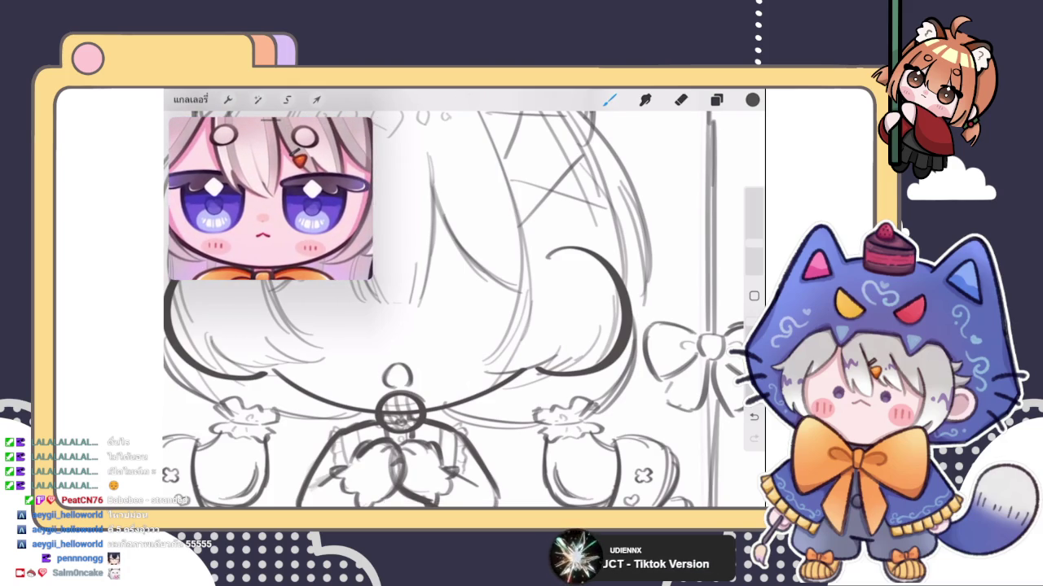
scroll(464, 310, down, 3)
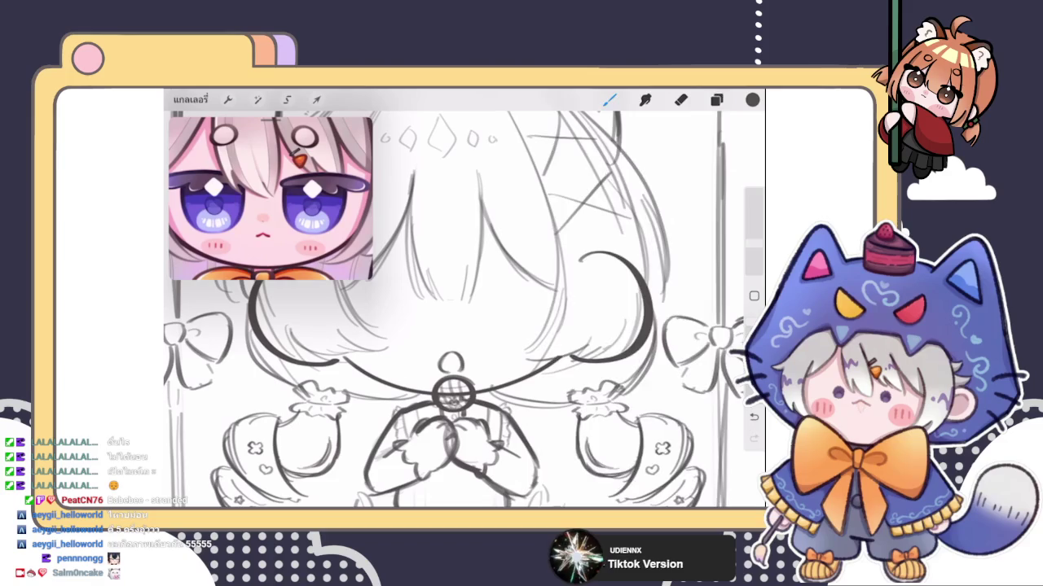
Step: Sketch the right eye as a closed loop with a thick, dark upper lid
click(716, 99)
click(609, 99)
scroll(464, 309, up, 3)
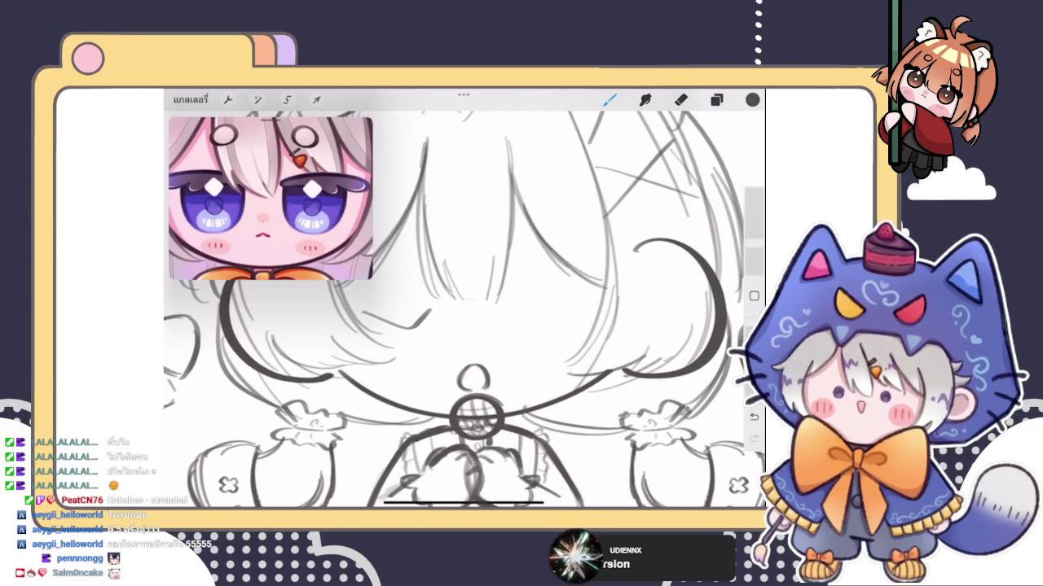
key(ctrl+z)
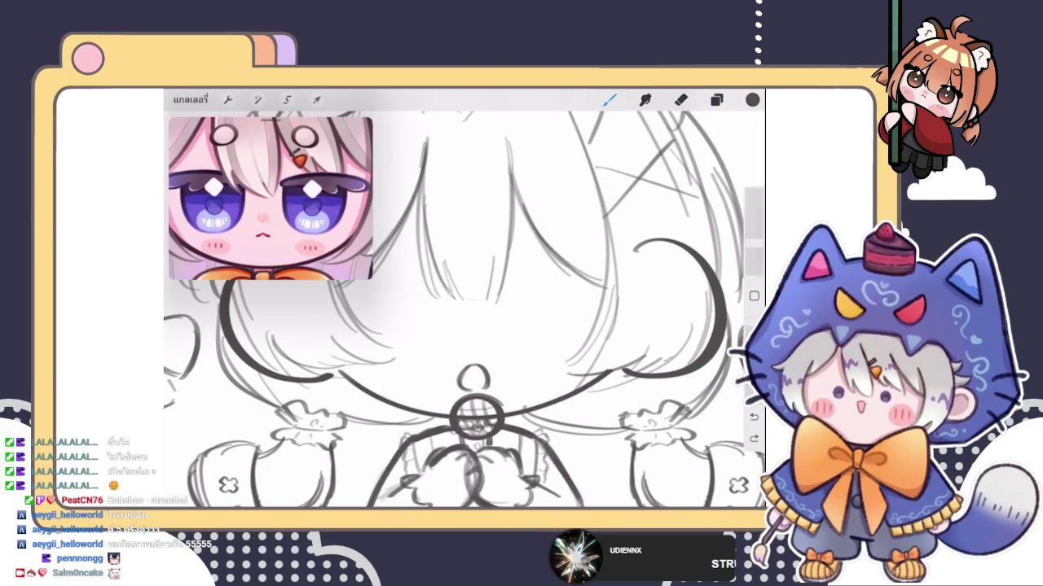
scroll(464, 310, up, 1)
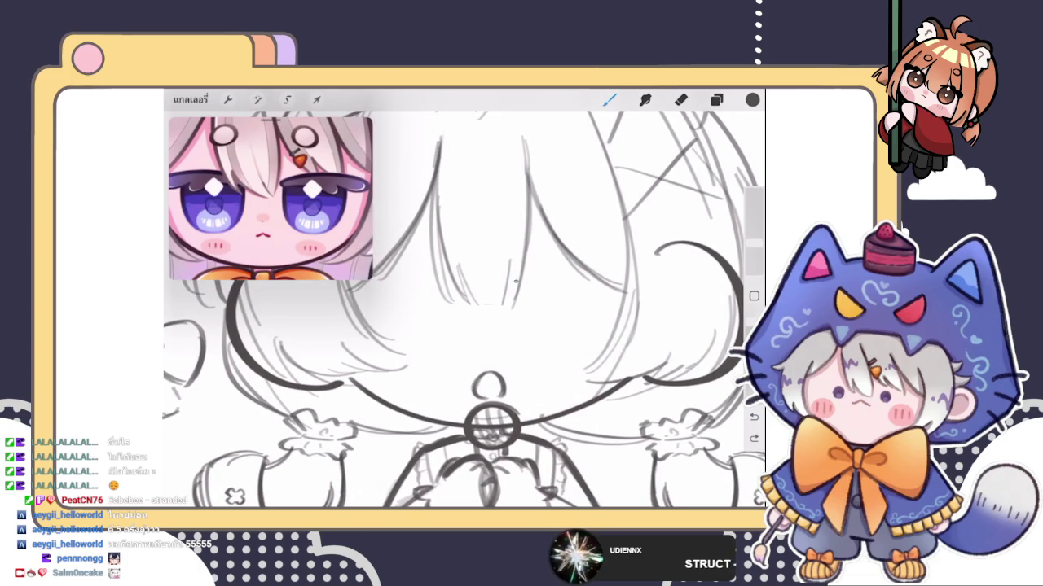
mouse_move(521, 286)
mouse_down()
mouse_move(605, 280)
mouse_move(590, 275)
mouse_move(620, 294)
mouse_move(508, 287)
mouse_up()
drag(511, 284, 557, 277)
scroll(562, 285, up, 5)
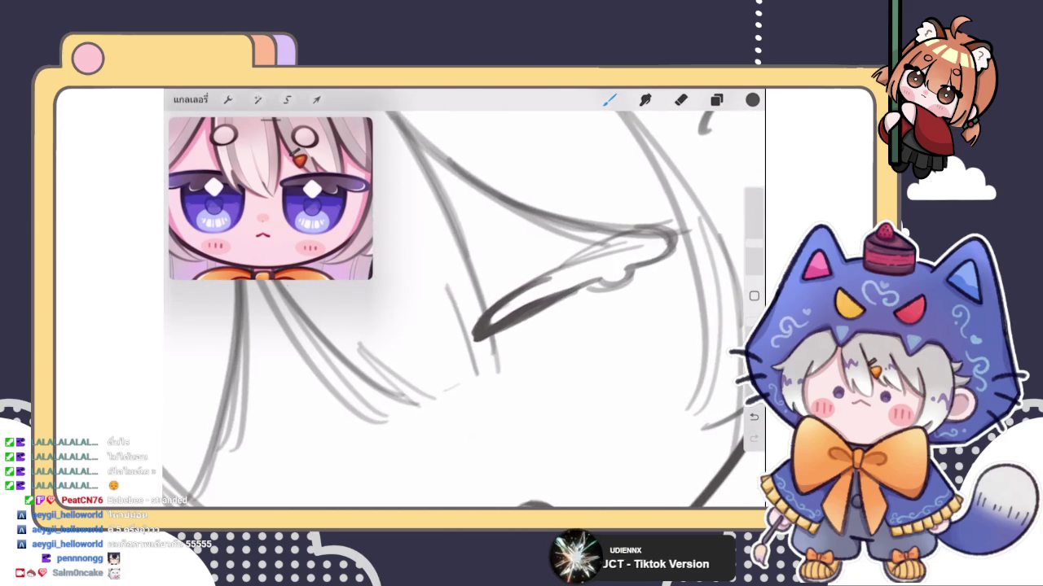
key(ctrl+z)
key(ctrl+z)
mouse_move(554, 277)
mouse_down()
mouse_move(476, 336)
mouse_move(562, 295)
mouse_up()
mouse_move(498, 303)
mouse_down()
mouse_move(676, 229)
mouse_move(599, 293)
mouse_move(579, 295)
mouse_up()
Step: Lasso the new eye freehand and nudge it slightly downward
scroll(464, 310, down, 5)
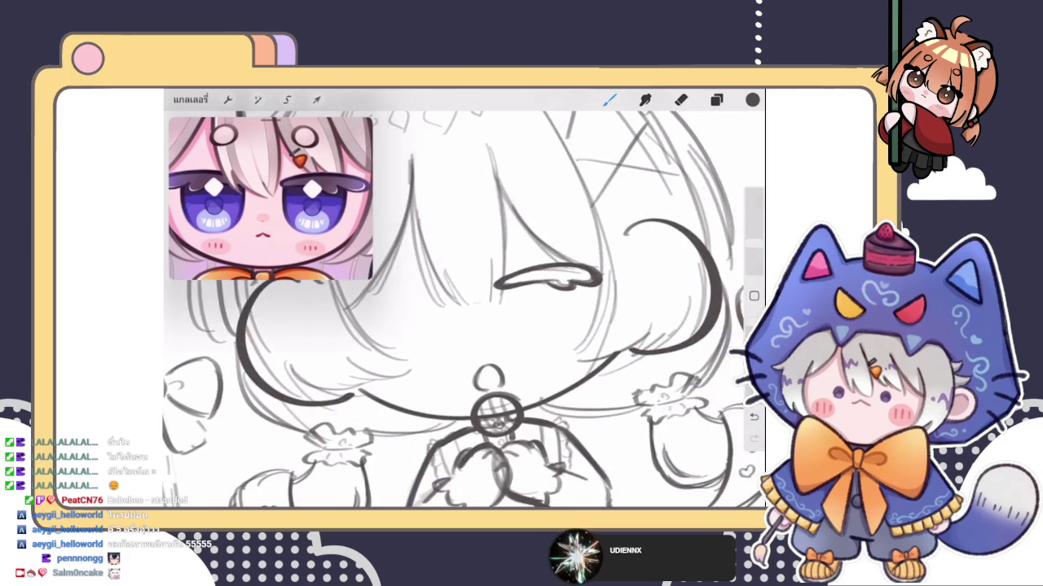
scroll(464, 310, up, 5)
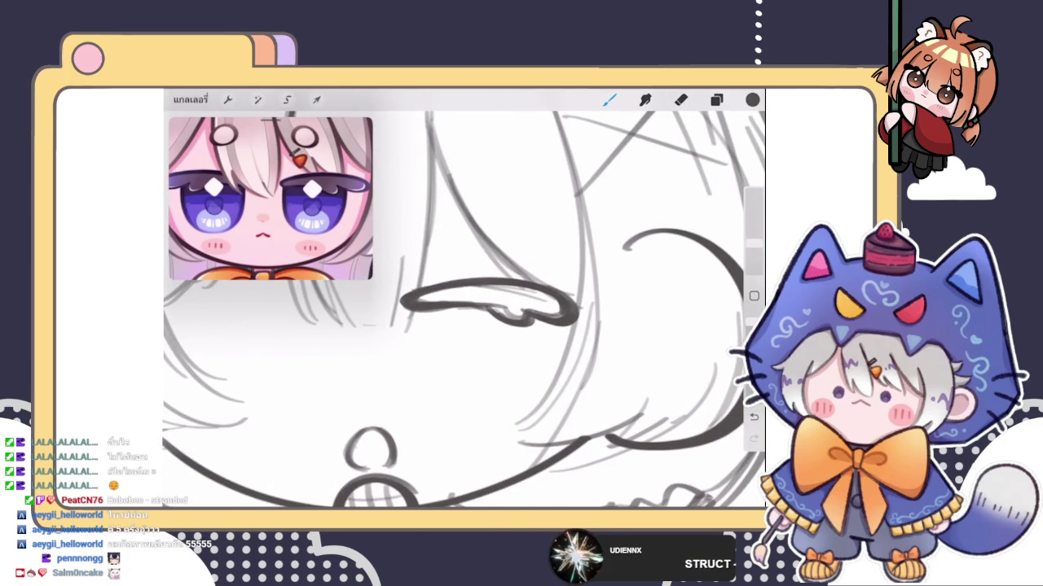
scroll(464, 310, down, 2)
click(316, 99)
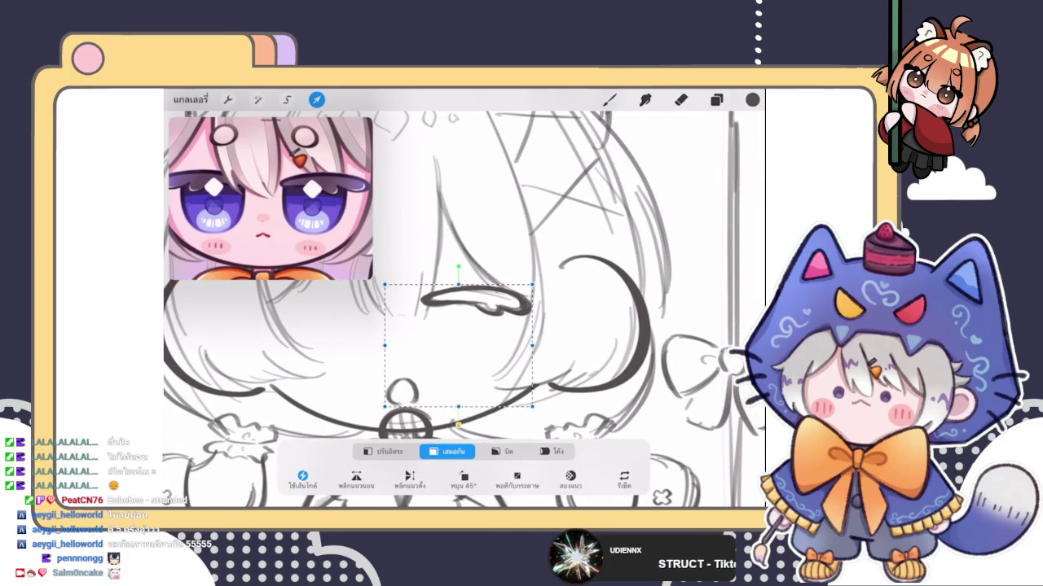
click(287, 99)
drag(516, 248, 432, 207)
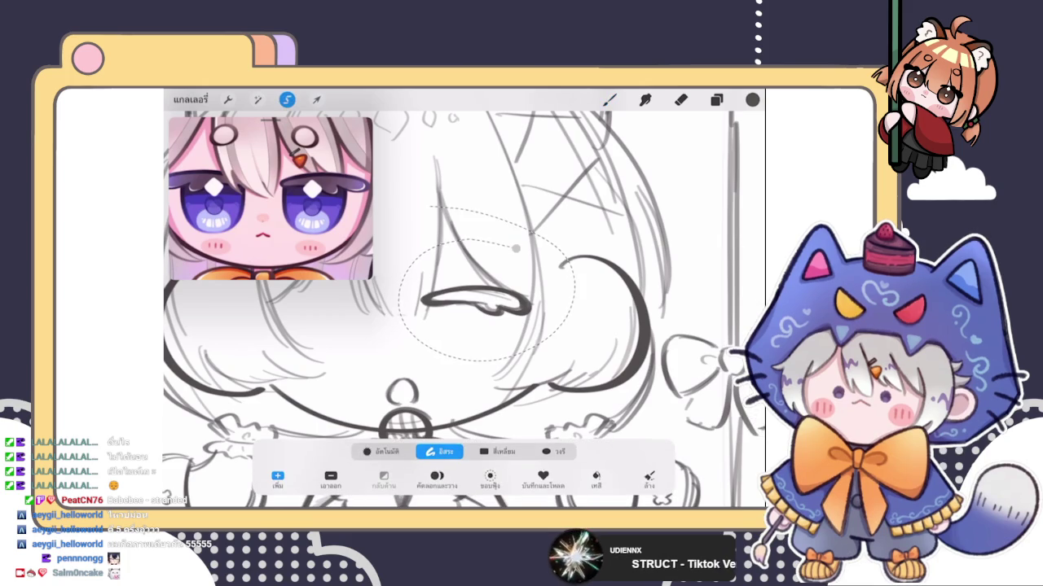
click(316, 99)
drag(477, 303, 480, 309)
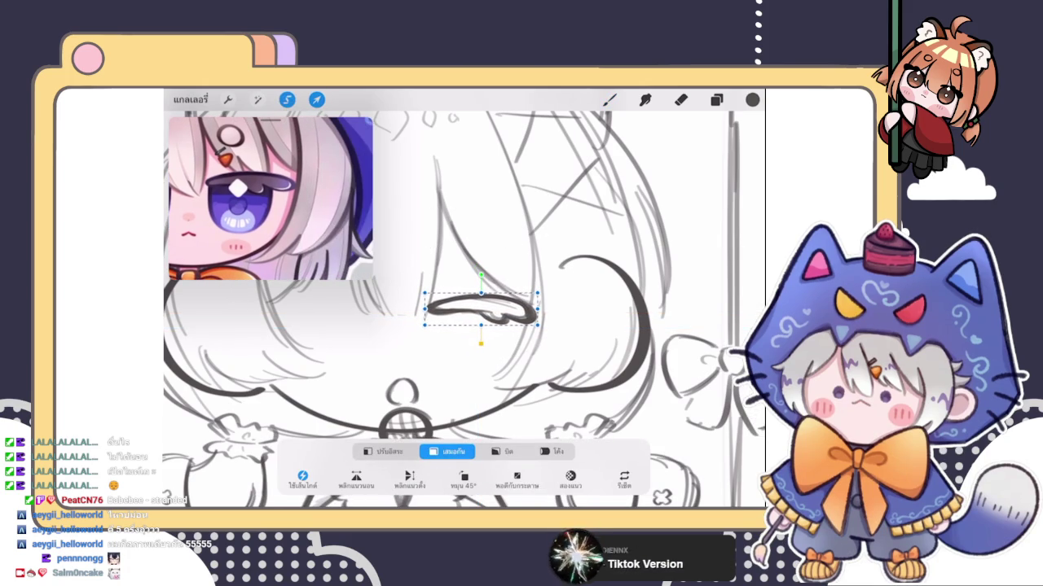
Step: Apply the move, then stretch and slightly tilt the eye lid using Freeform transform
click(609, 100)
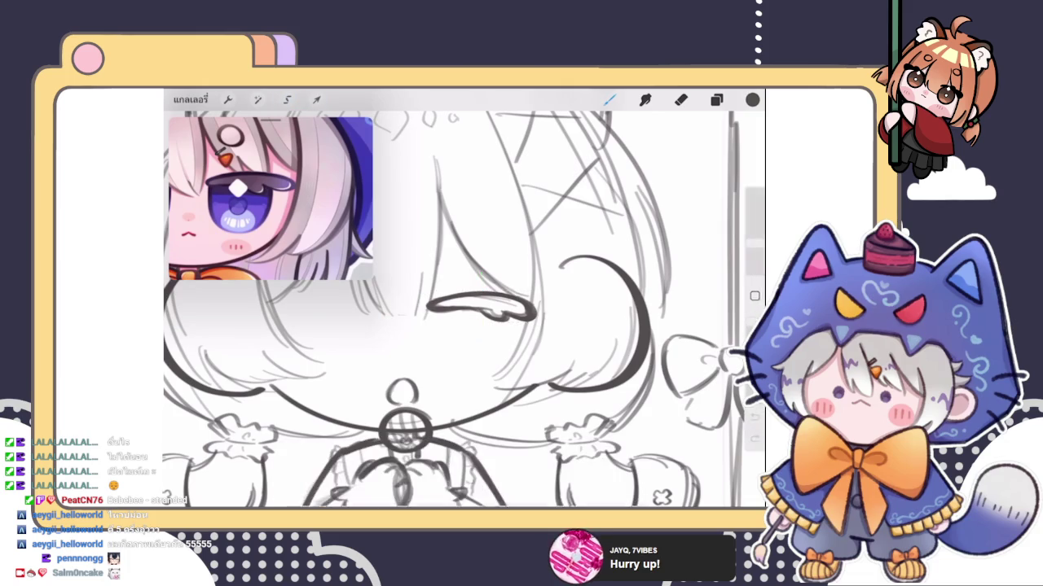
scroll(456, 310, down, 5)
click(286, 99)
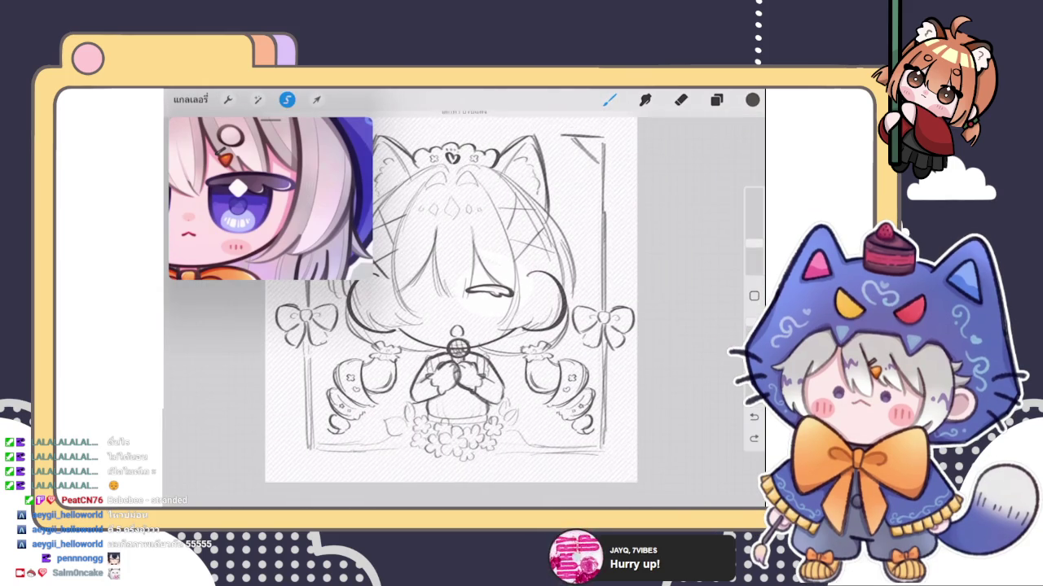
scroll(456, 310, up, 5)
click(317, 99)
click(287, 100)
click(317, 99)
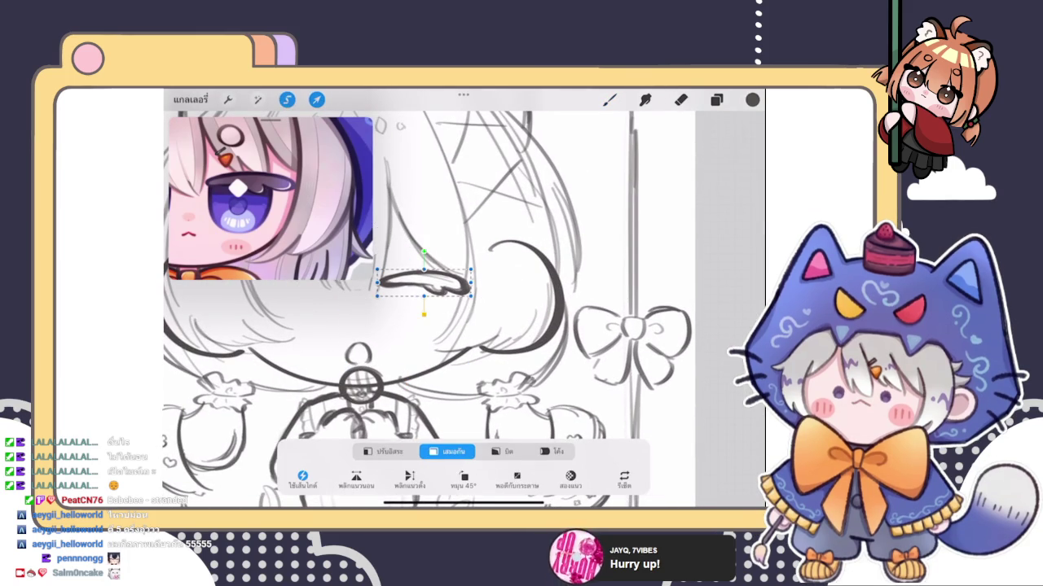
click(382, 451)
drag(471, 282, 477, 283)
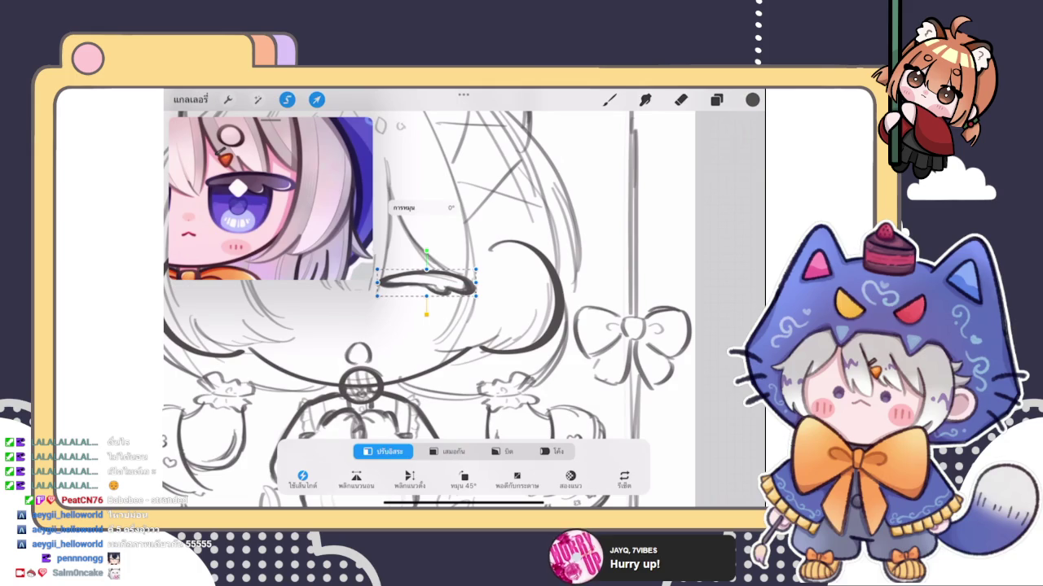
click(317, 99)
Step: Switch to Layer 20 in the layers list and return to the canvas
click(716, 100)
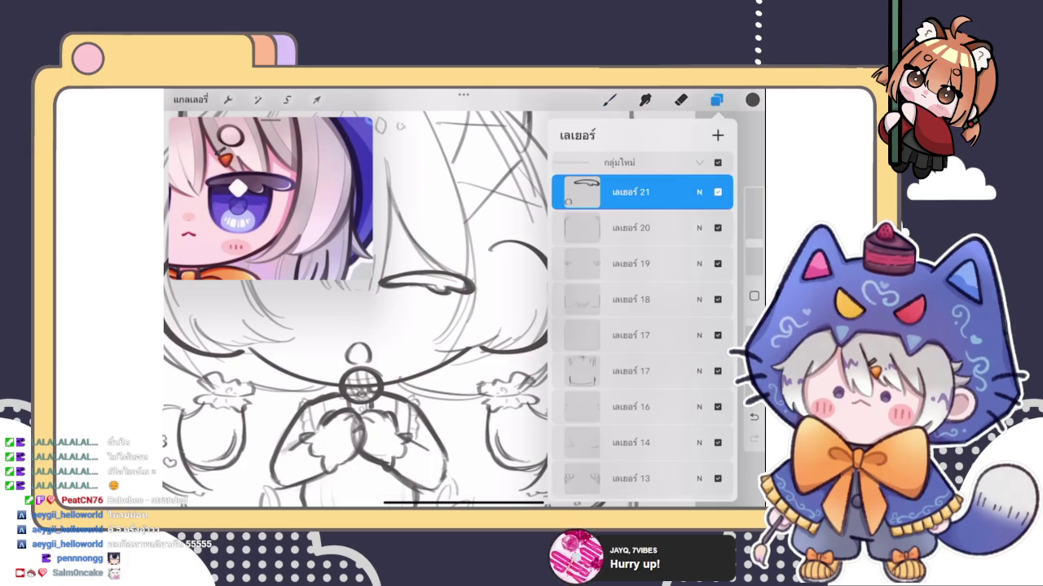
click(631, 227)
click(716, 99)
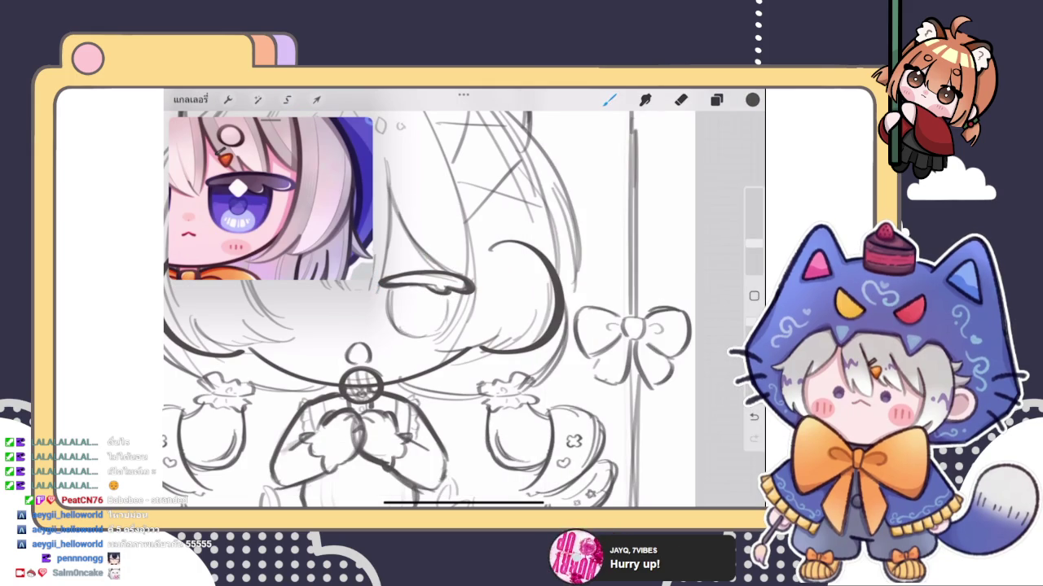
scroll(429, 299, down, 3)
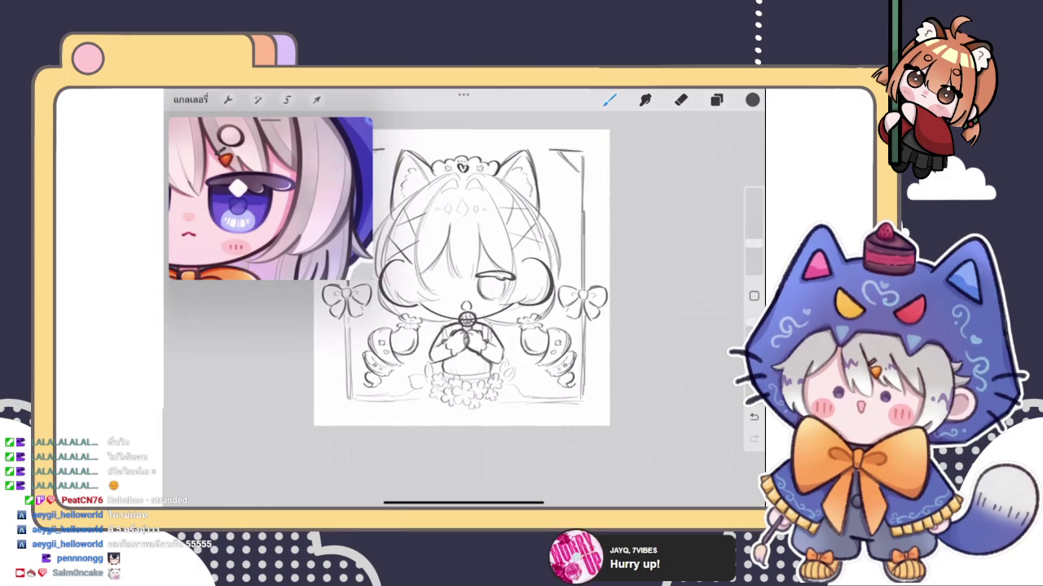
scroll(456, 350, up, 3)
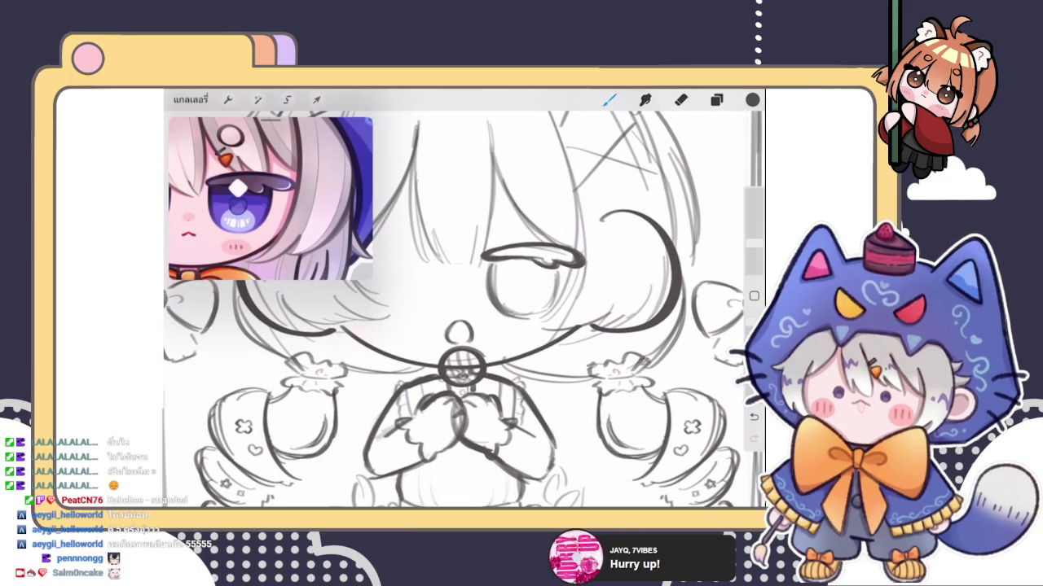
scroll(456, 310, down, 3)
scroll(456, 310, up, 3)
click(716, 99)
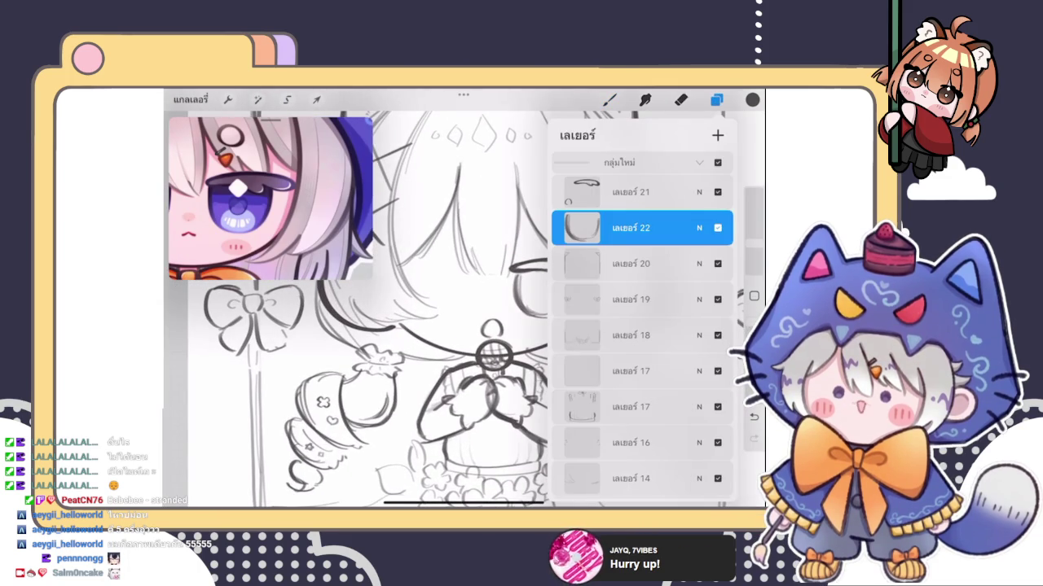
Step: Merge the eye layers and place a copy of the finished eye on the left side
click(631, 192)
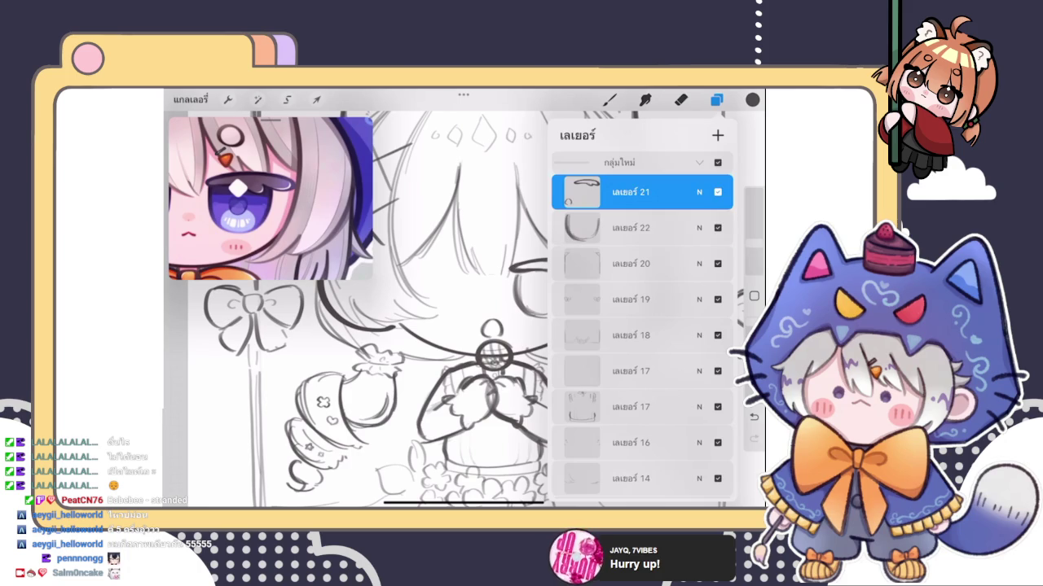
click(580, 192)
click(509, 363)
click(287, 100)
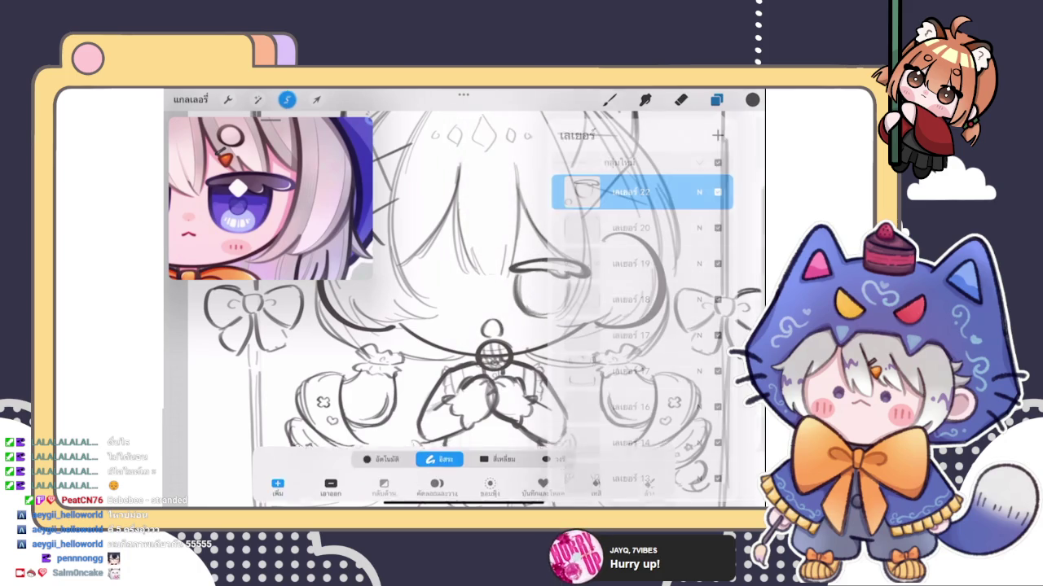
drag(521, 241, 564, 329)
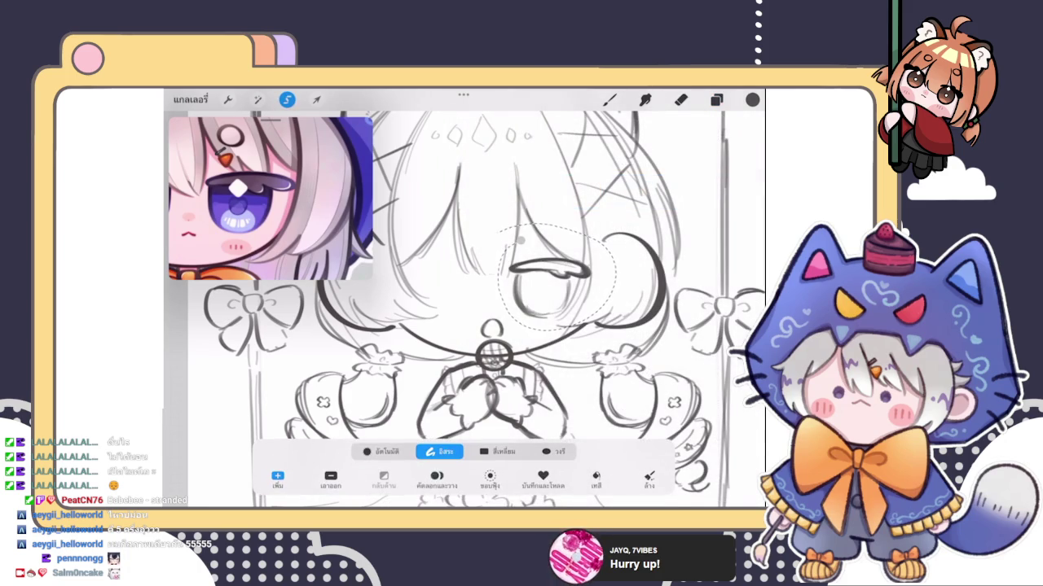
click(316, 99)
drag(550, 285, 432, 285)
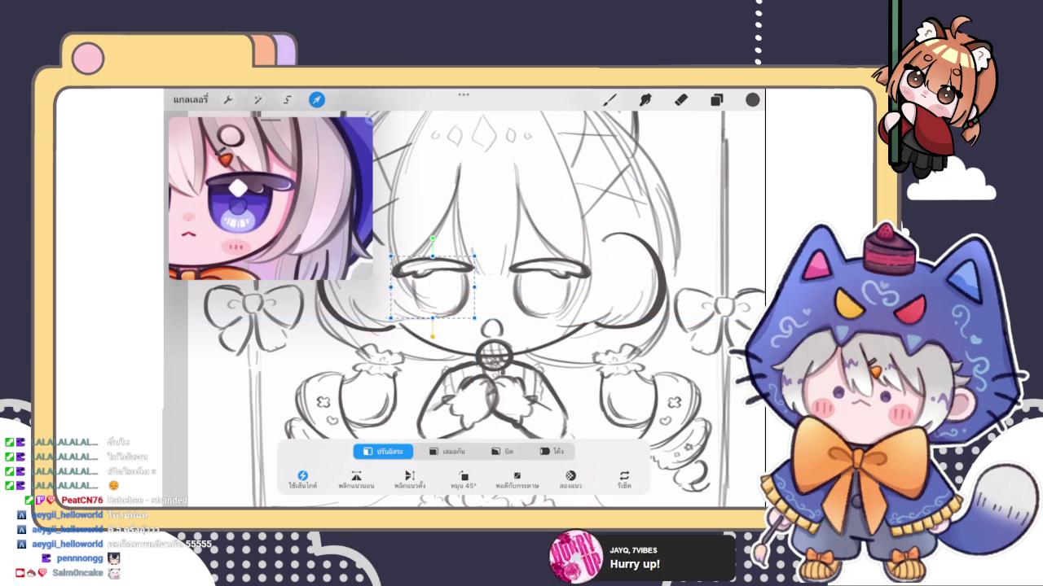
key(b)
Step: Check the layer list, then freehand-lasso around the eyes
scroll(464, 309, down, 5)
scroll(464, 309, up, 4)
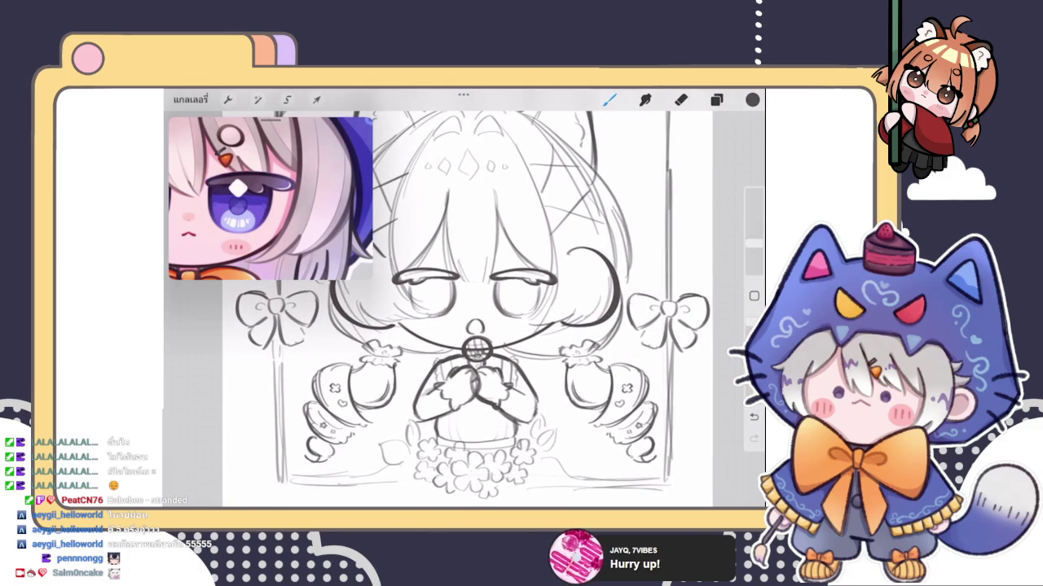
click(715, 100)
click(631, 191)
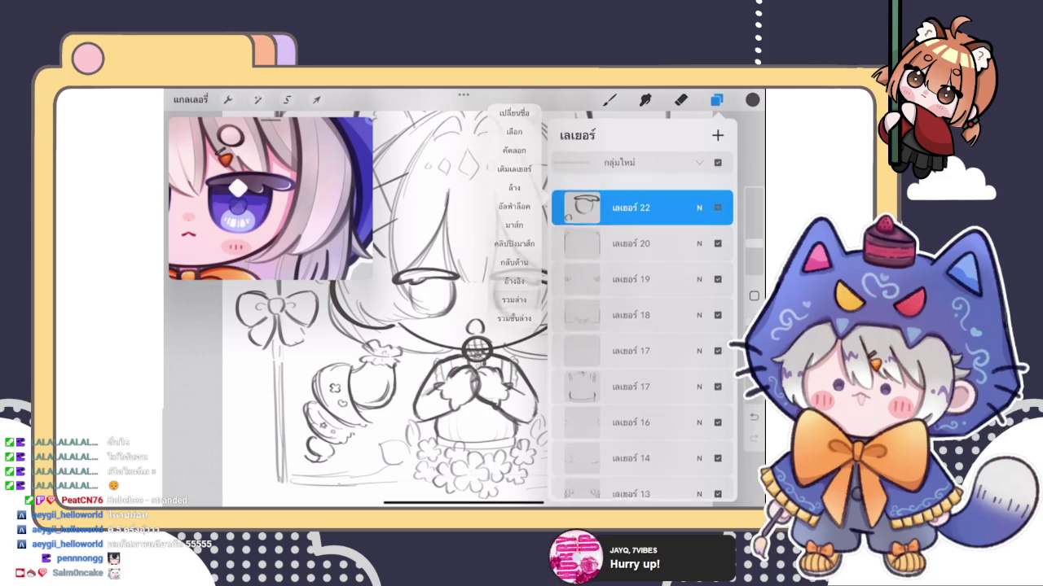
click(631, 191)
scroll(477, 285, down, 3)
key(s)
scroll(464, 309, up, 3)
key(e)
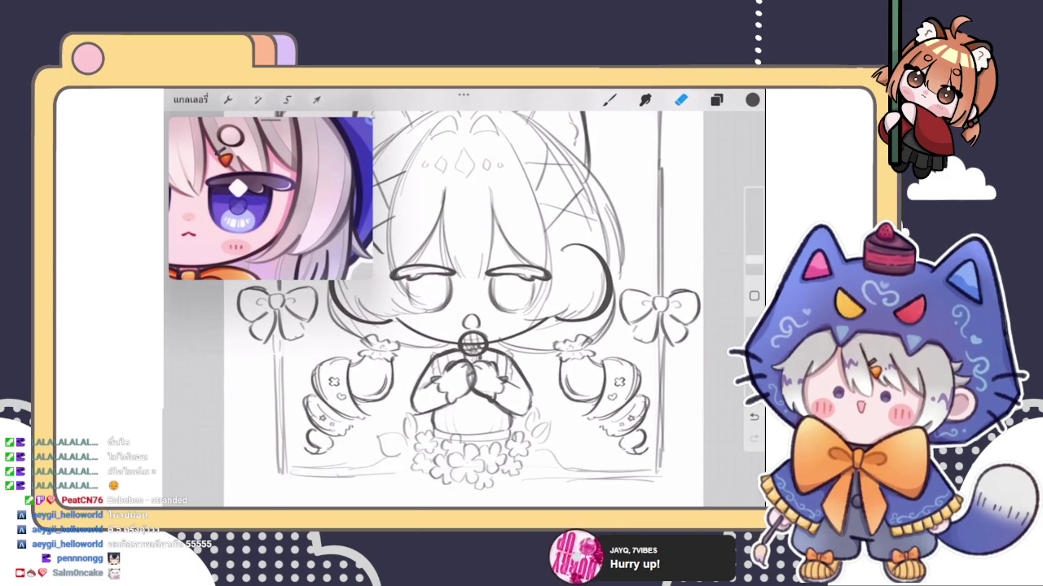
key(s)
drag(407, 245, 426, 320)
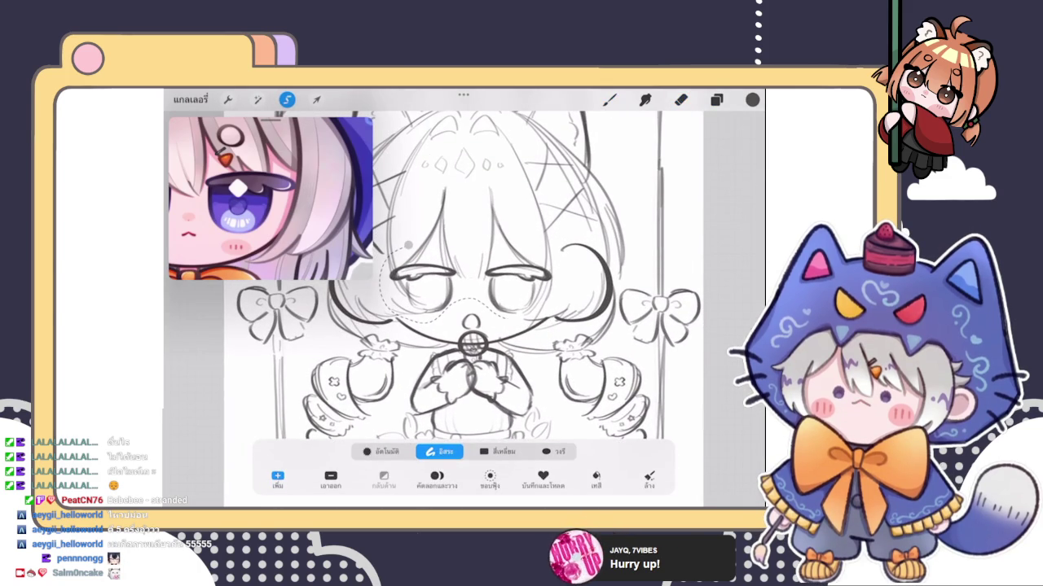
Step: Scale the pair of eyes slightly with Uniform and nudge them a little right and up
key(v)
scroll(476, 285, down, 2)
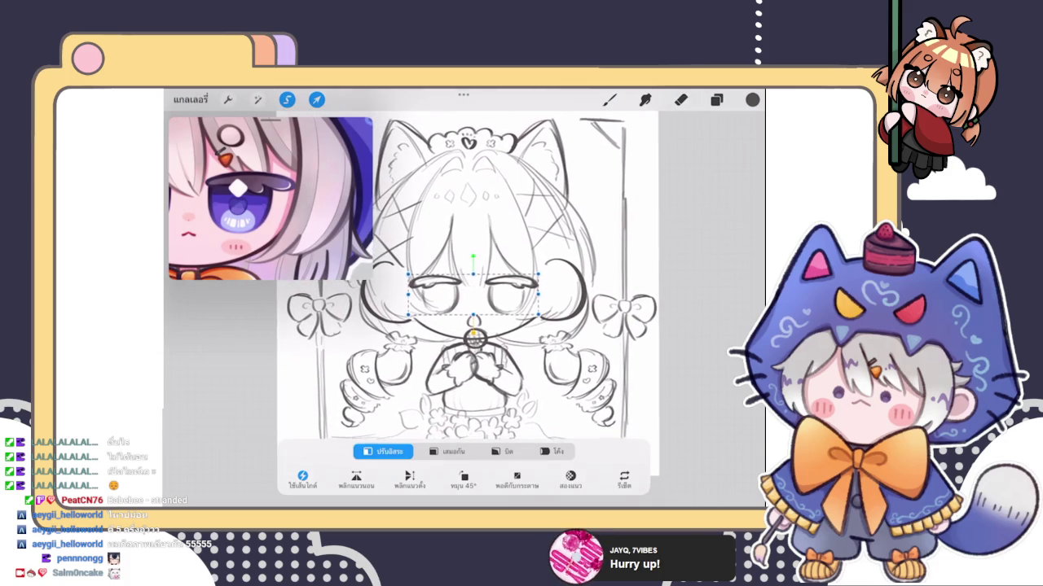
click(448, 451)
drag(408, 316, 402, 318)
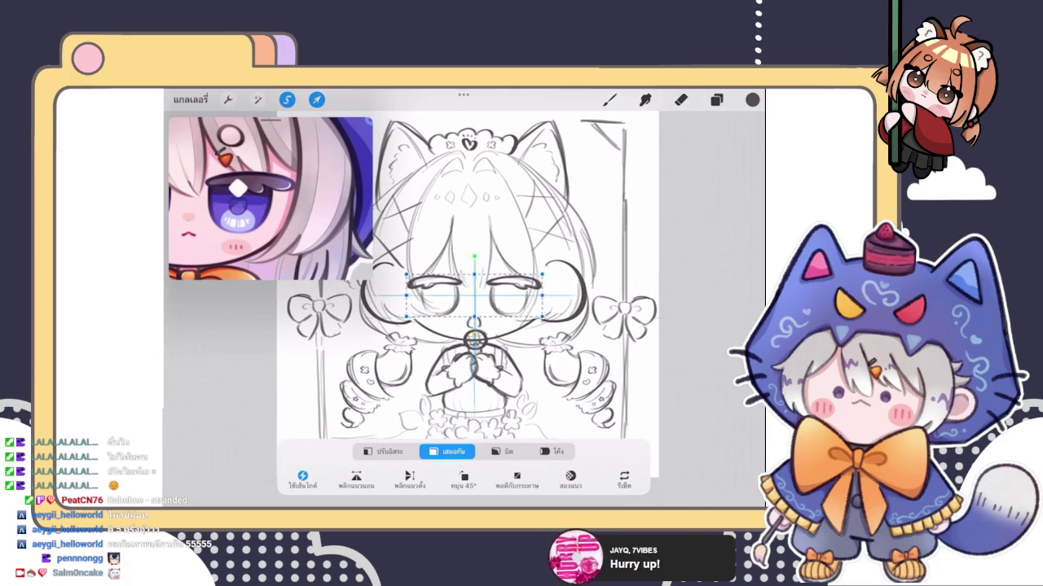
drag(469, 296, 472, 293)
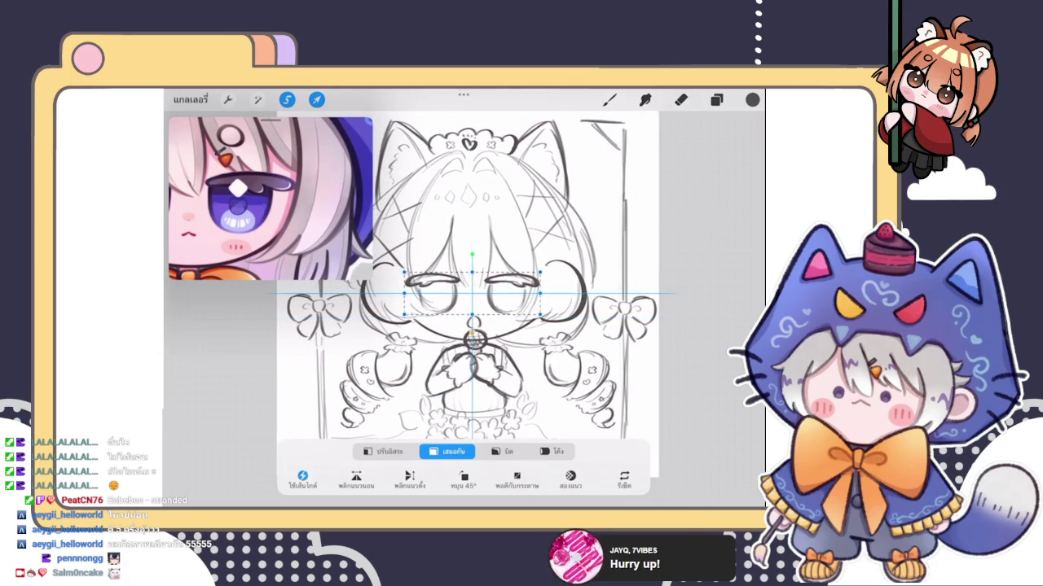
click(609, 99)
click(609, 100)
click(609, 100)
scroll(467, 288, down, 3)
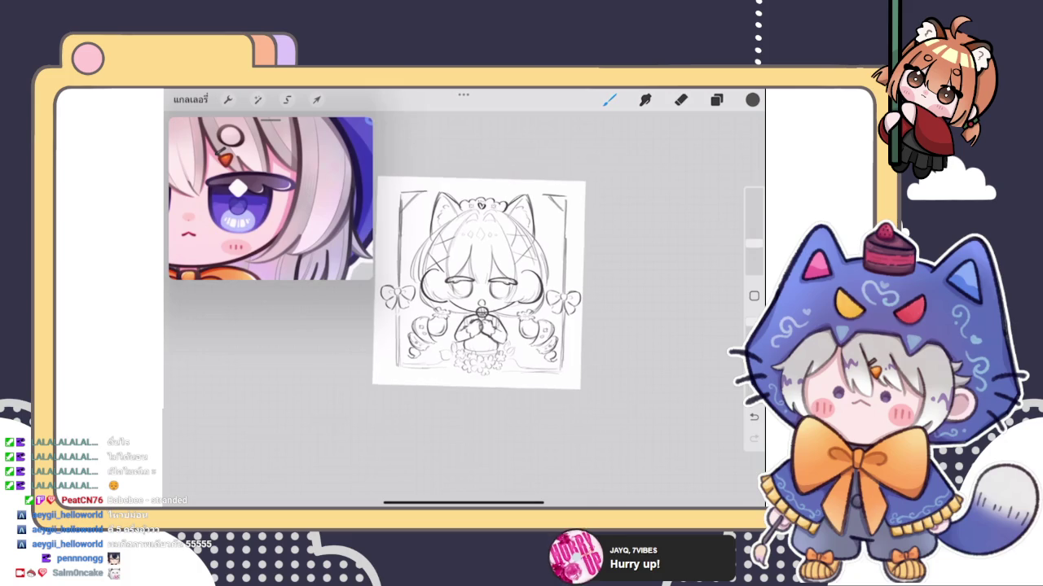
key(ctrl+shift+z)
Step: Sketch a small mouth stroke below the eyes with the brush, then undo it
scroll(476, 301, up, 3)
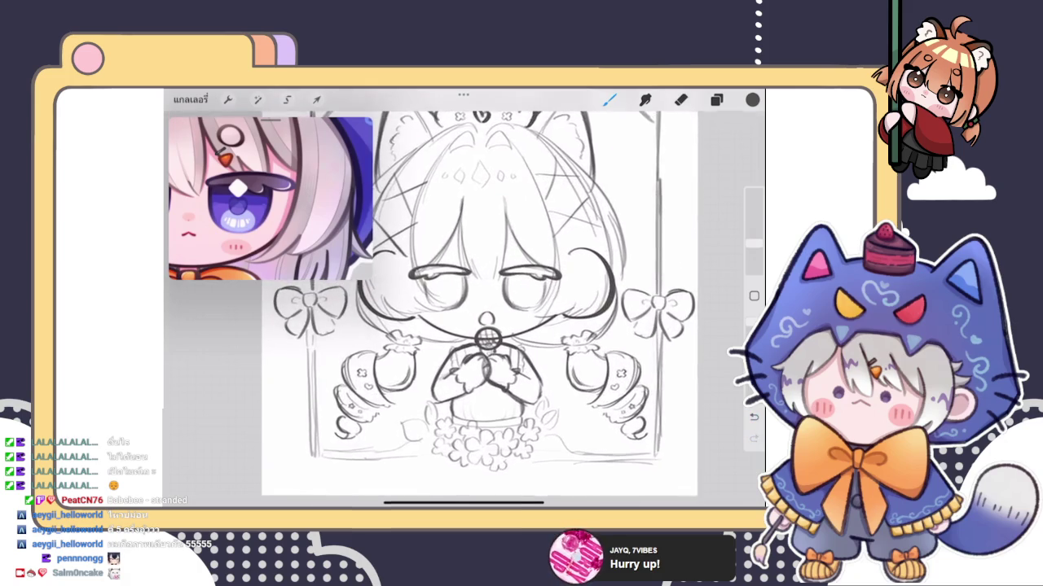
scroll(476, 301, up, 3)
scroll(477, 301, up, 2)
scroll(464, 309, down, 3)
scroll(464, 309, down, 1)
click(716, 100)
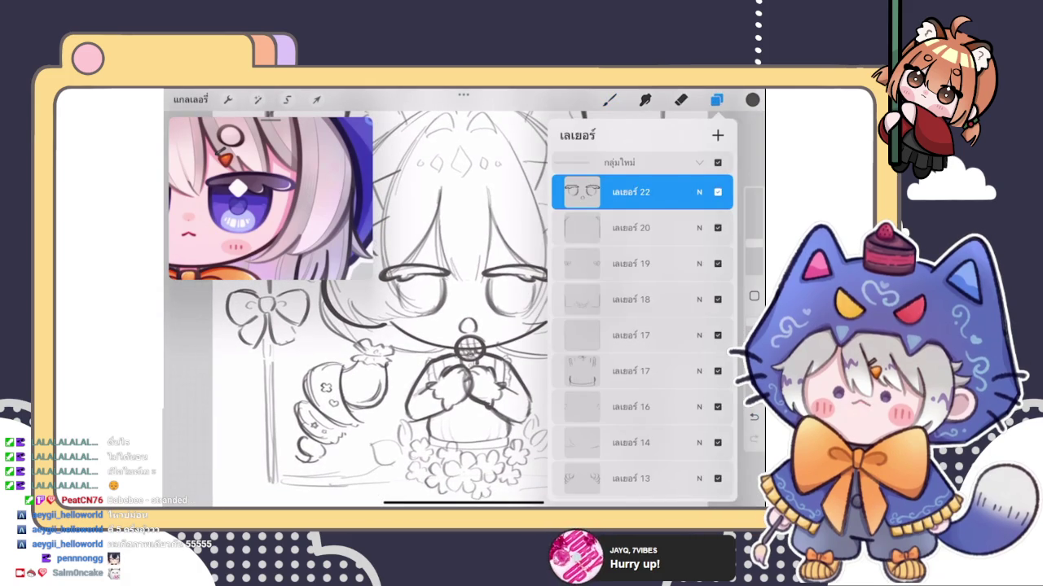
click(681, 99)
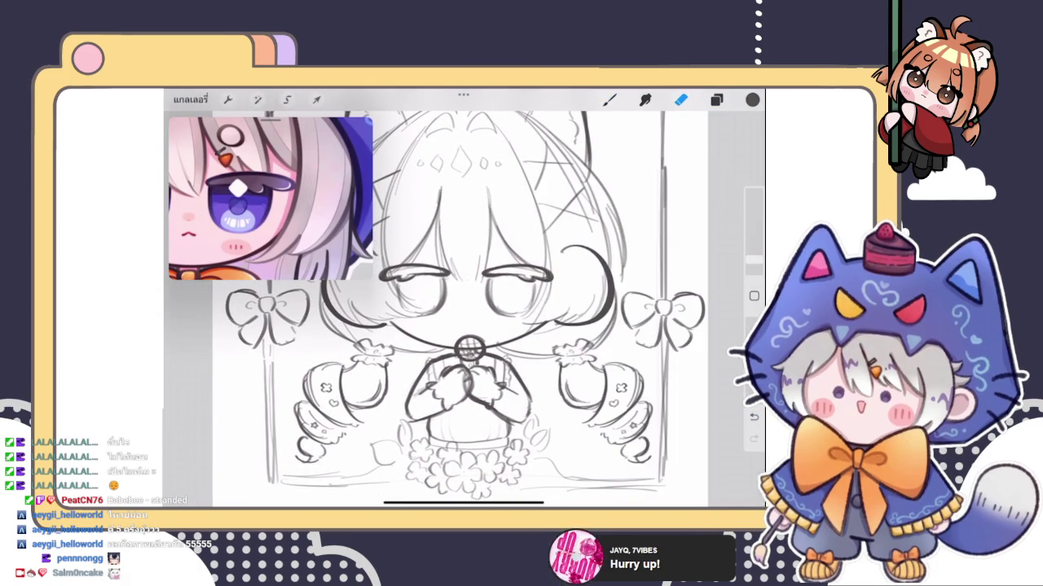
scroll(464, 310, up, 1)
scroll(464, 309, up, 2)
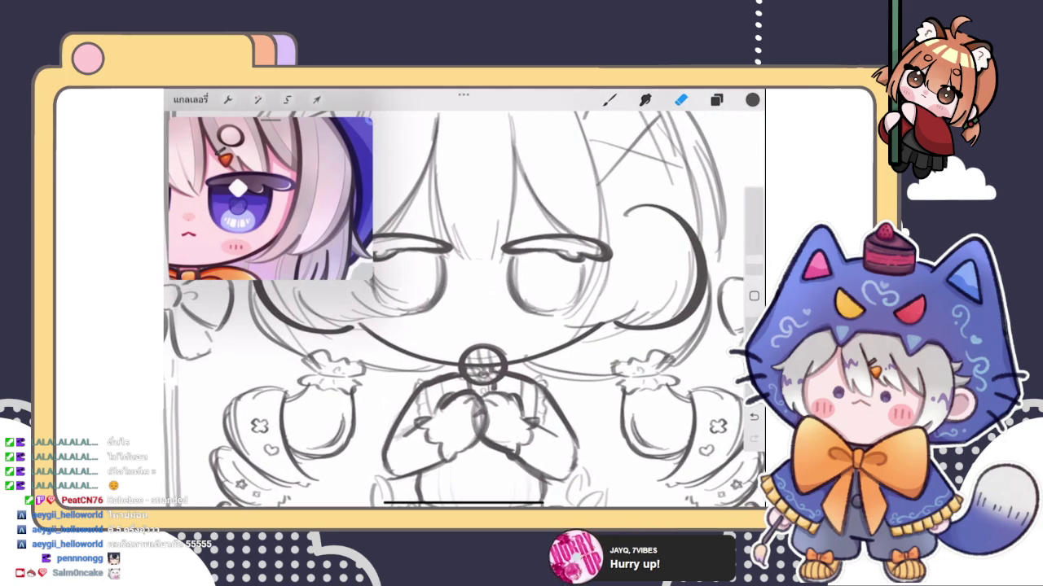
click(609, 99)
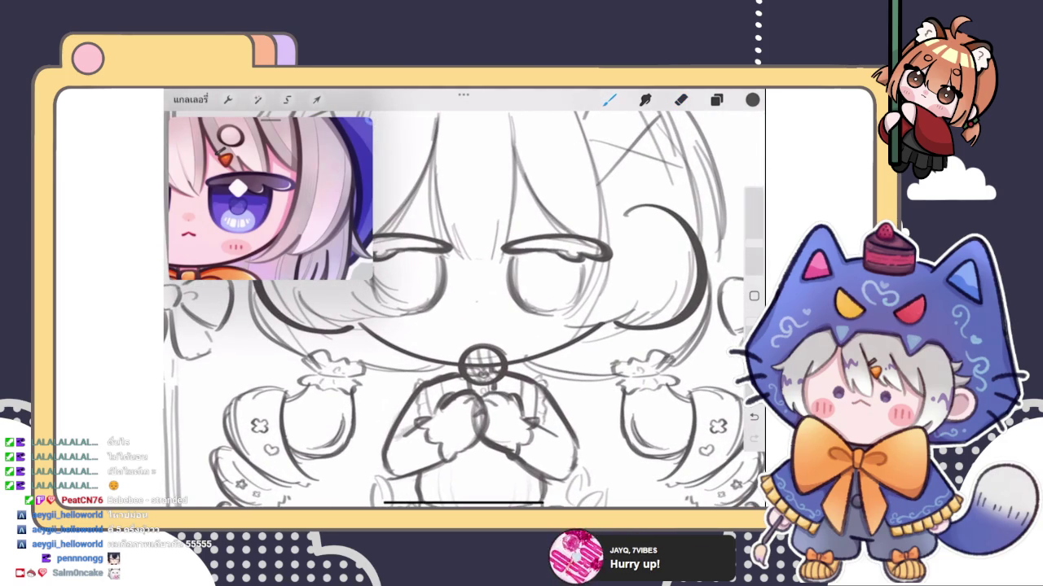
drag(465, 310, 471, 332)
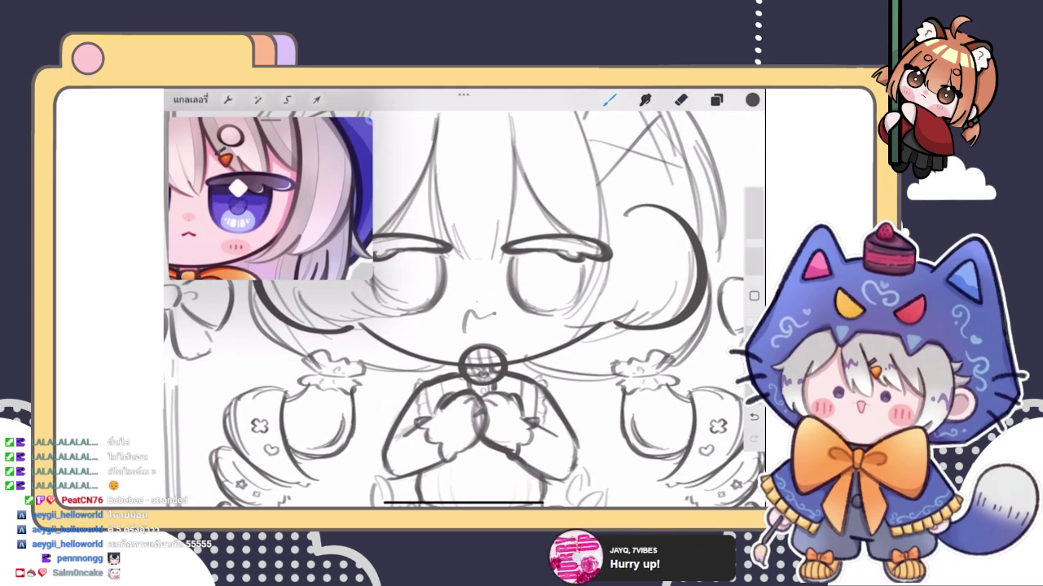
scroll(464, 310, down, 3)
key(ctrl+z)
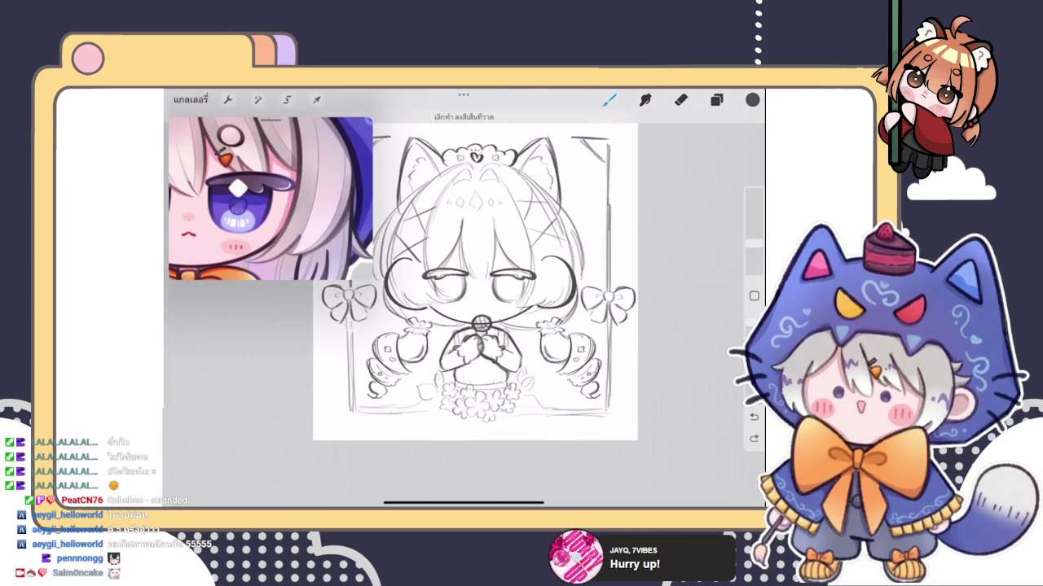
Step: Start Liquify from the Adjustments menu to warp the sketch
scroll(475, 301, up, 2)
scroll(475, 301, up, 2)
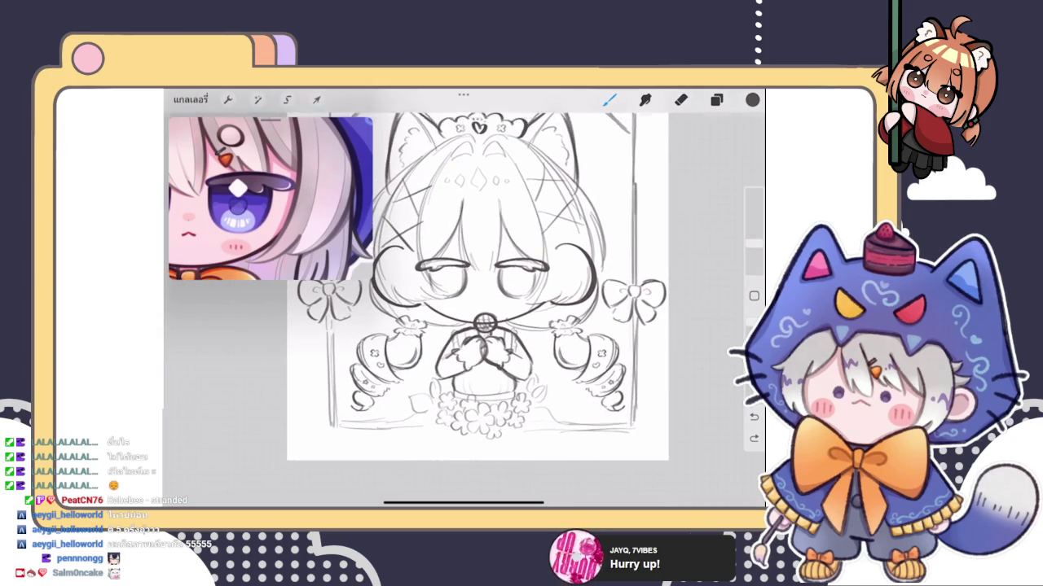
click(257, 99)
click(216, 466)
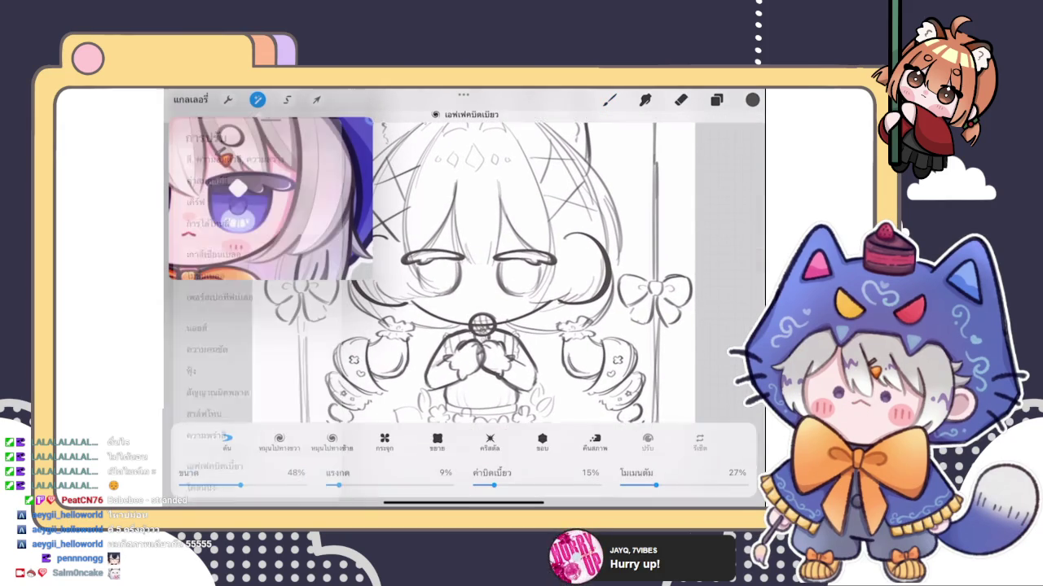
Step: Set the Liquify size to 36% and return to the brush
scroll(484, 273, down, 3)
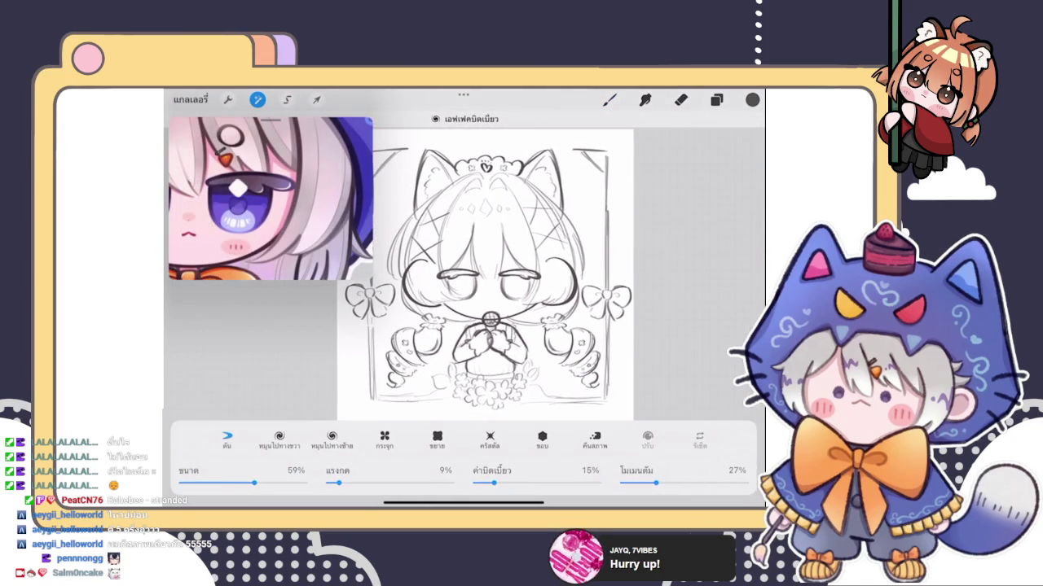
click(473, 293)
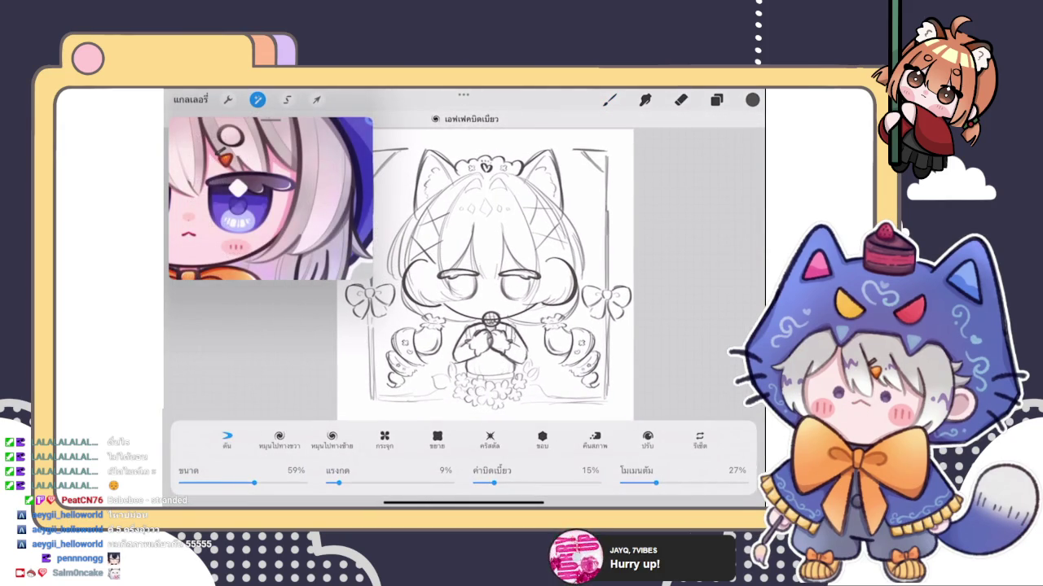
drag(254, 483, 226, 483)
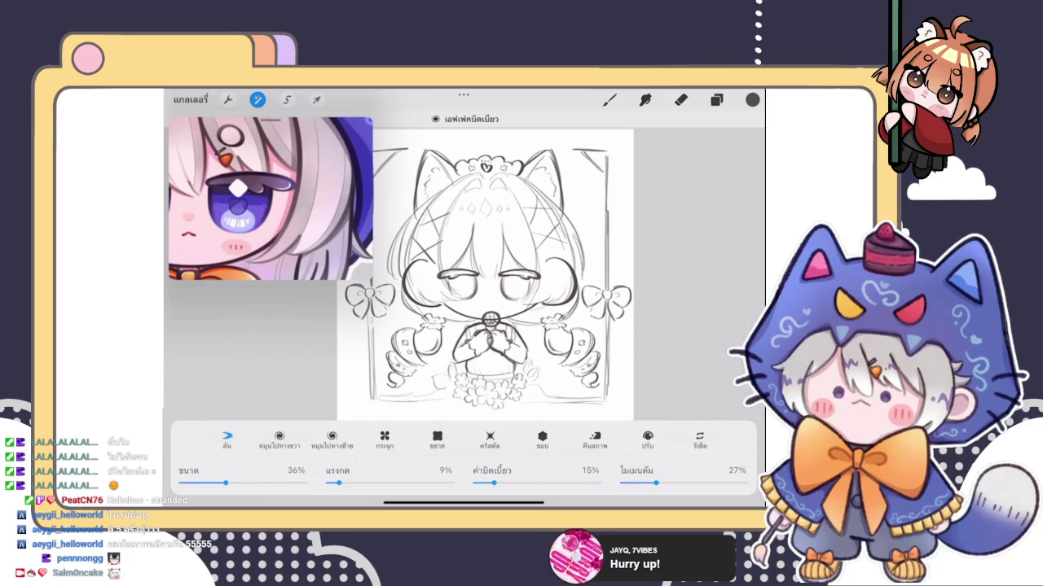
click(609, 100)
scroll(505, 277, up, 3)
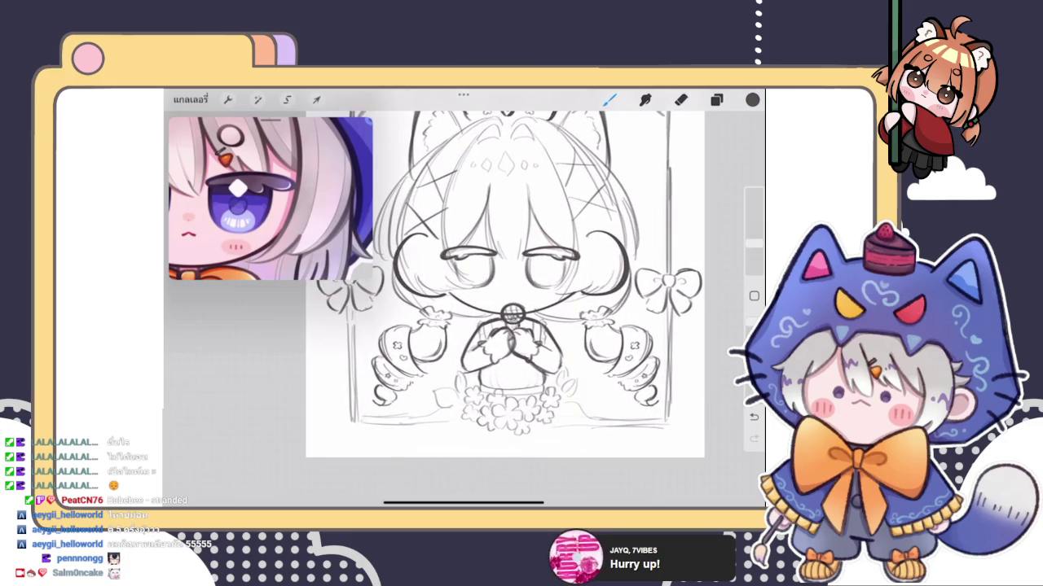
scroll(505, 285, down, 3)
scroll(510, 290, up, 5)
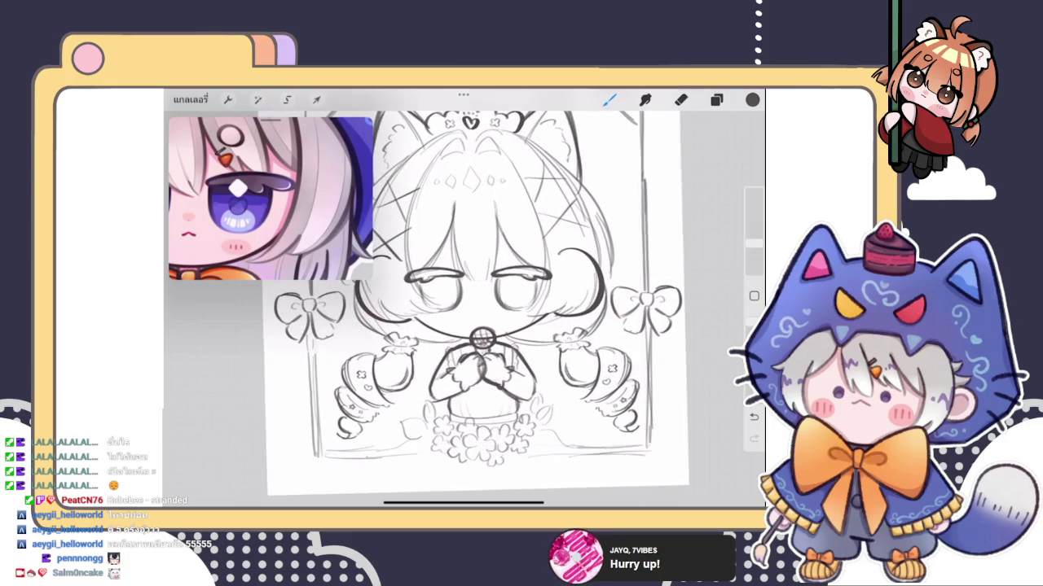
scroll(464, 326, up, 2)
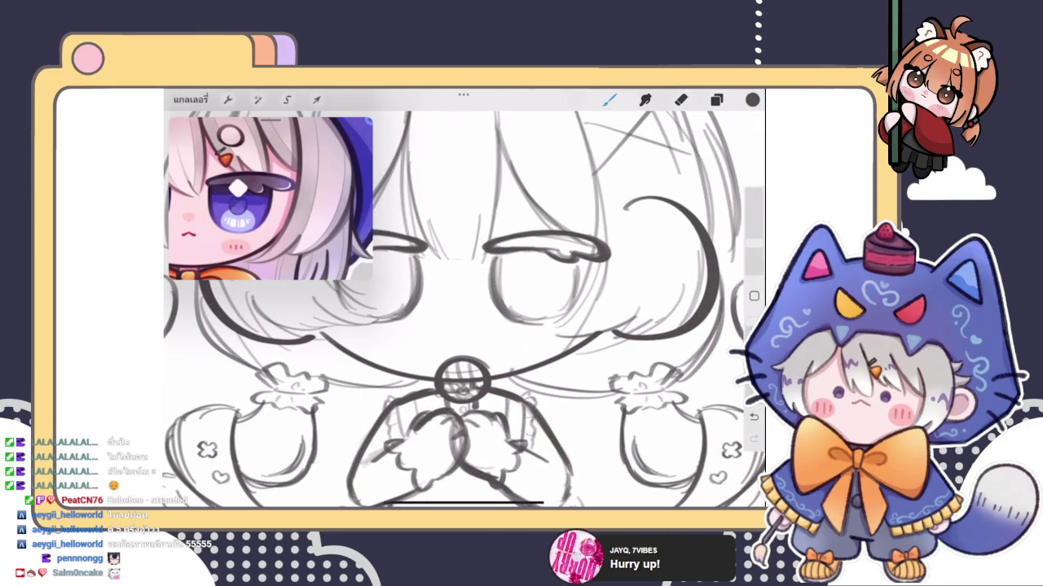
scroll(268, 196, up, 2)
Step: Lasso the small mouth loop above the microphone and nudge it into place
click(716, 99)
click(716, 99)
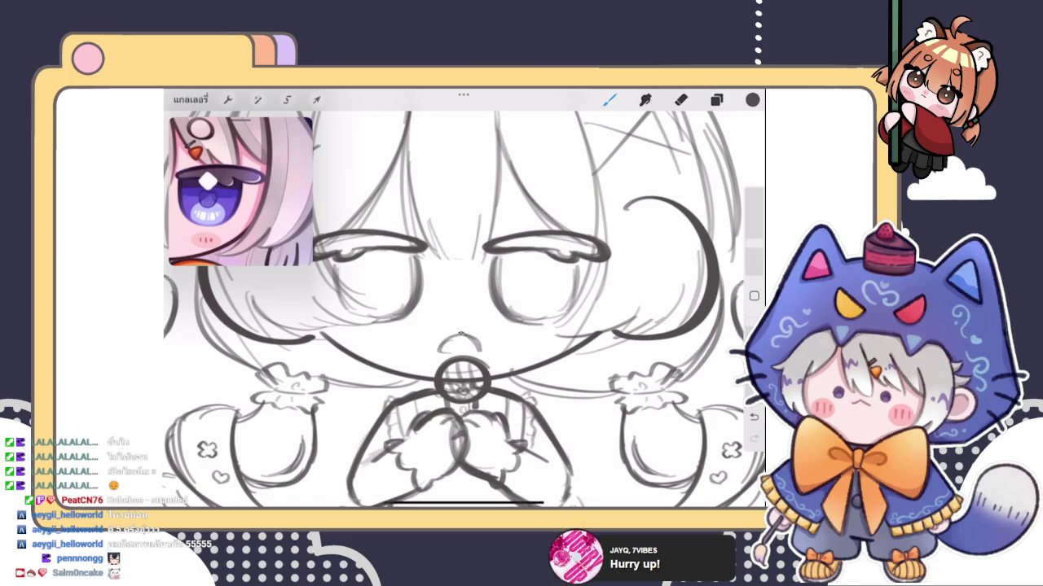
scroll(464, 310, down, 3)
scroll(464, 309, up, 3)
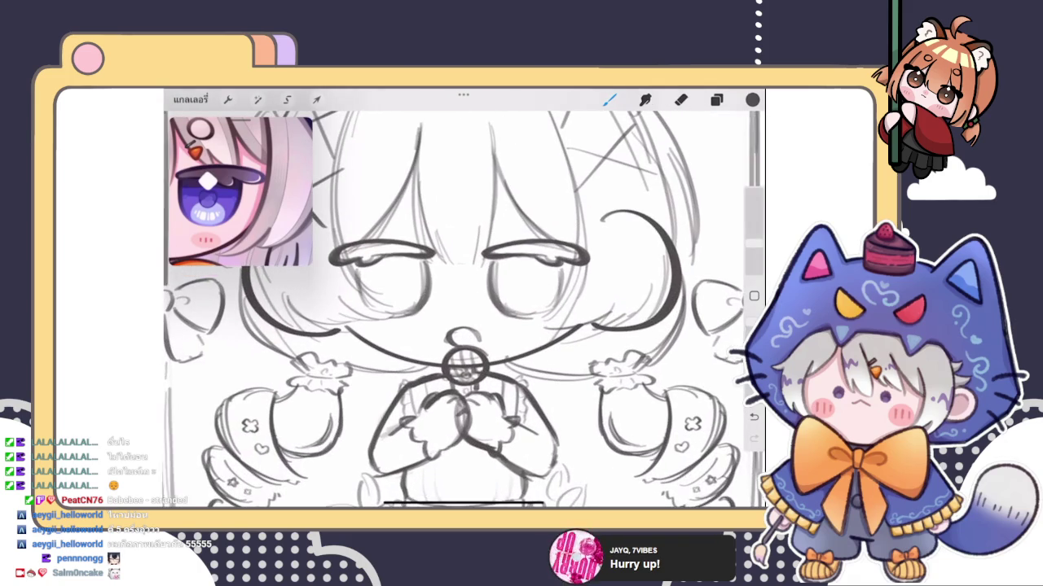
click(316, 99)
click(316, 99)
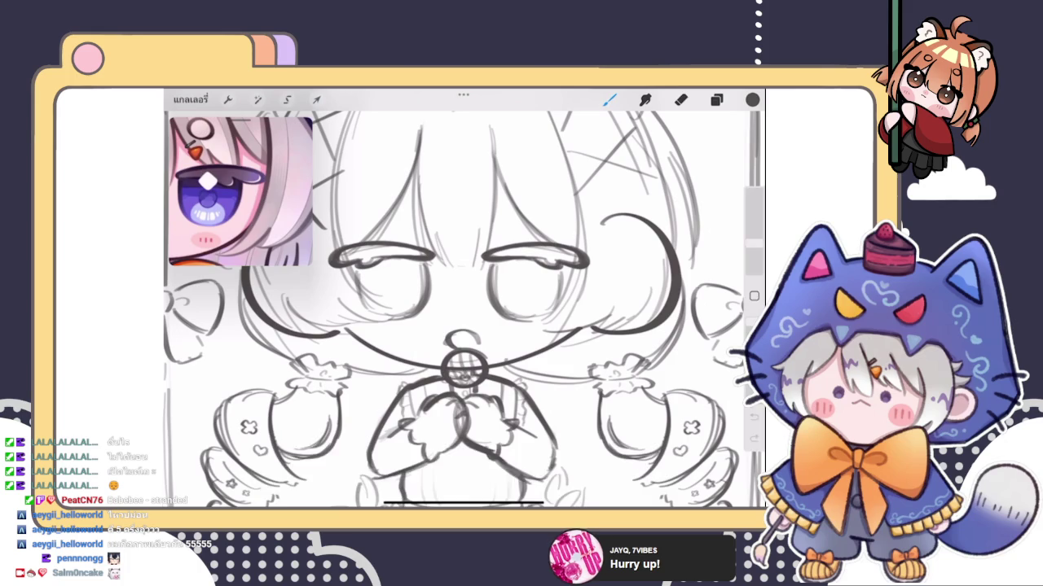
click(286, 100)
drag(440, 358, 443, 355)
click(316, 99)
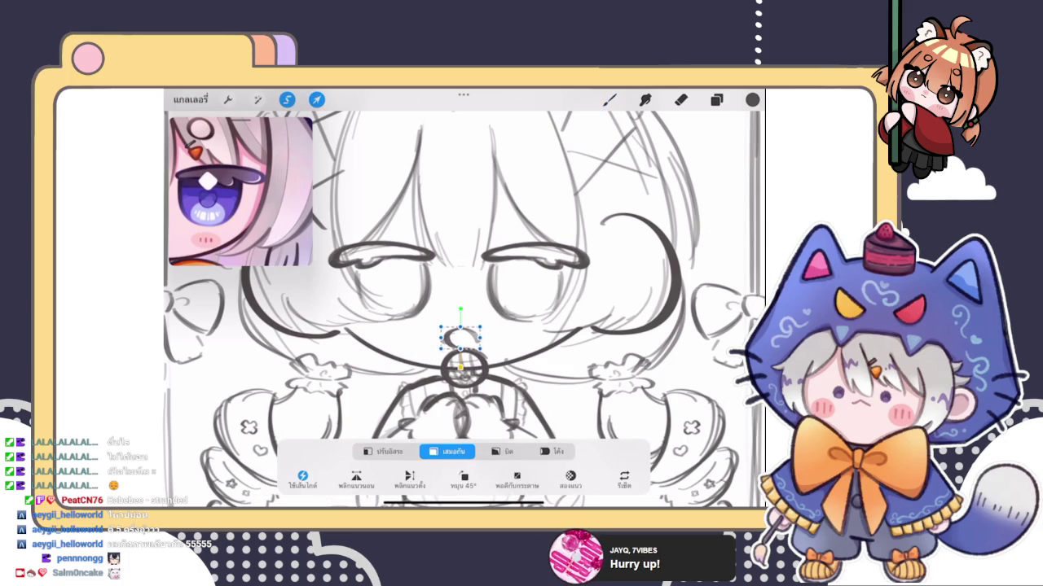
click(609, 99)
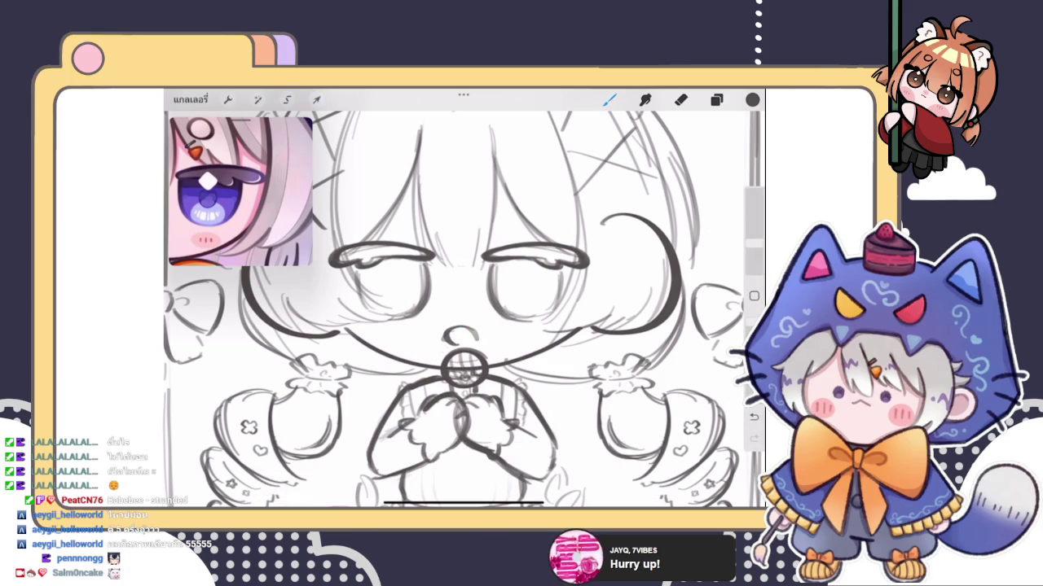
Step: Reopen Liquify from the Adjustments menu
scroll(462, 310, down, 5)
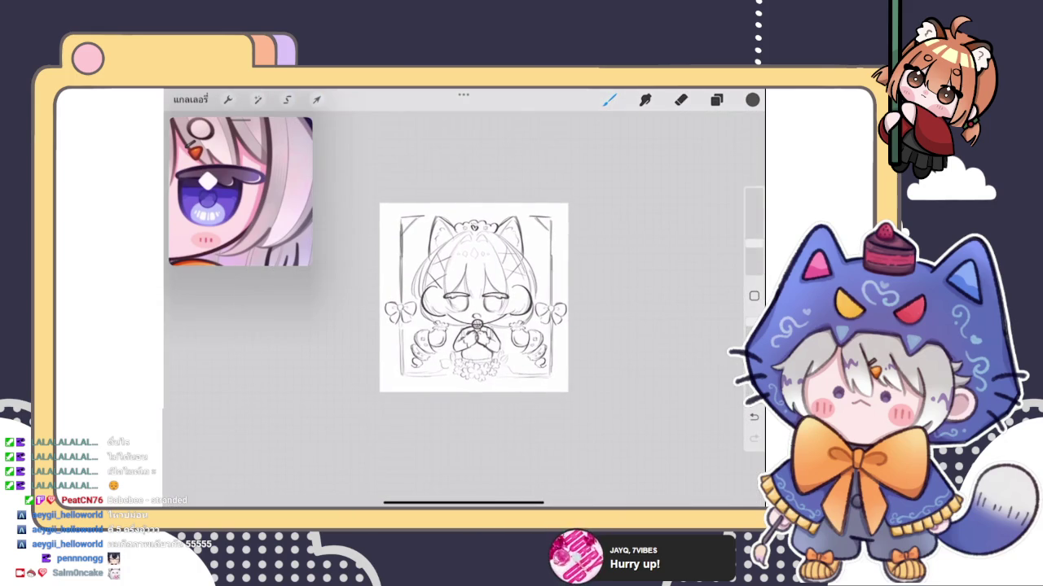
scroll(473, 298, up, 5)
click(716, 99)
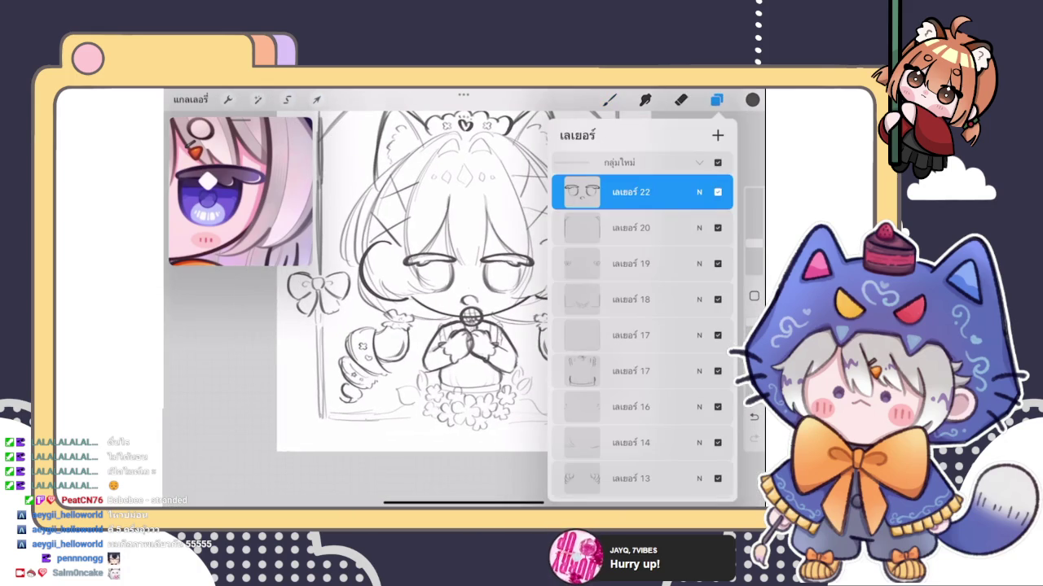
click(257, 99)
click(207, 391)
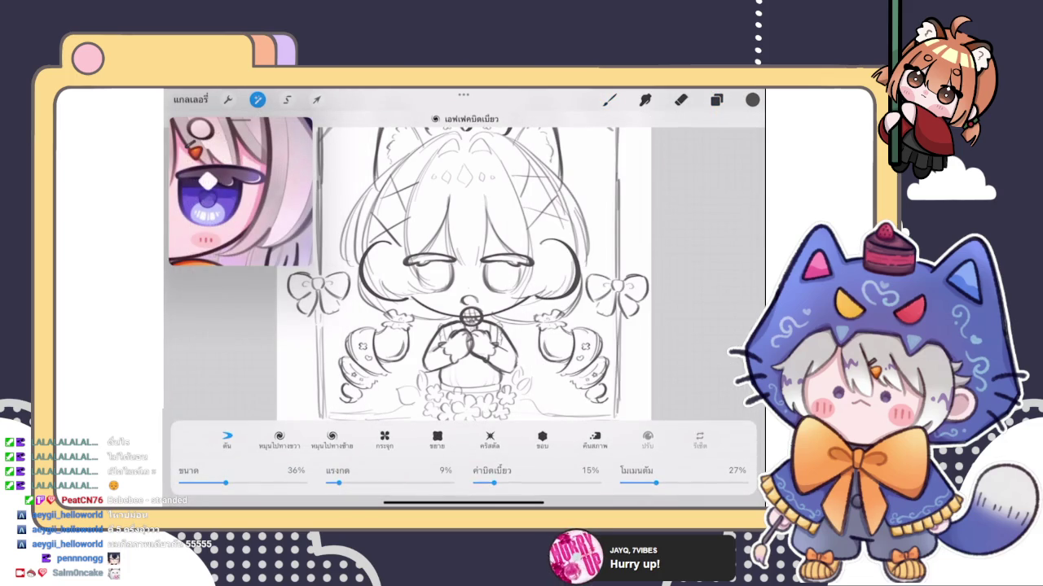